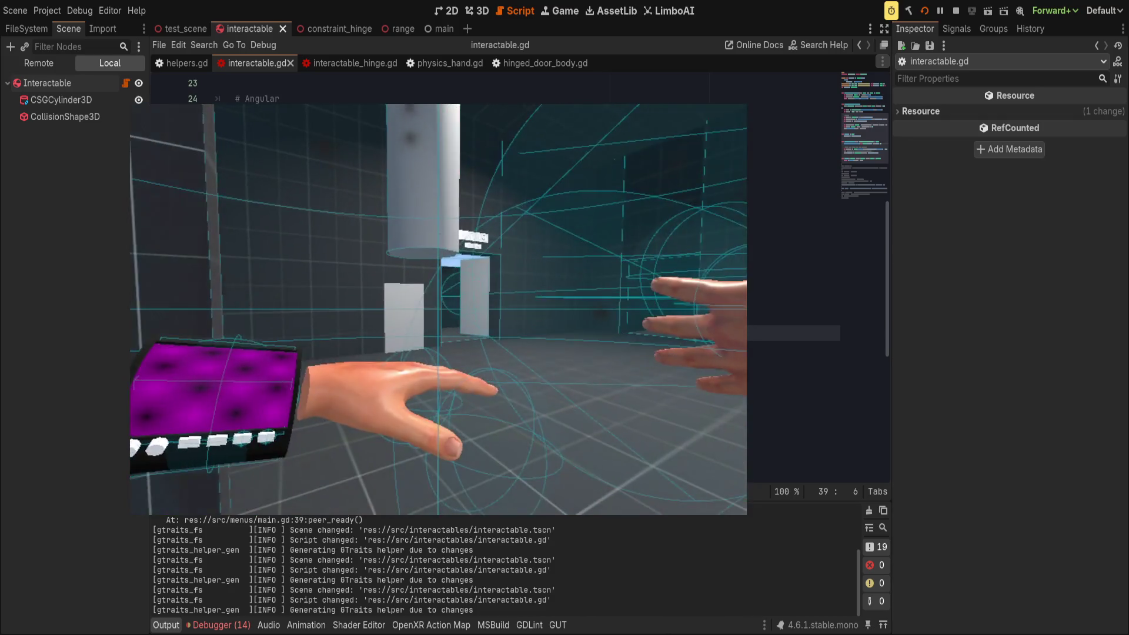
- Hide the running VR game view and return to line 39 of interactable.gd's _integrate_forces
{"action": "key", "text": "alt+Tab"}
{"action": "left_click", "coordinate": [587, 332]}
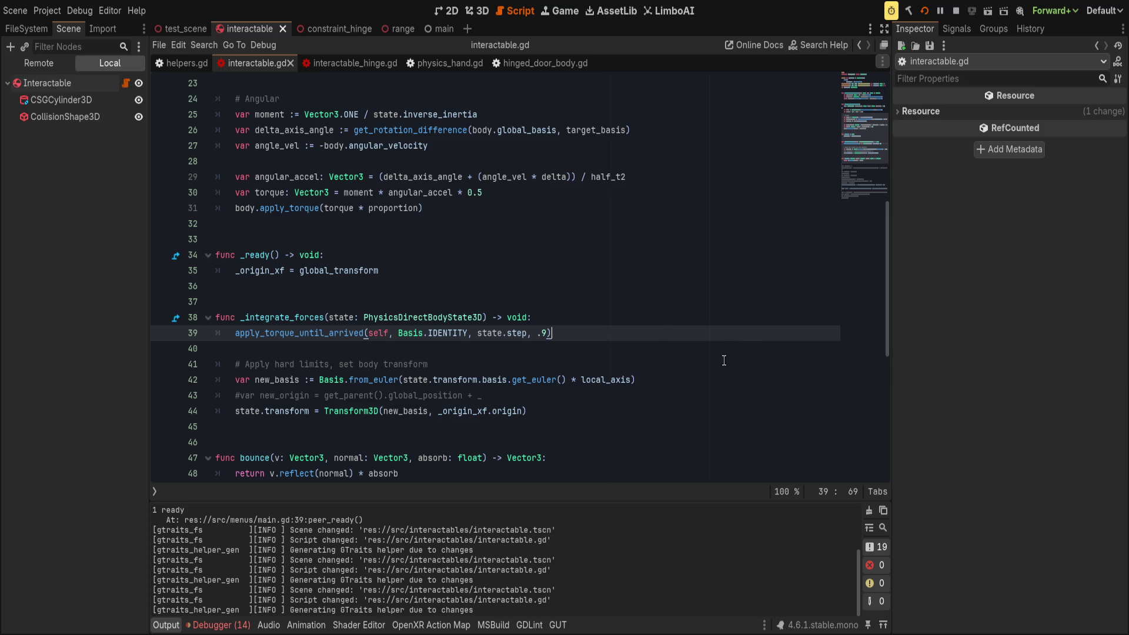
{"action": "scroll", "coordinate": [569, 375], "scroll_direction": "up", "scroll_amount": 1}
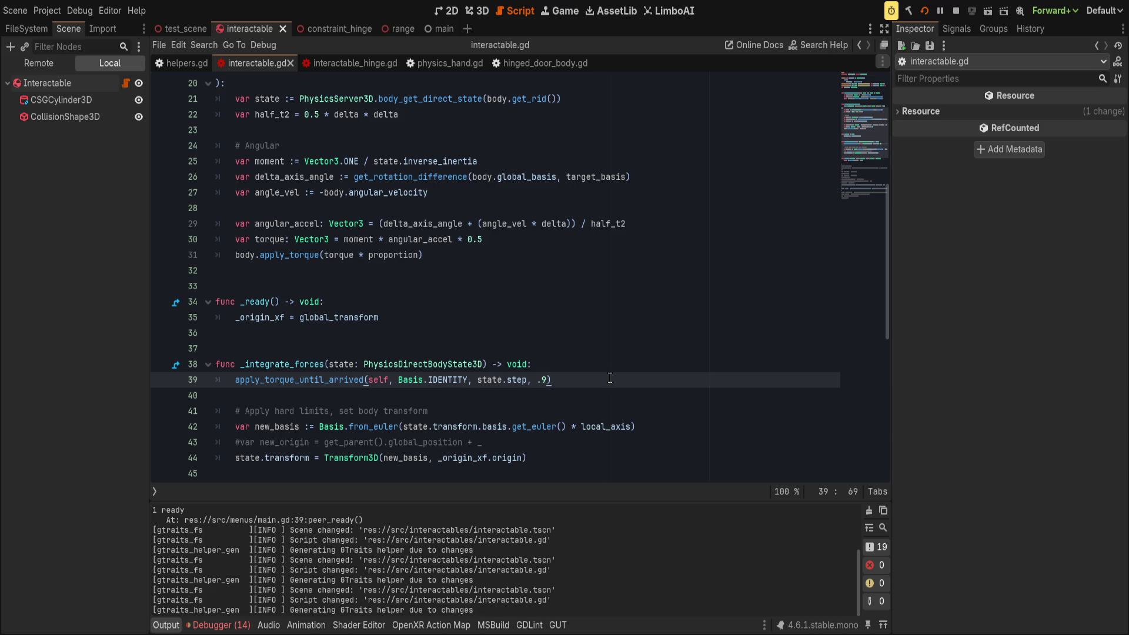
- Clear the 14 errors from the debugger's Errors list, then return to empty line 40
{"action": "left_click", "coordinate": [219, 625]}
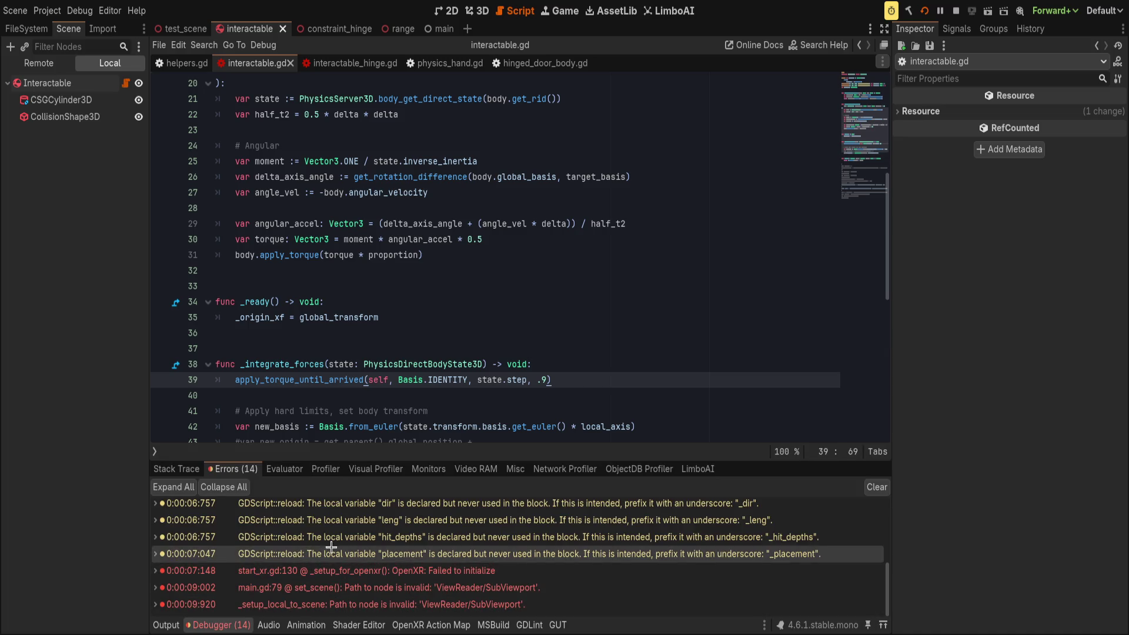
{"action": "left_click", "coordinate": [877, 486]}
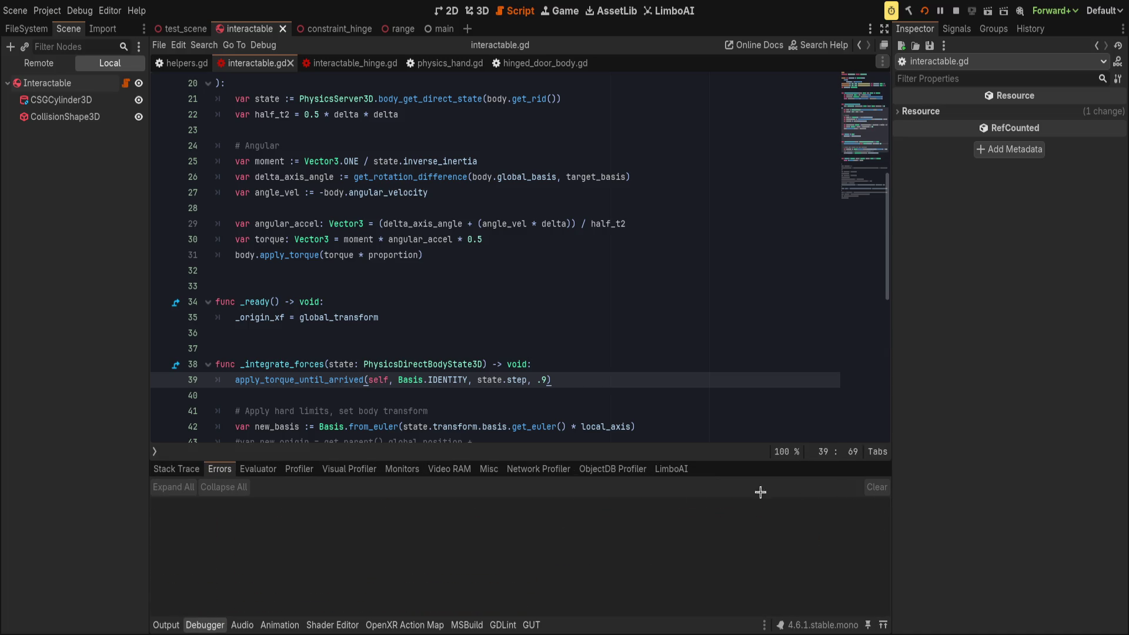
{"action": "left_click", "coordinate": [205, 624]}
{"action": "left_click", "coordinate": [377, 442]}
{"action": "left_click", "coordinate": [637, 390]}
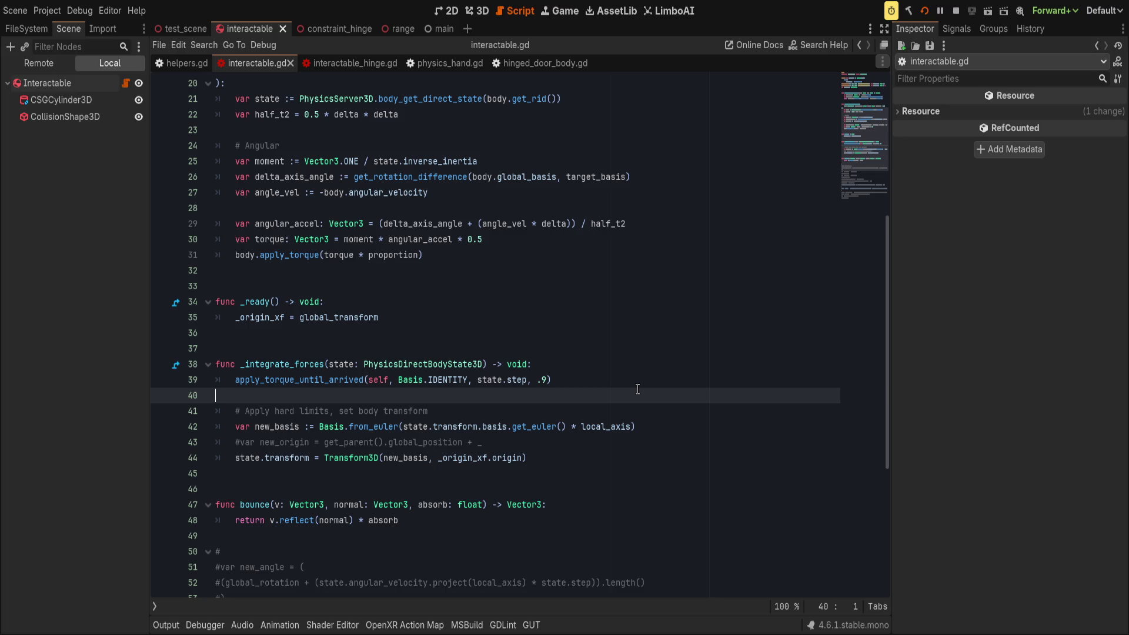
- Replace new_basis with Basis.IDENTITY on line 44 and save the script
{"action": "double_click", "coordinate": [393, 458]}
{"action": "type", "text": "Basis"}
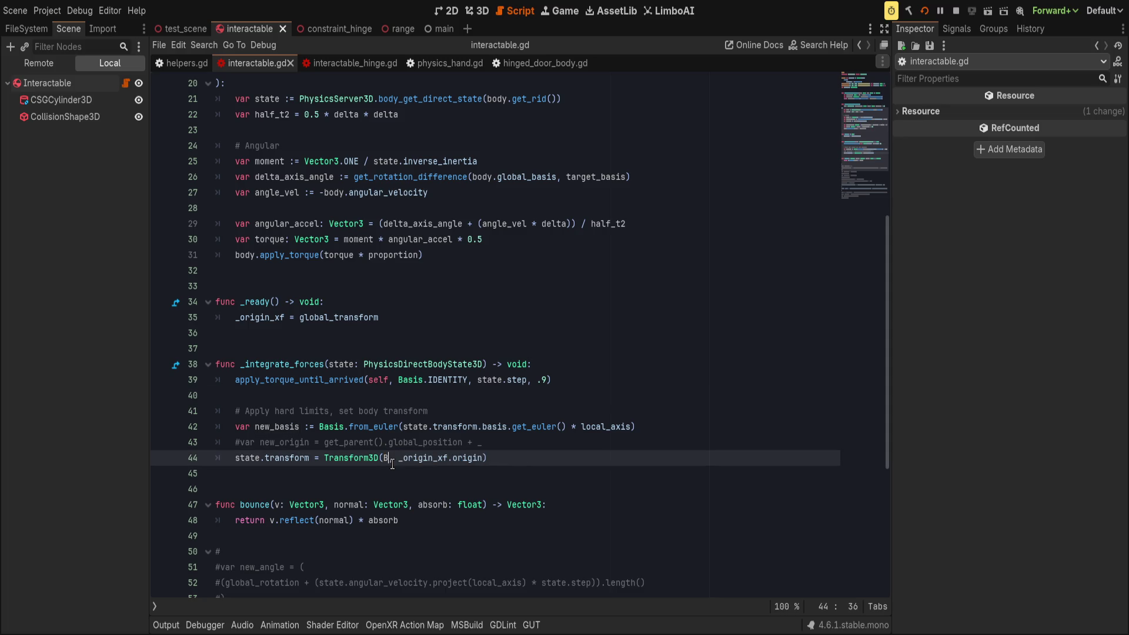
{"action": "type", "text": ".IDENTITY"}
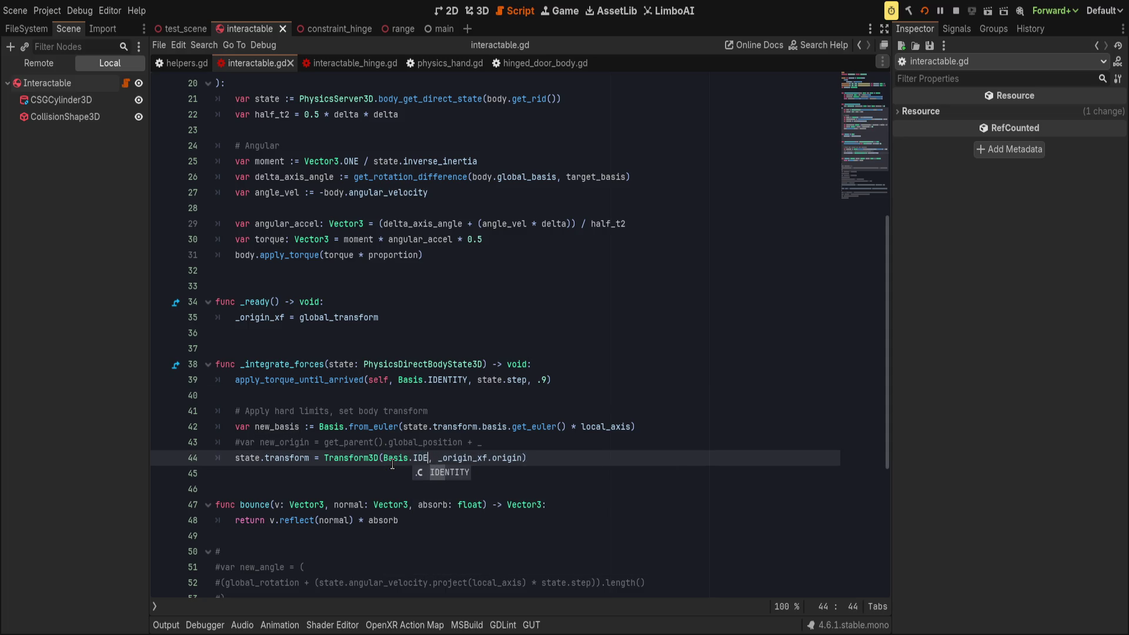
{"action": "key", "text": "ctrl+s"}
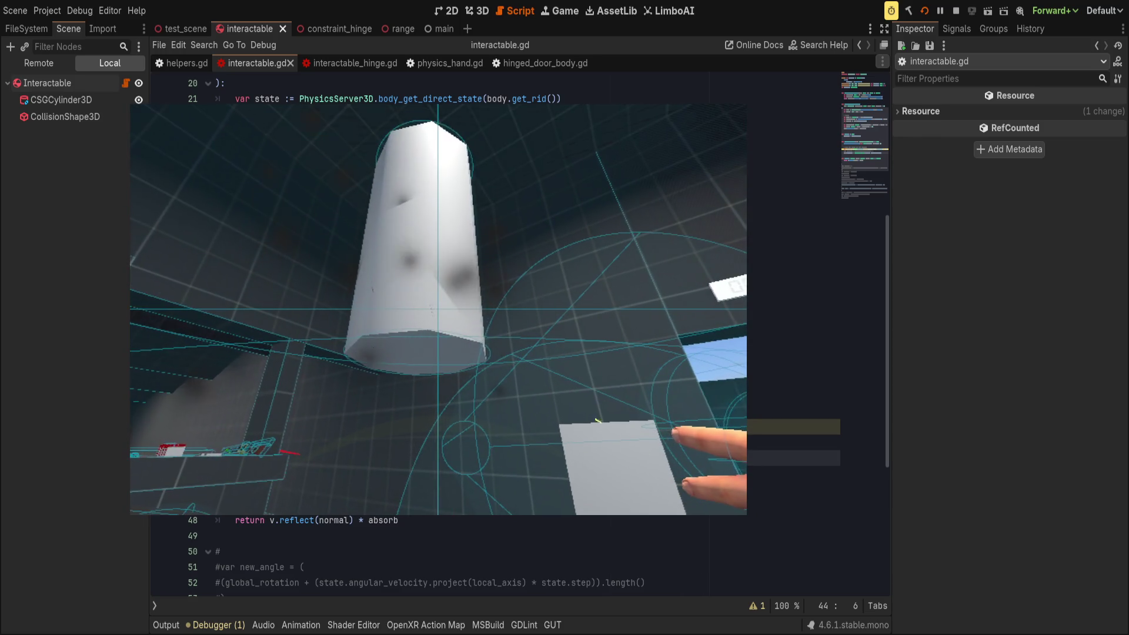
- Test the change in VR, then comment out line 44's state.transform assignment and save
{"action": "key", "text": "alt+Tab"}
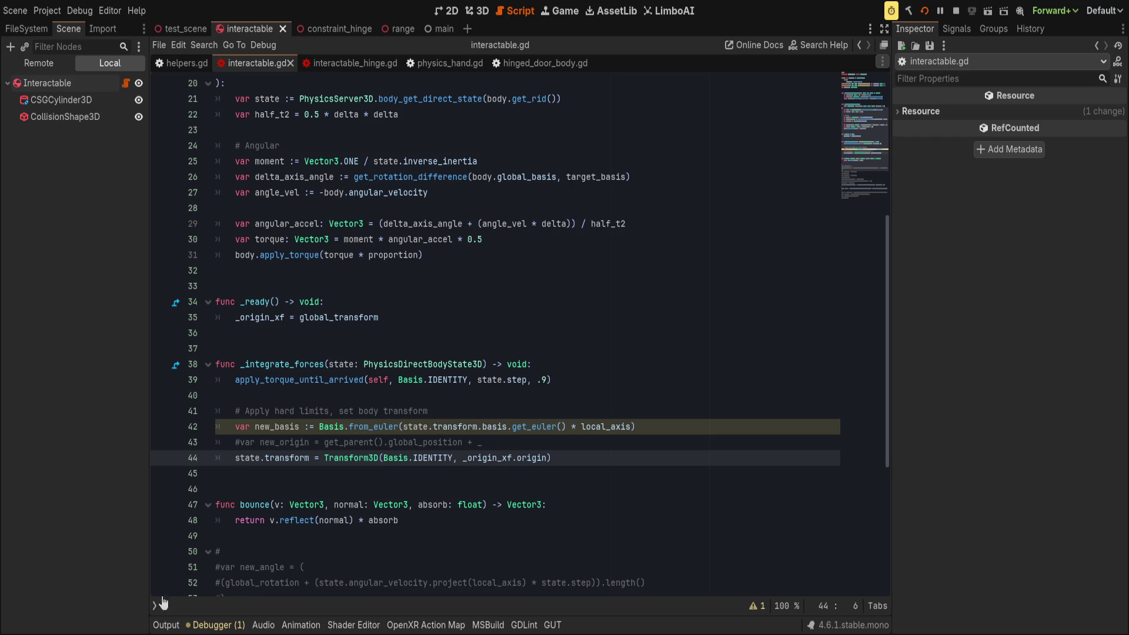
{"action": "key", "text": "alt+Tab"}
{"action": "key", "text": "ctrl+k"}
{"action": "key", "text": "ctrl+s"}
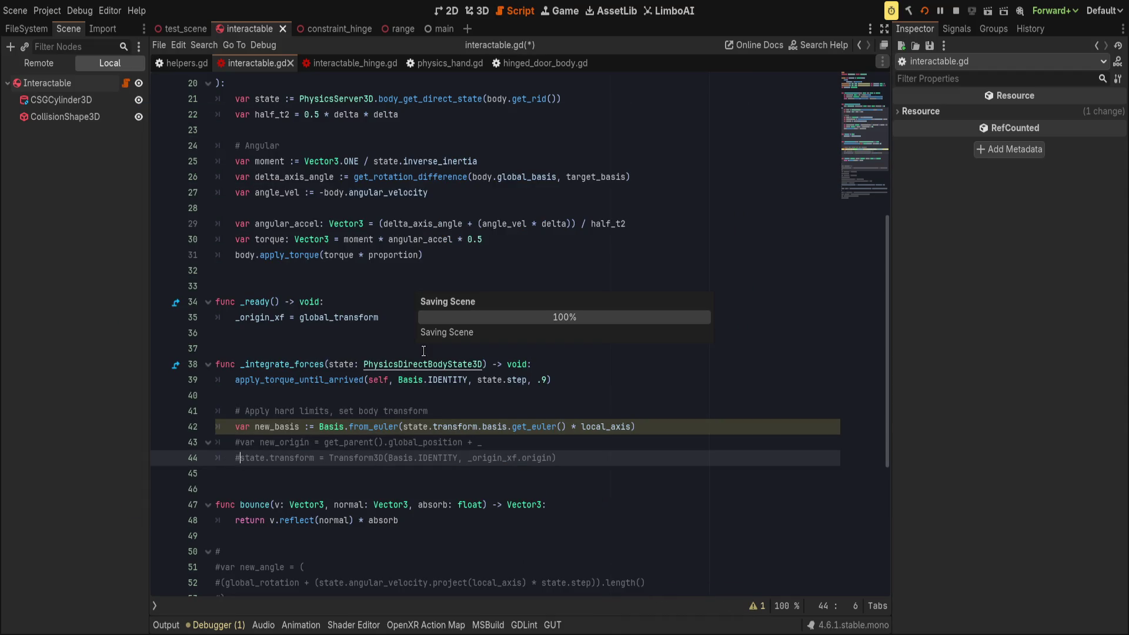
- Test the game in VR with line 44 commented out, then hide the game view
{"action": "key", "text": "Home"}
{"action": "key", "text": "Home"}
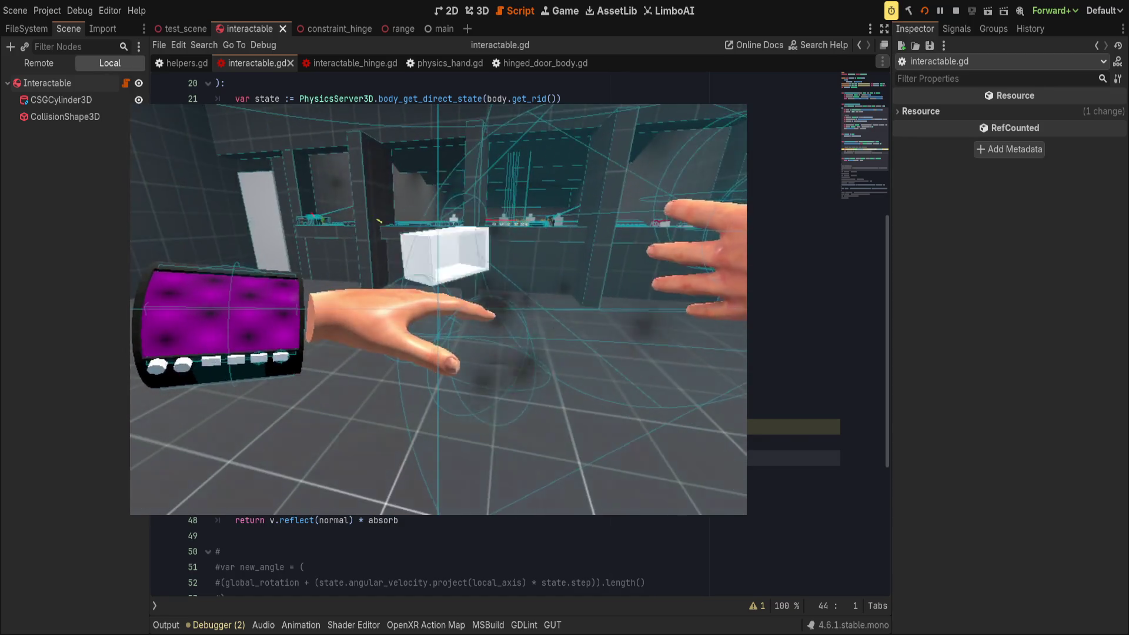
{"action": "left_click", "coordinate": [446, 248]}
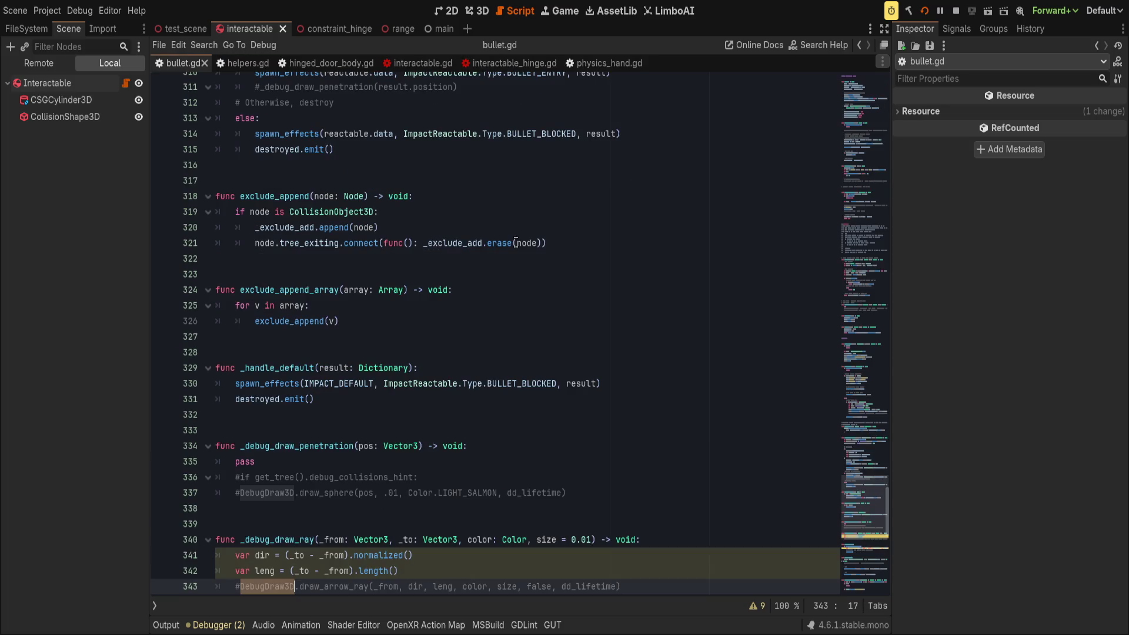
- Scroll up in bullet.gd to the RigidBody3D impulse calls on lines 274–275
{"action": "scroll", "coordinate": [516, 243], "scroll_direction": "up", "scroll_amount": 12}
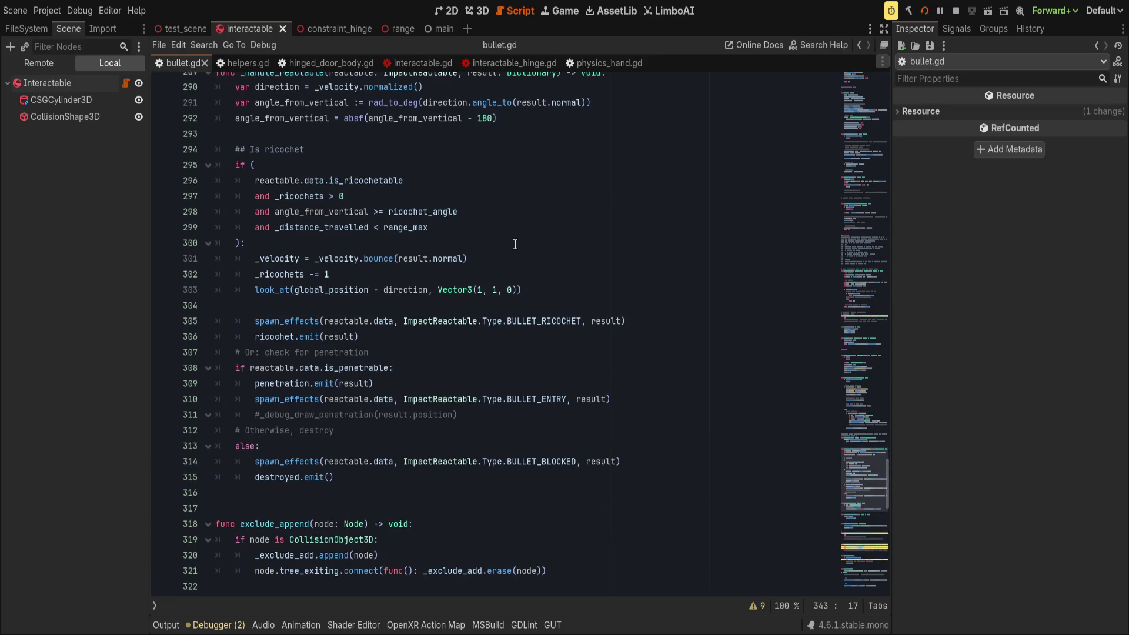
{"action": "scroll", "coordinate": [497, 320], "scroll_direction": "up", "scroll_amount": 6}
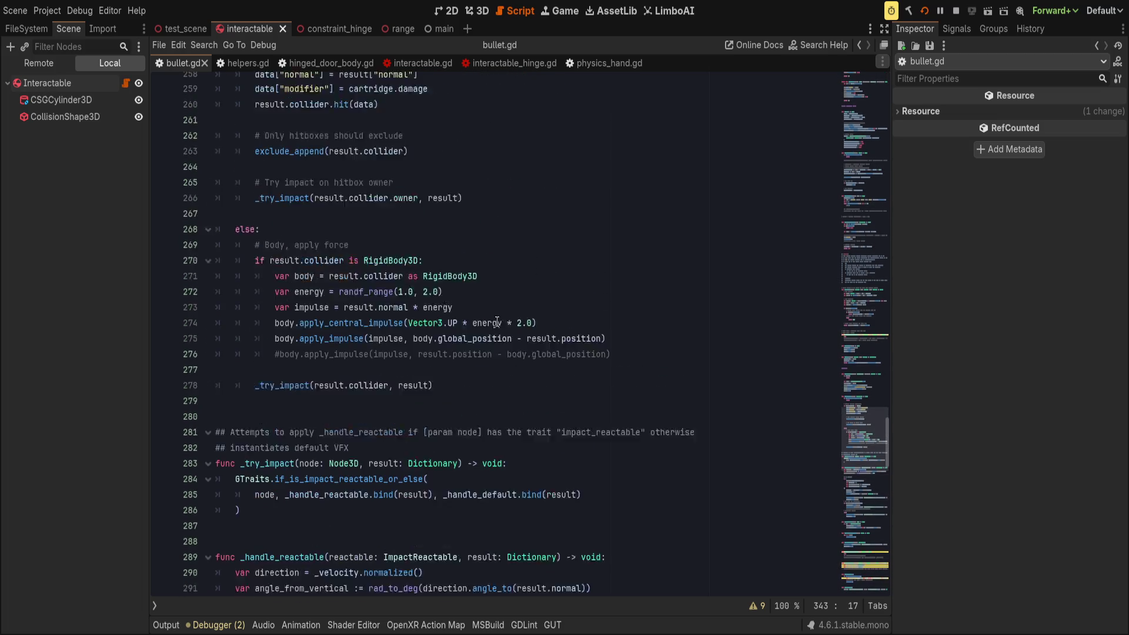
{"action": "left_click", "coordinate": [556, 352]}
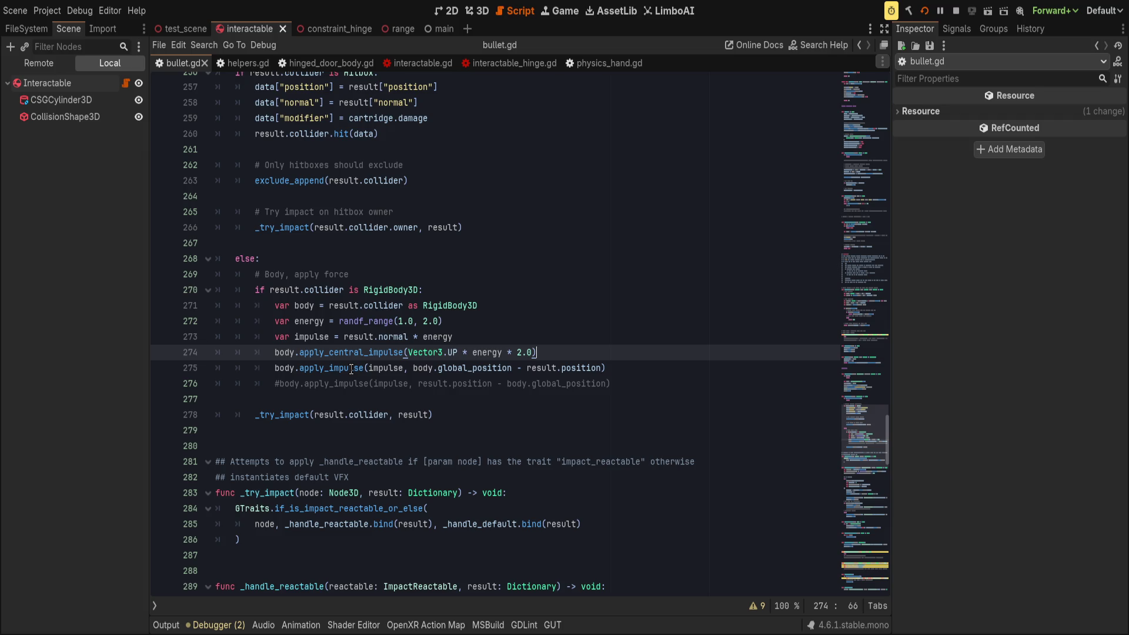
{"action": "left_click", "coordinate": [416, 366]}
- Swap line 275 for the apply_impulse at result.position - body.global_position and save
{"action": "double_click", "coordinate": [423, 368]}
{"action": "left_click", "coordinate": [692, 368]}
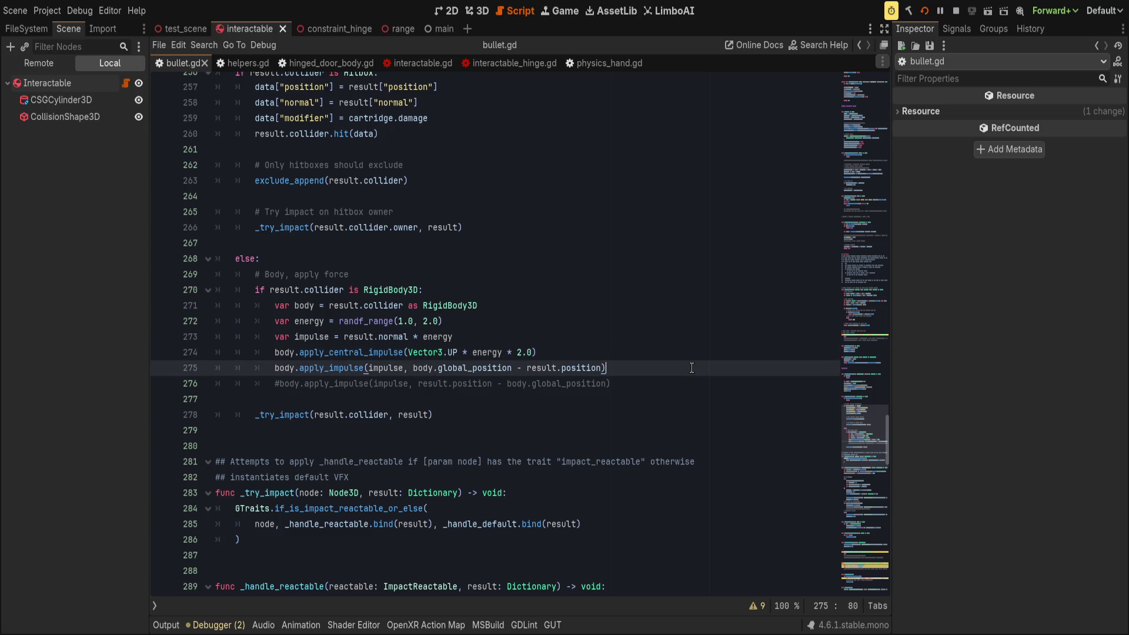
{"action": "key", "text": "ctrl+shift+k"}
{"action": "key", "text": "ctrl+k"}
{"action": "key", "text": "ctrl+s"}
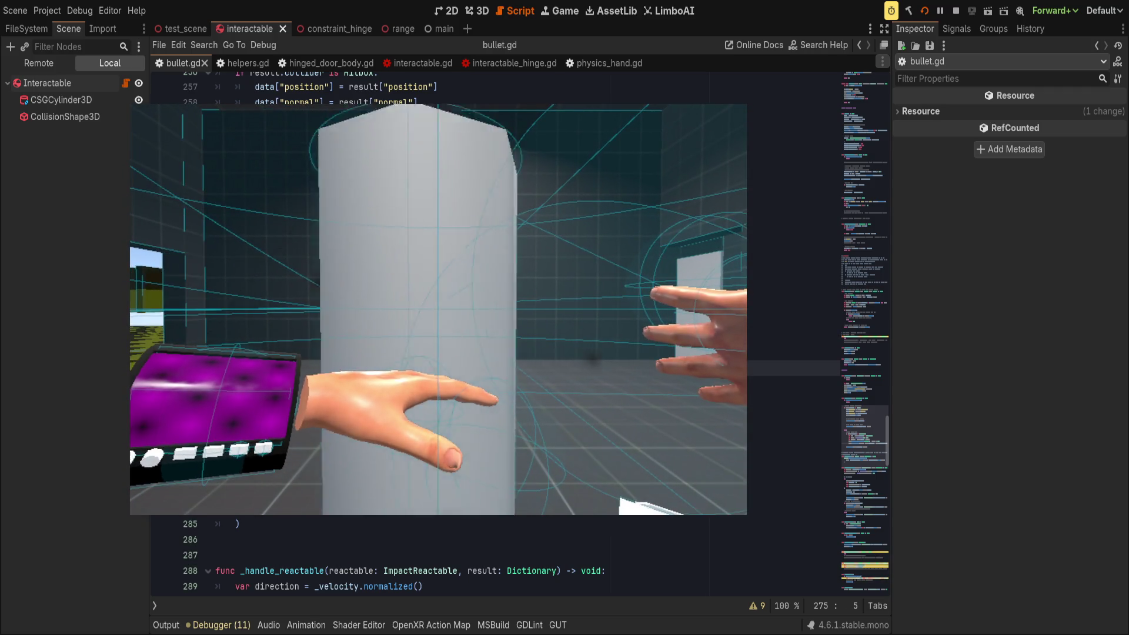
- Run the game in VR to test, then insert a minus before result on line 273
{"action": "key", "text": "F5"}
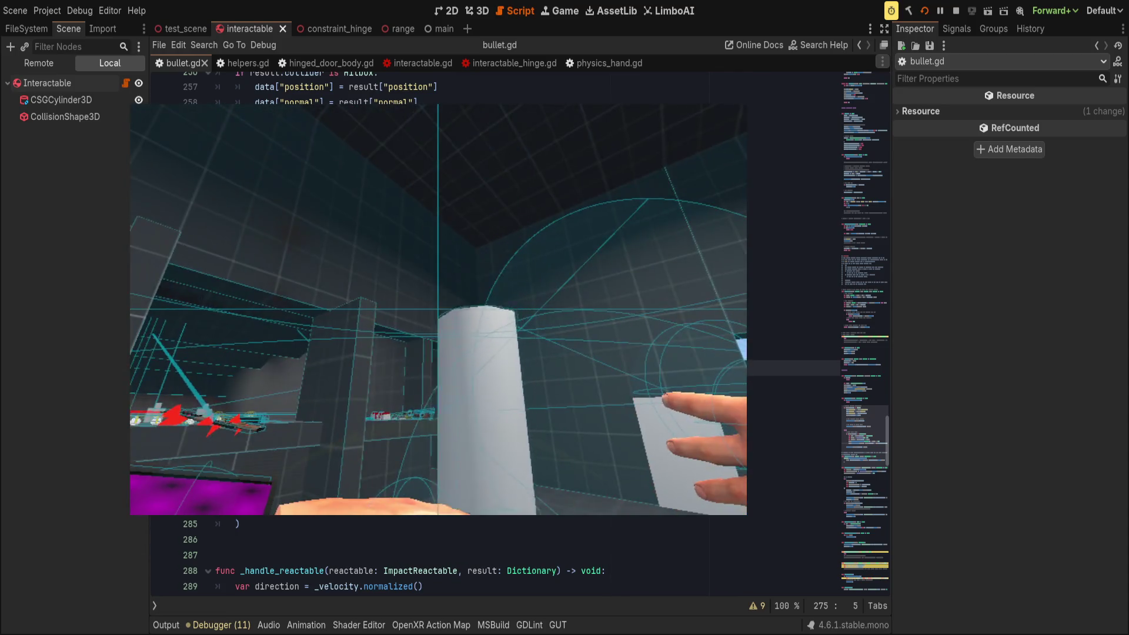
{"action": "left_click", "coordinate": [595, 346]}
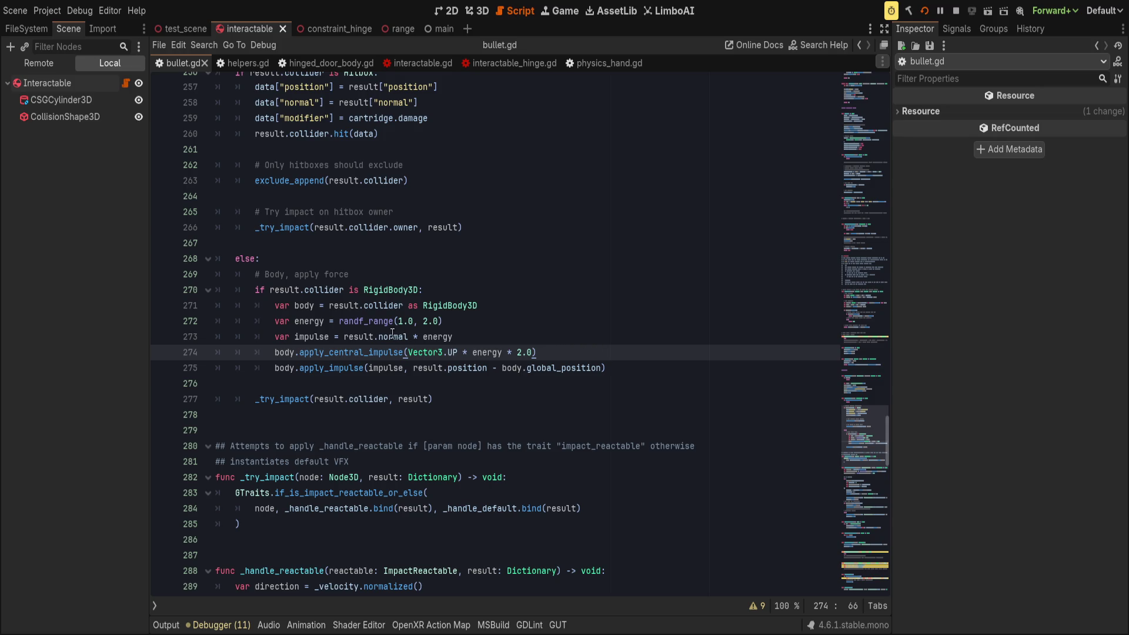
{"action": "left_click", "coordinate": [344, 337]}
{"action": "type", "text": "-"}
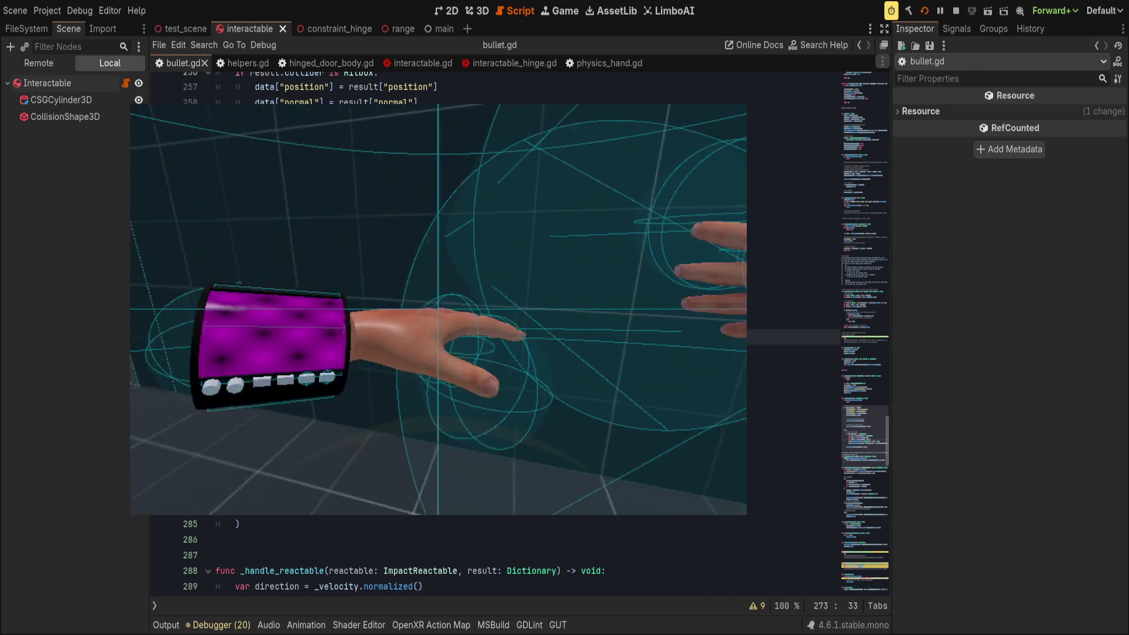
- Stop the running game and switch back to the interactable.gd script
{"action": "left_click", "coordinate": [955, 11]}
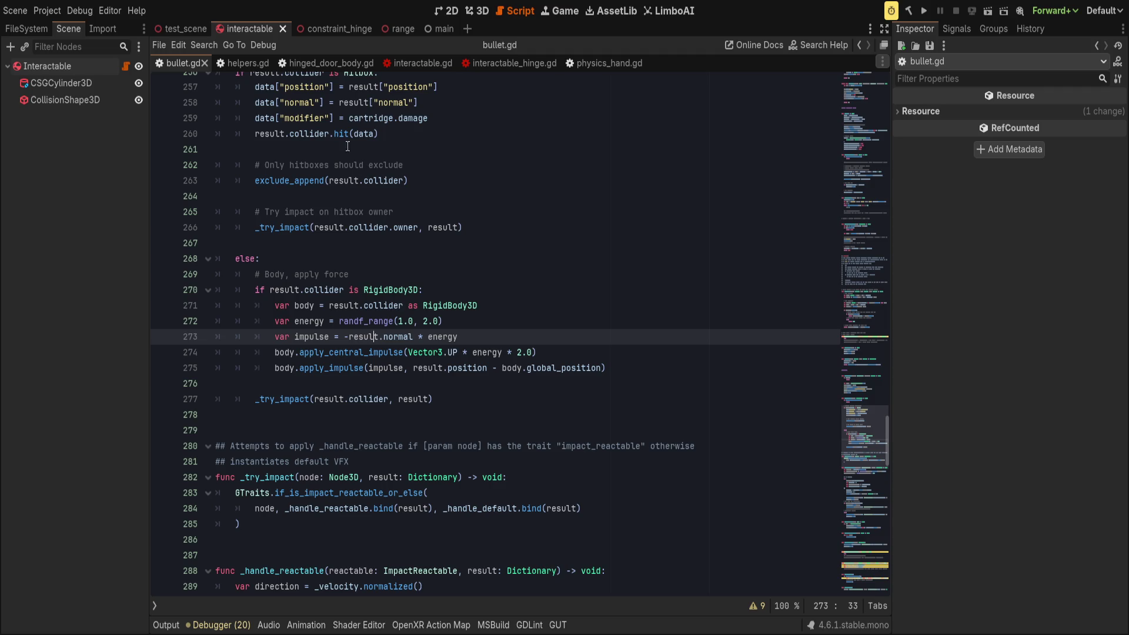
{"action": "left_click", "coordinate": [428, 64]}
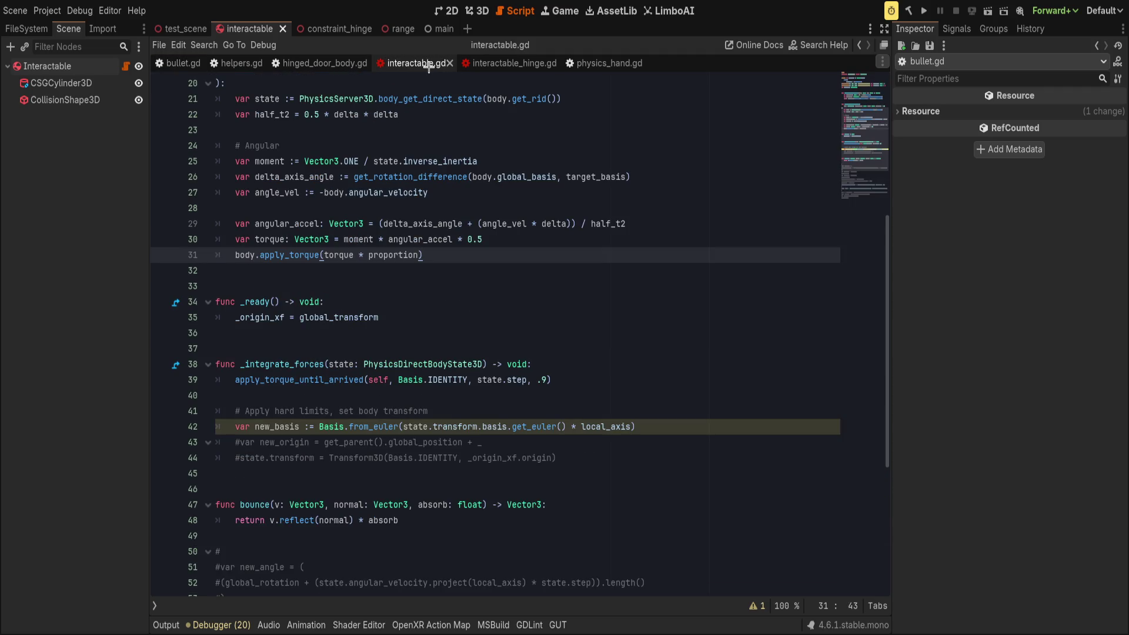
- Uncomment line 44's Transform3D(Basis.IDENTITY, _origin_xf.origin) assignment and save interactable.gd
{"action": "scroll", "coordinate": [474, 381], "scroll_direction": "down", "scroll_amount": 4}
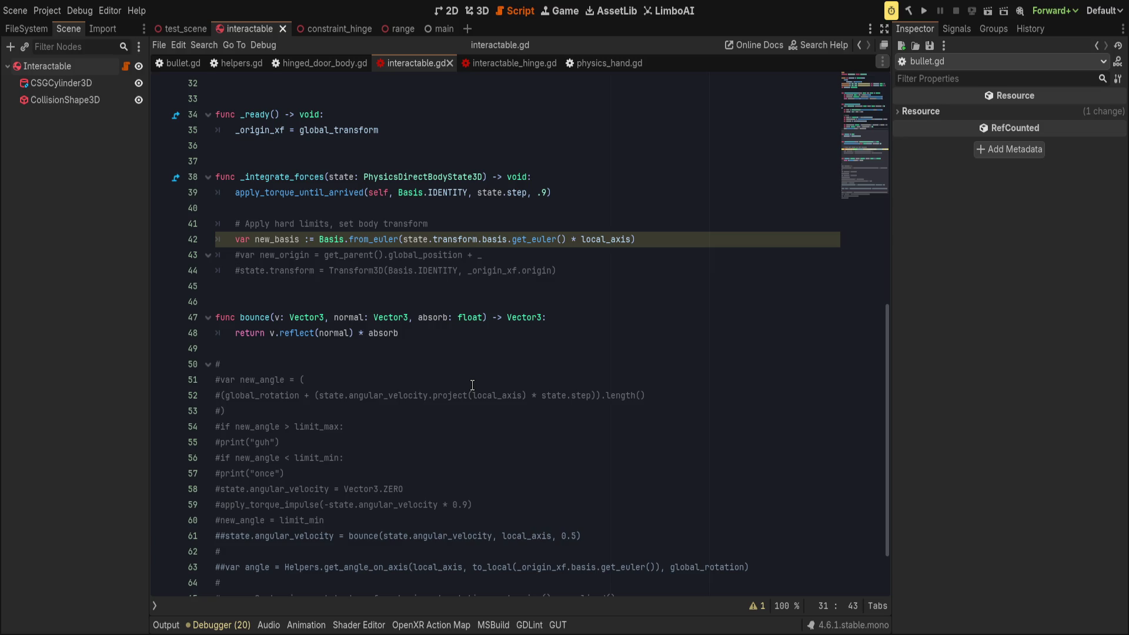
{"action": "left_click", "coordinate": [655, 249]}
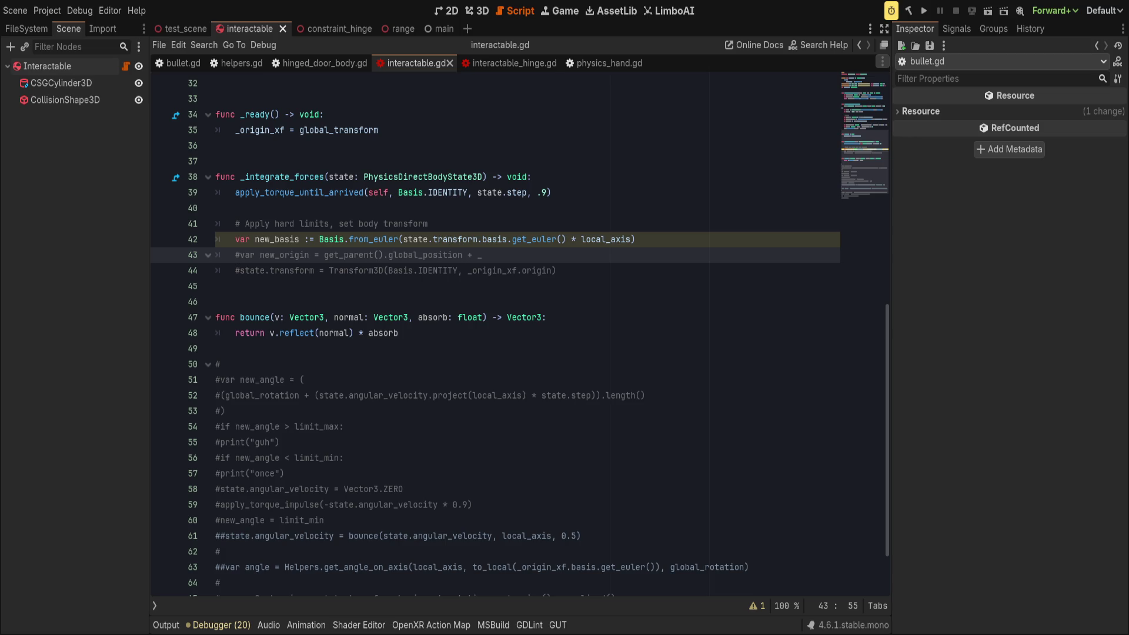
{"action": "left_click", "coordinate": [487, 366]}
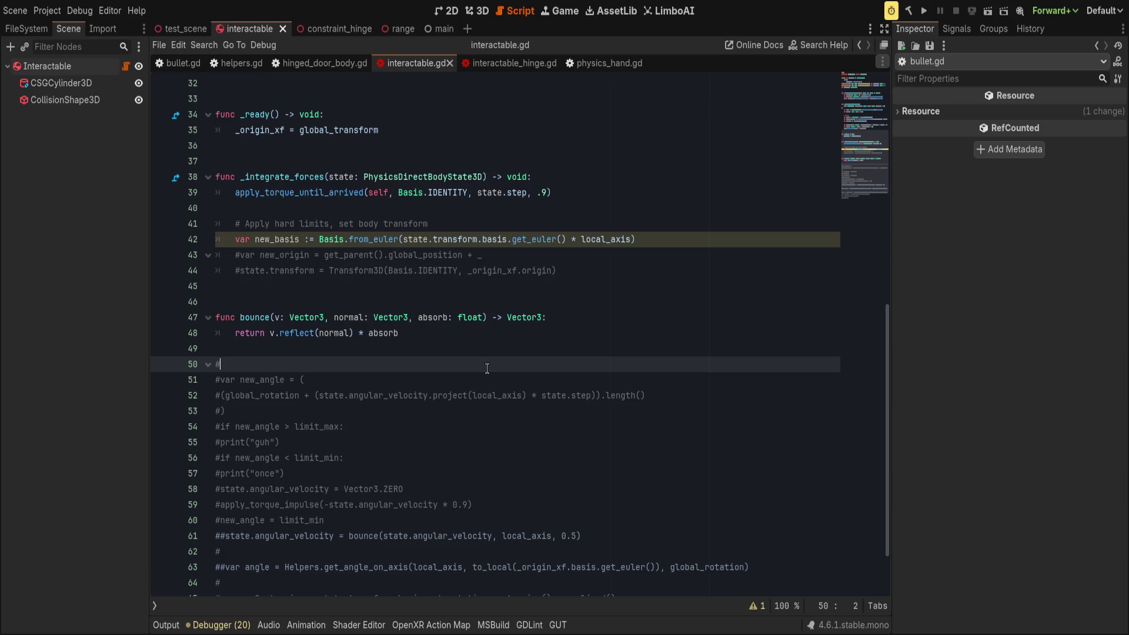
{"action": "left_click", "coordinate": [584, 276]}
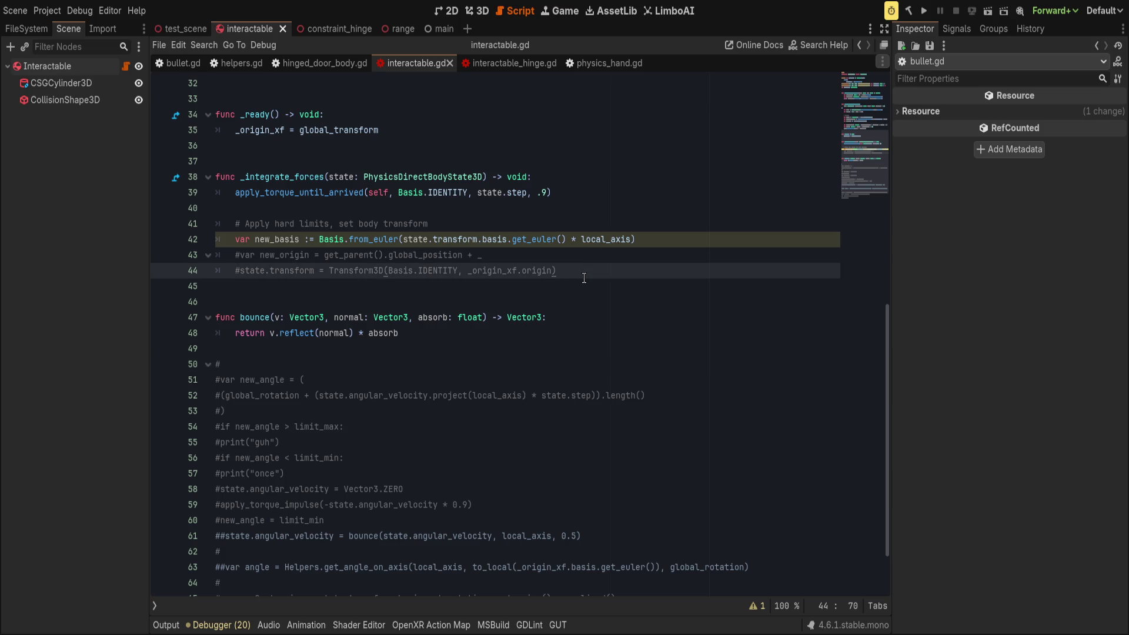
{"action": "key", "text": "ctrl+k"}
{"action": "key", "text": "ctrl+s"}
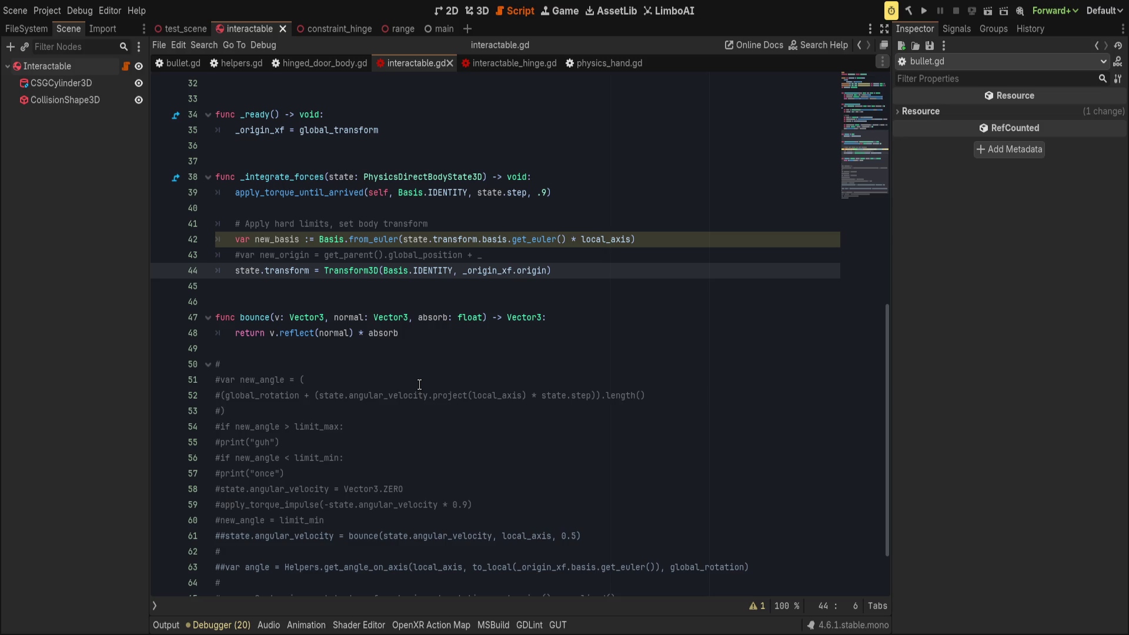
{"action": "left_click", "coordinate": [310, 271]}
- Start changing line 44 to state.transform.origin, then undo the partial edit
{"action": "type", "text": ".ori"}
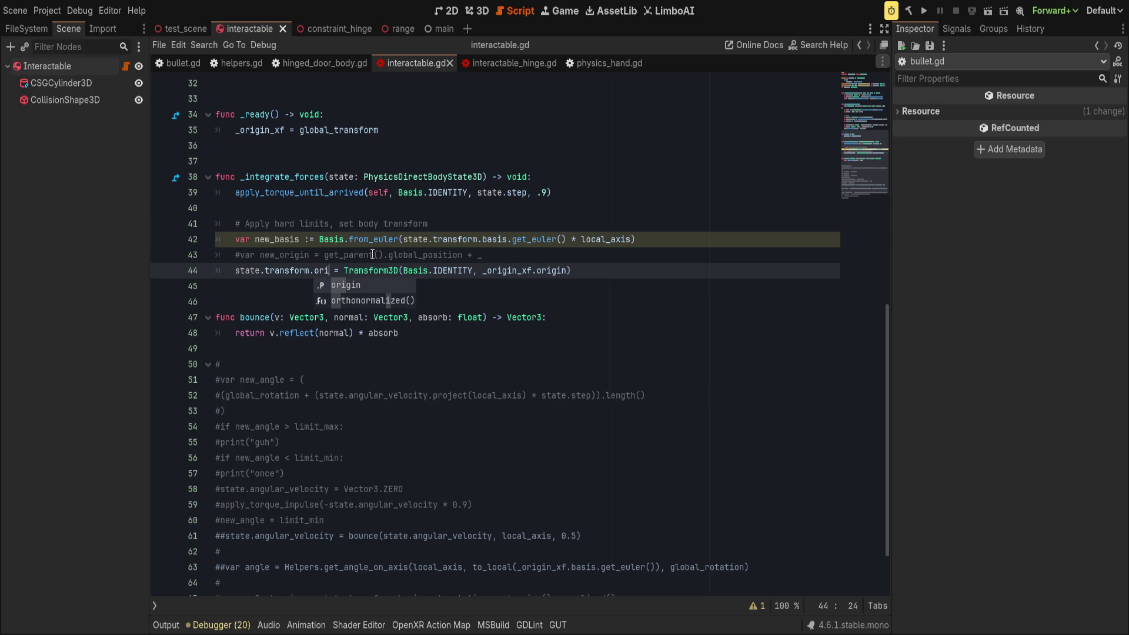
{"action": "key", "text": "Return"}
{"action": "key", "text": "Return"}
{"action": "type", "text": "sta"}
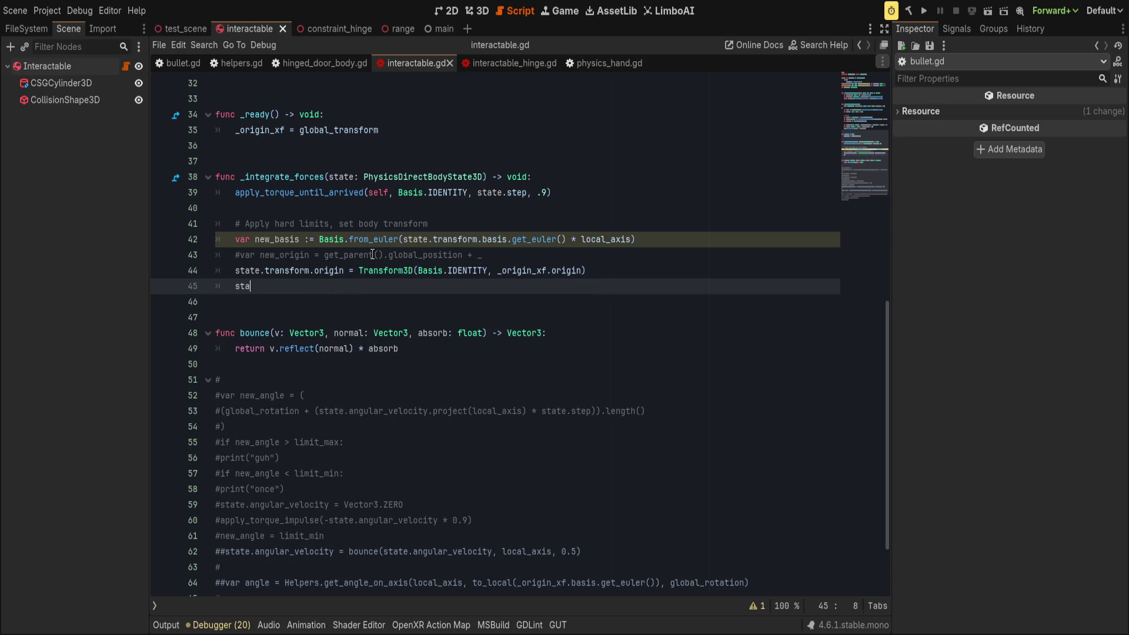
{"action": "type", "text": "te."}
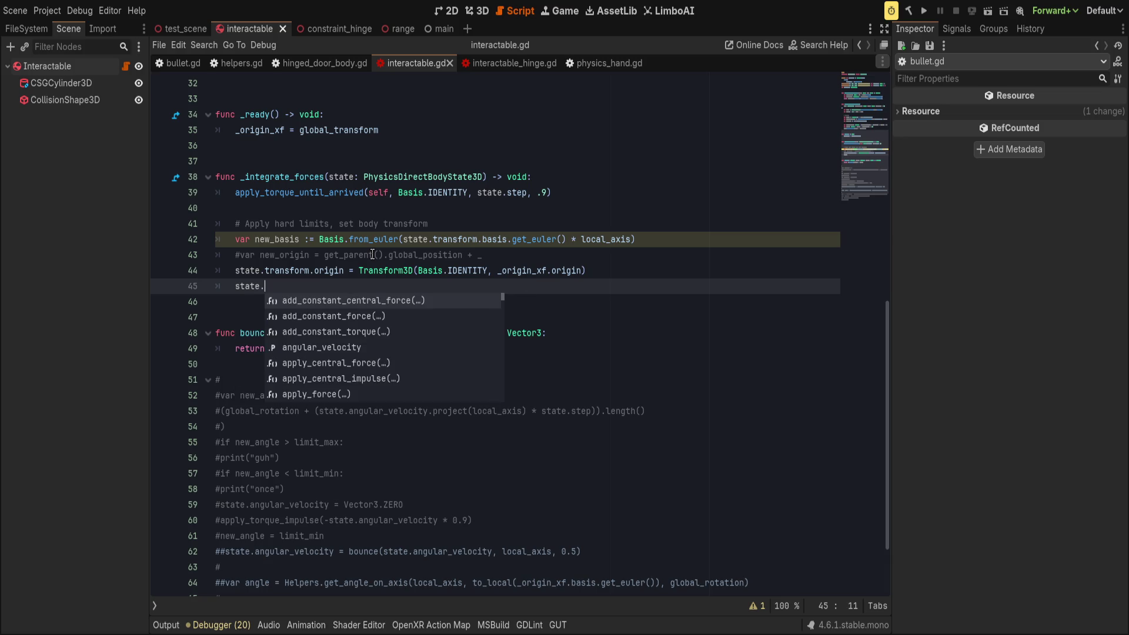
{"action": "key", "text": "ctrl+z"}
{"action": "key", "text": "ctrl+z"}
{"action": "key", "text": "ctrl+z"}
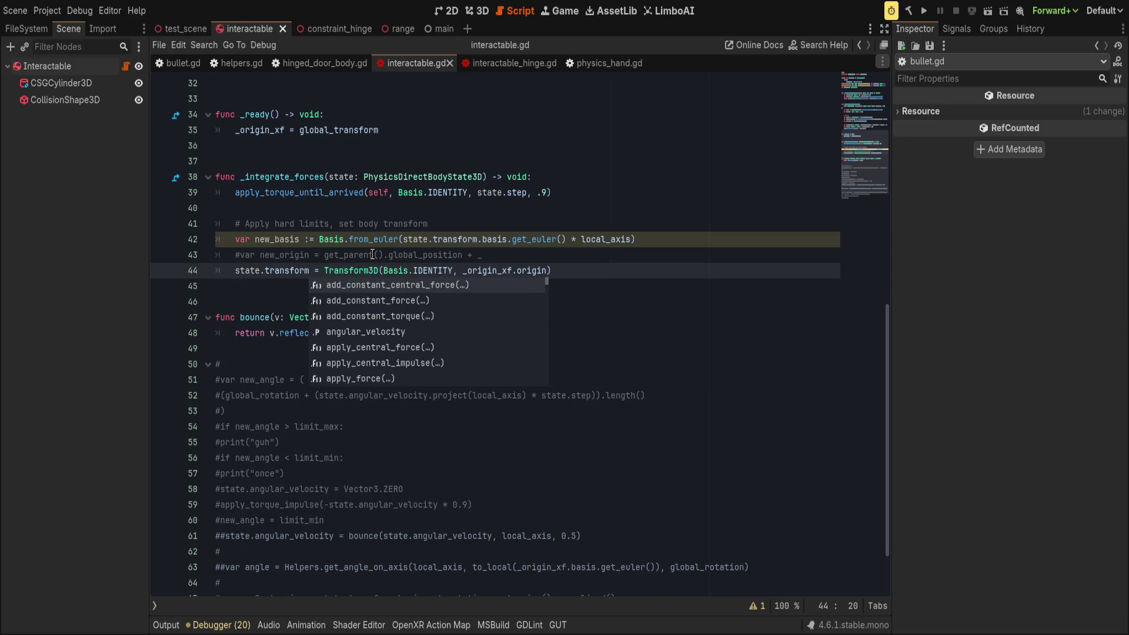
{"action": "key", "text": "End"}
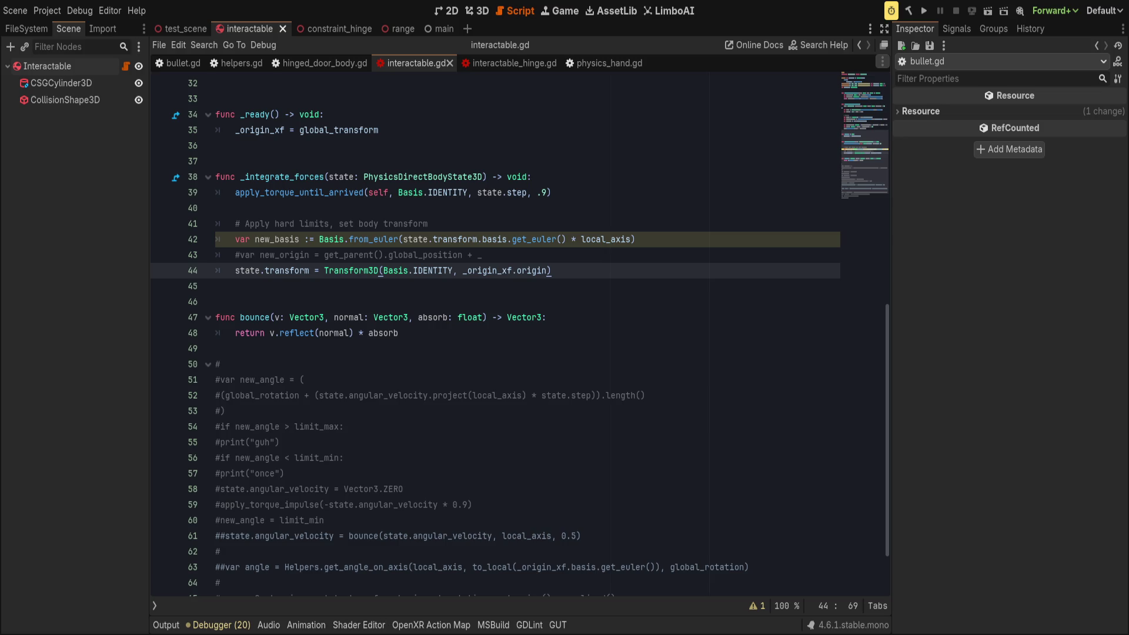
- Review the from_euler line and the apply_torque_until_arrived call above it
{"action": "left_click", "coordinate": [469, 567]}
{"action": "left_click", "coordinate": [544, 241]}
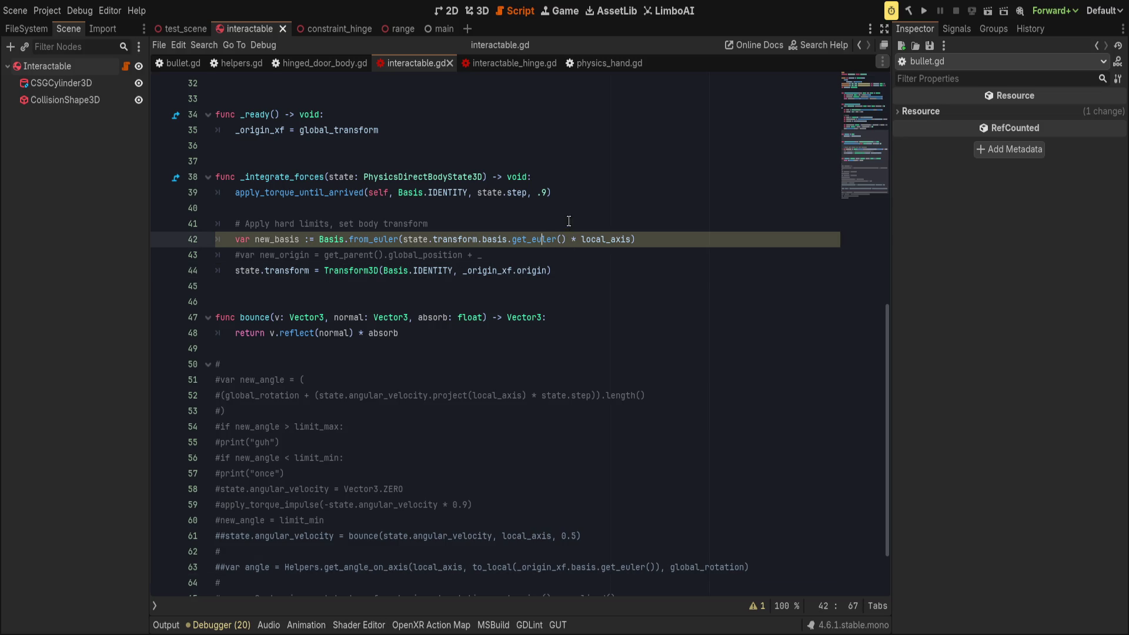
{"action": "left_click", "coordinate": [559, 192]}
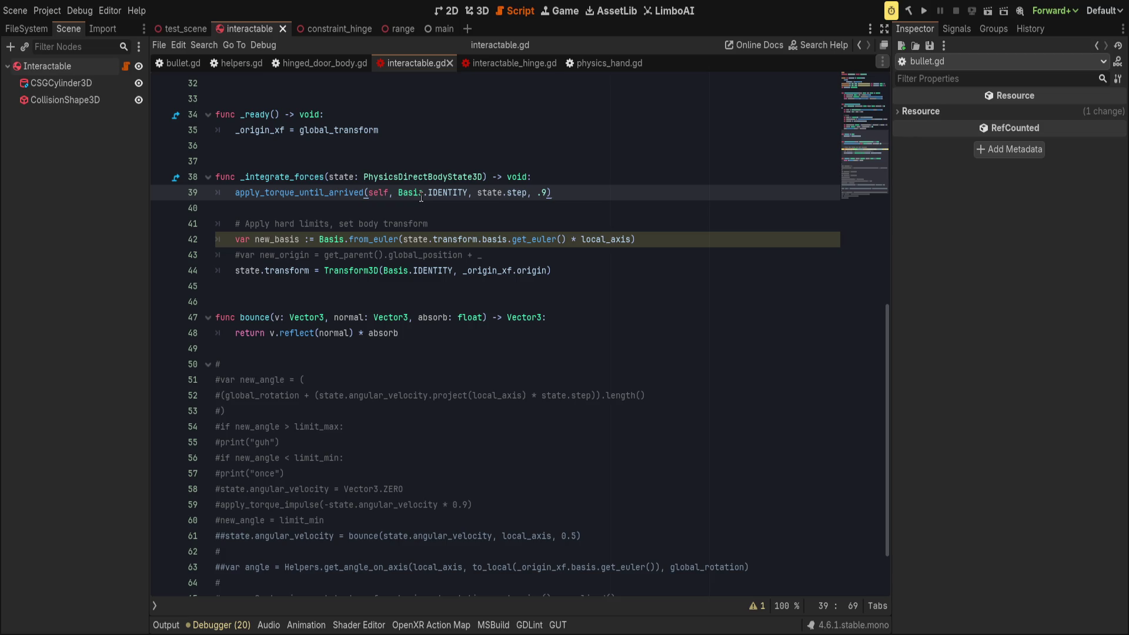
{"action": "scroll", "coordinate": [565, 240], "scroll_direction": "up", "scroll_amount": 4}
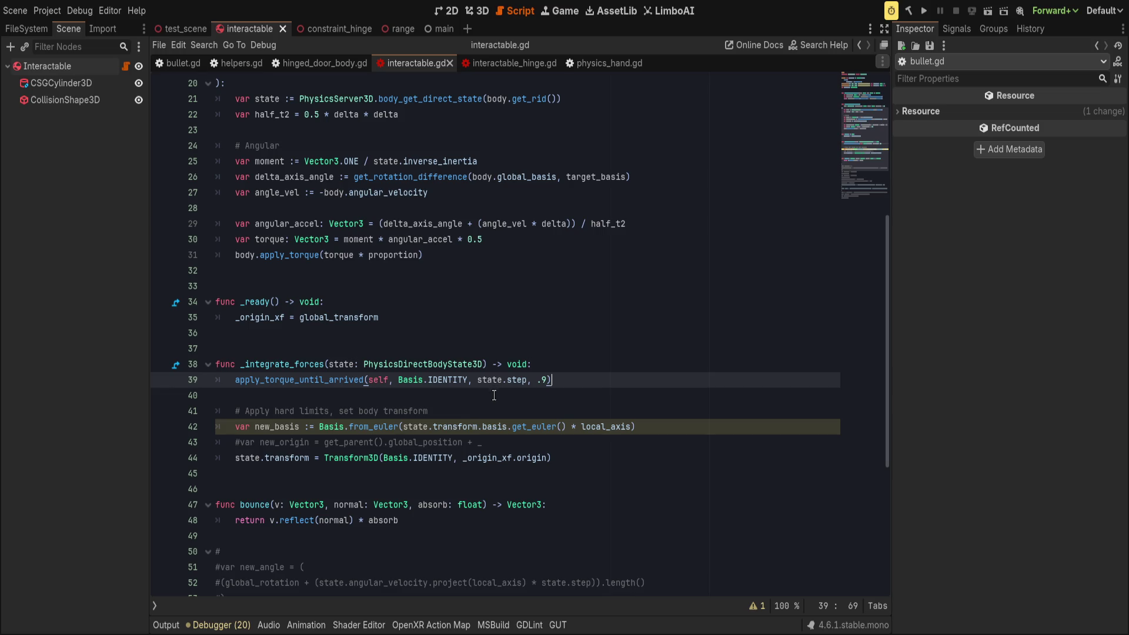
- Add a next_angle variable at the top of _integrate_forces using the copied angular velocity expression
{"action": "left_click", "coordinate": [604, 360]}
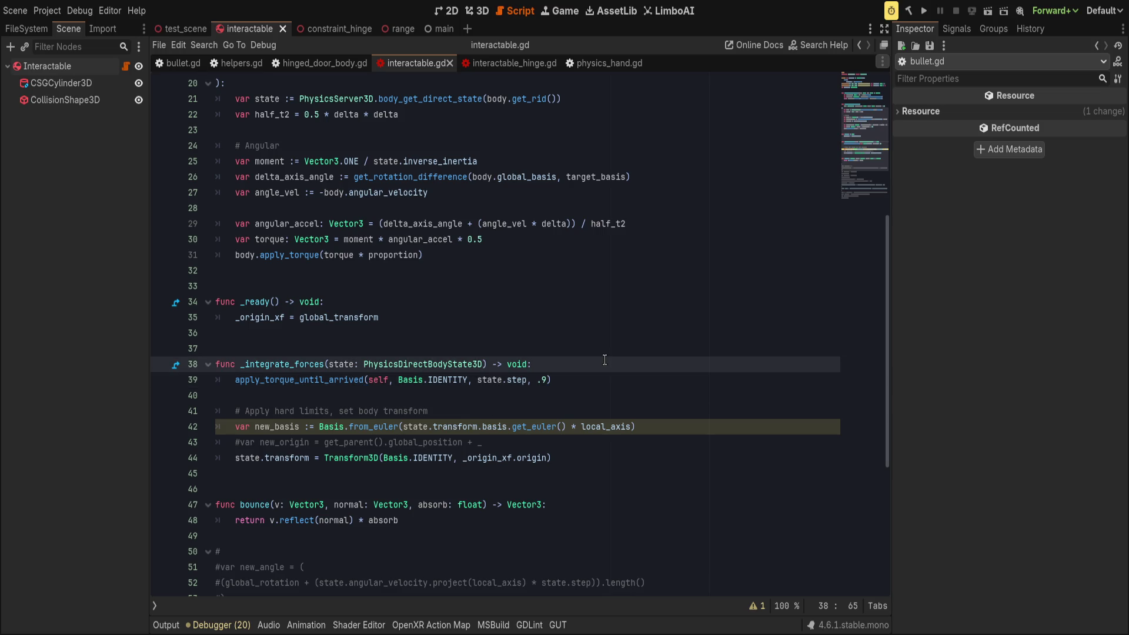
{"action": "scroll", "coordinate": [605, 358], "scroll_direction": "down", "scroll_amount": 3}
{"action": "key", "text": "Return"}
{"action": "type", "text": "var next_angle = "}
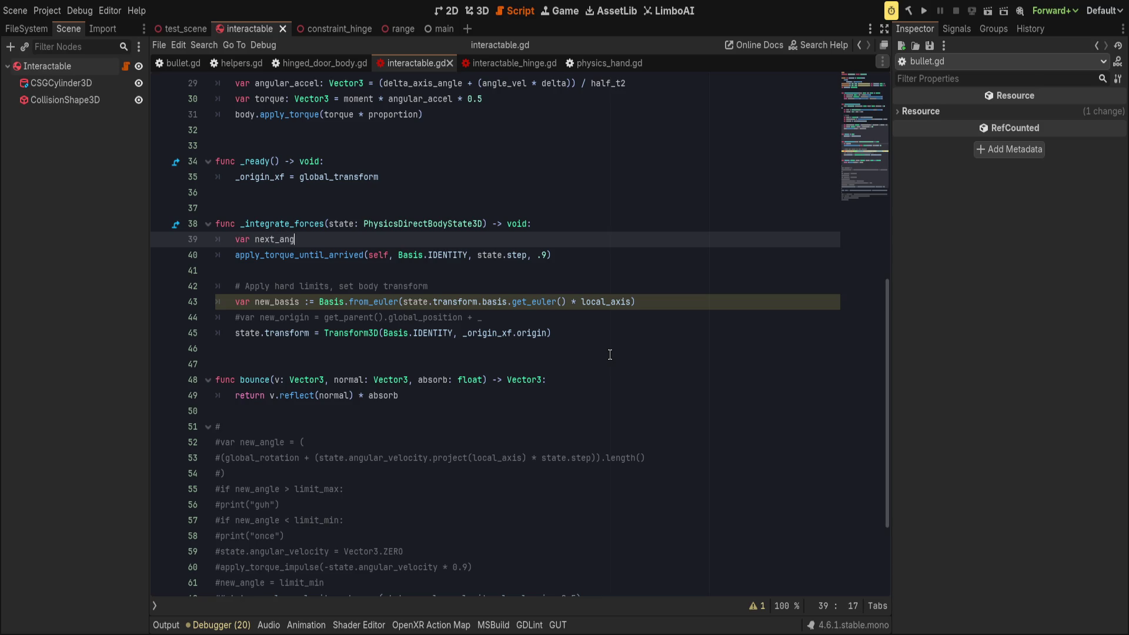
{"action": "type", "text": "global_"}
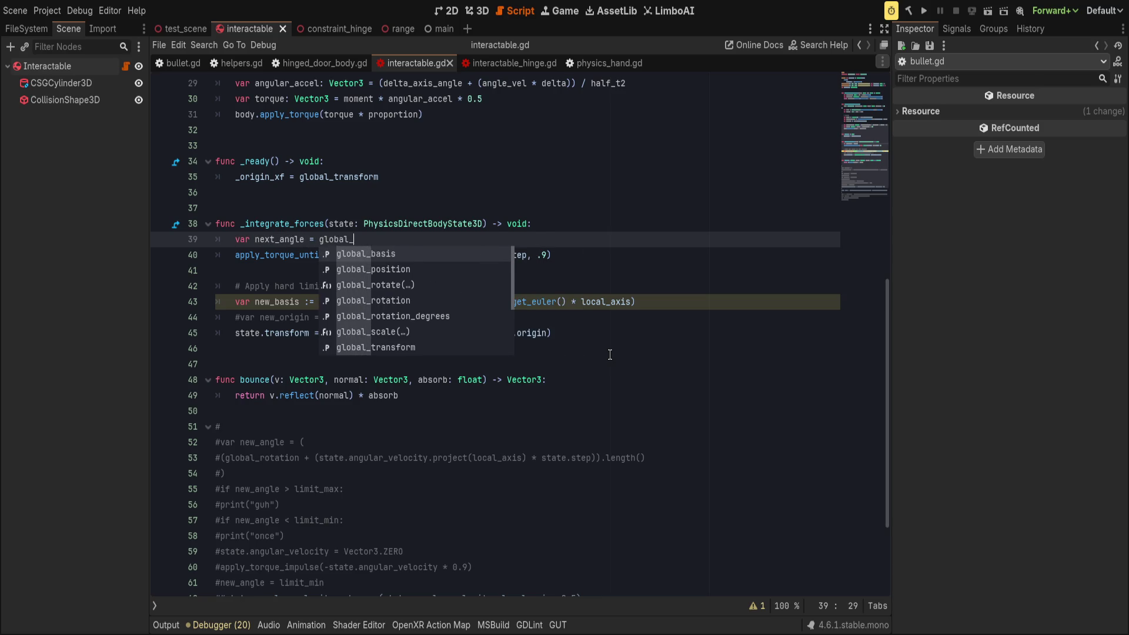
{"action": "type", "text": "rotation + state"}
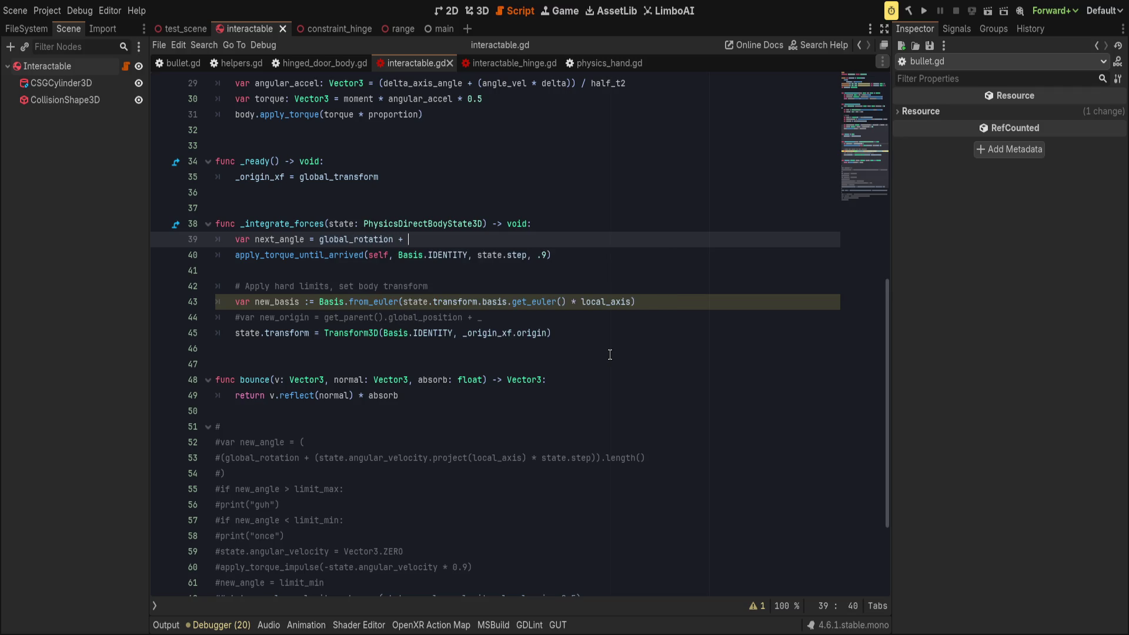
{"action": "key", "text": "BackSpace"}
{"action": "key", "text": "BackSpace"}
{"action": "key", "text": "BackSpace"}
{"action": "type", "text": "(st"}
{"action": "left_click", "coordinate": [221, 473]}
{"action": "left_click_drag", "start_coordinate": [221, 473], "coordinate": [221, 464]}
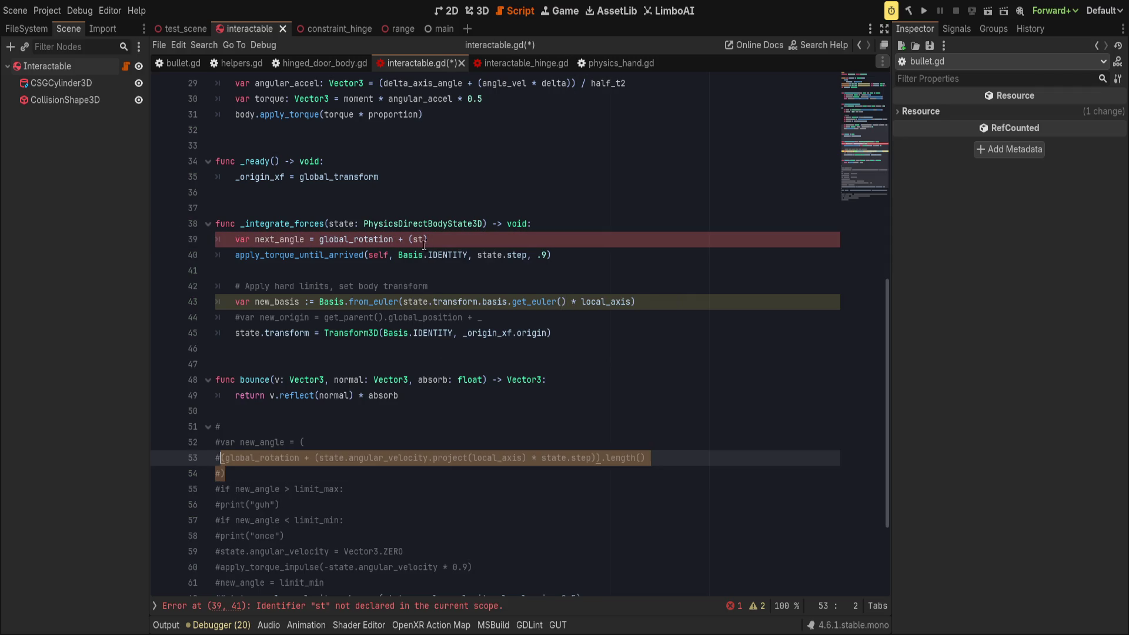
{"action": "key", "text": "ctrl+c"}
{"action": "left_click_drag", "start_coordinate": [425, 239], "coordinate": [409, 239]}
{"action": "key", "text": "ctrl+v"}
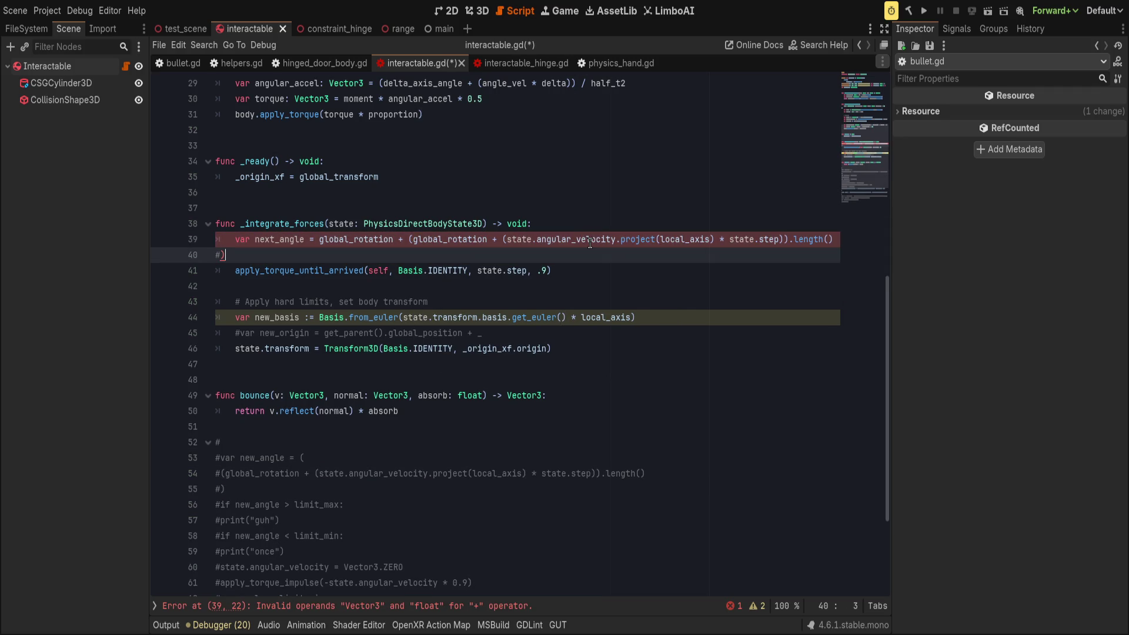
{"action": "key", "text": "BackSpace"}
{"action": "key", "text": "BackSpace"}
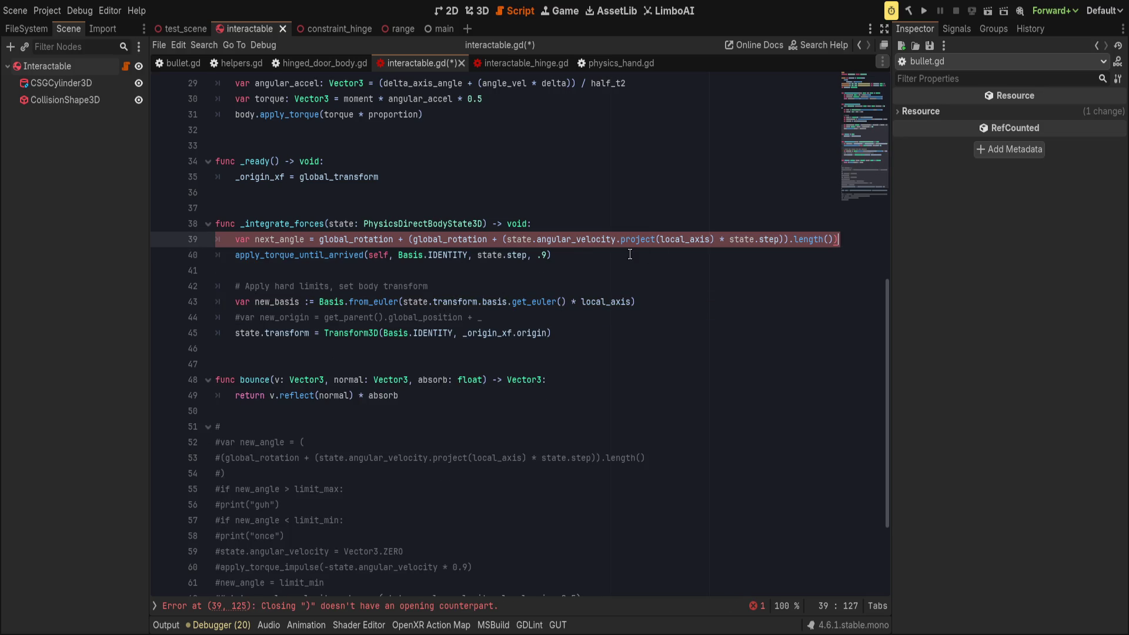
- Strip the .project(local_axis) and length() calls, rename the variable to next_rotation, and save
{"action": "left_click_drag", "start_coordinate": [617, 240], "coordinate": [716, 240]}
{"action": "key", "text": "BackSpace"}
{"action": "left_click", "coordinate": [747, 243]}
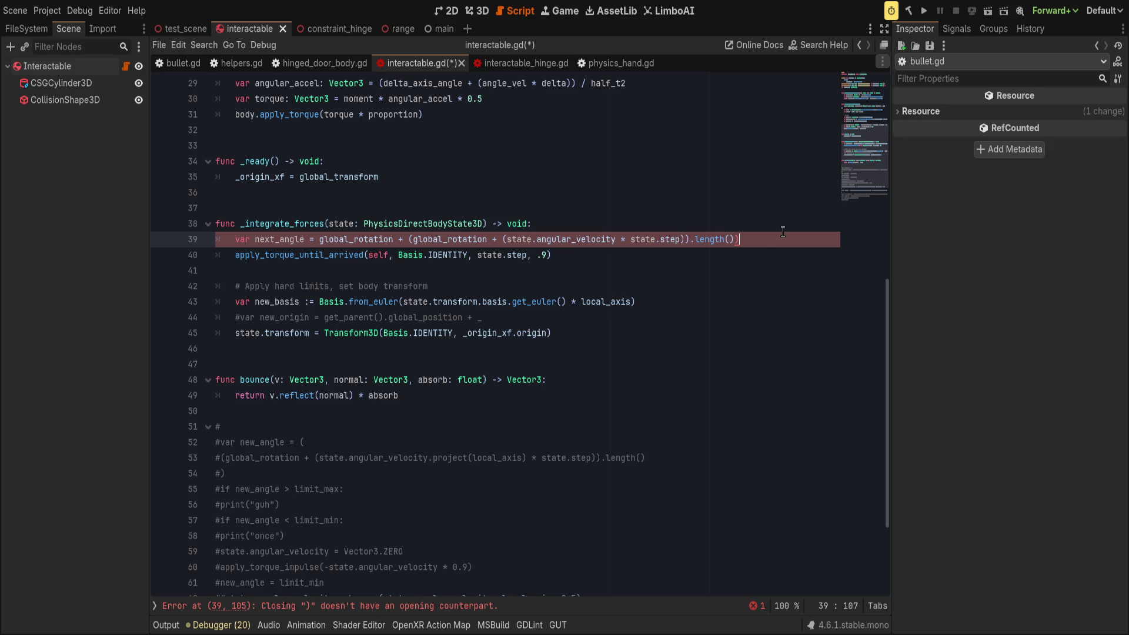
{"action": "key", "text": "BackSpace"}
{"action": "key", "text": "BackSpace"}
{"action": "key", "text": "BackSpace"}
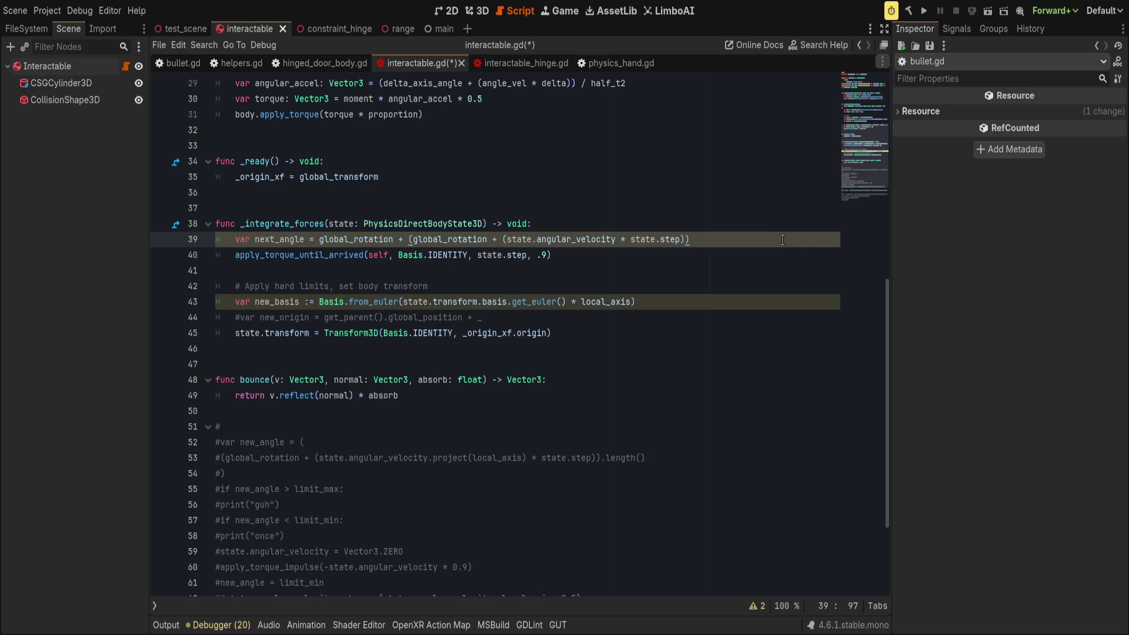
{"action": "left_click_drag", "start_coordinate": [280, 240], "coordinate": [301, 241]}
{"action": "type", "text": "rotation"}
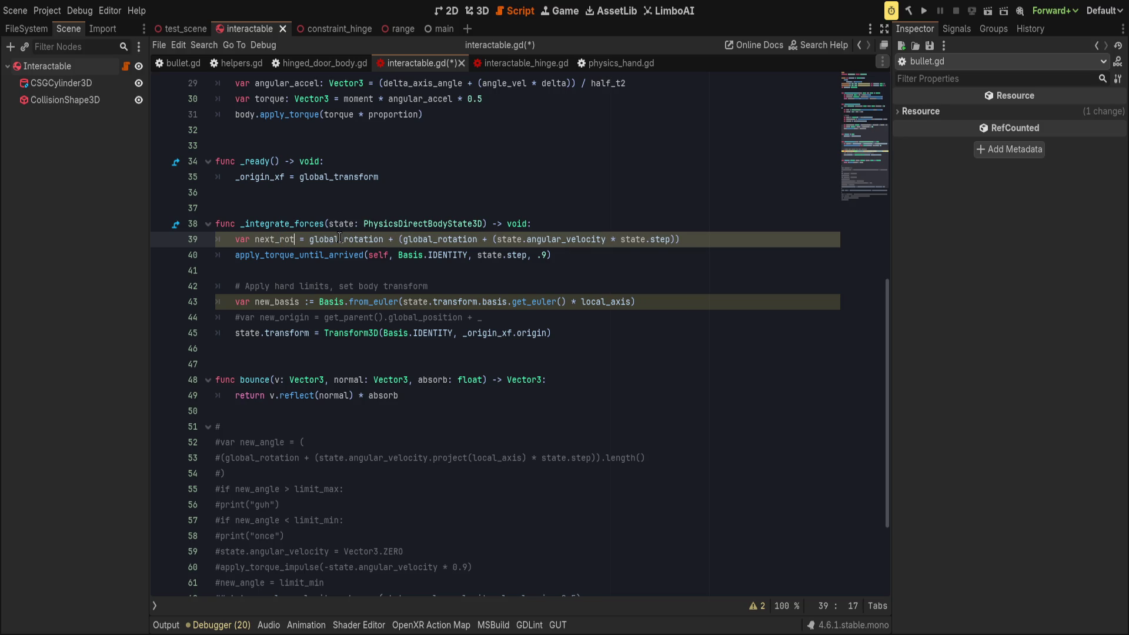
{"action": "key", "text": "Delete"}
{"action": "key", "text": "End"}
{"action": "key", "text": "ctrl+s"}
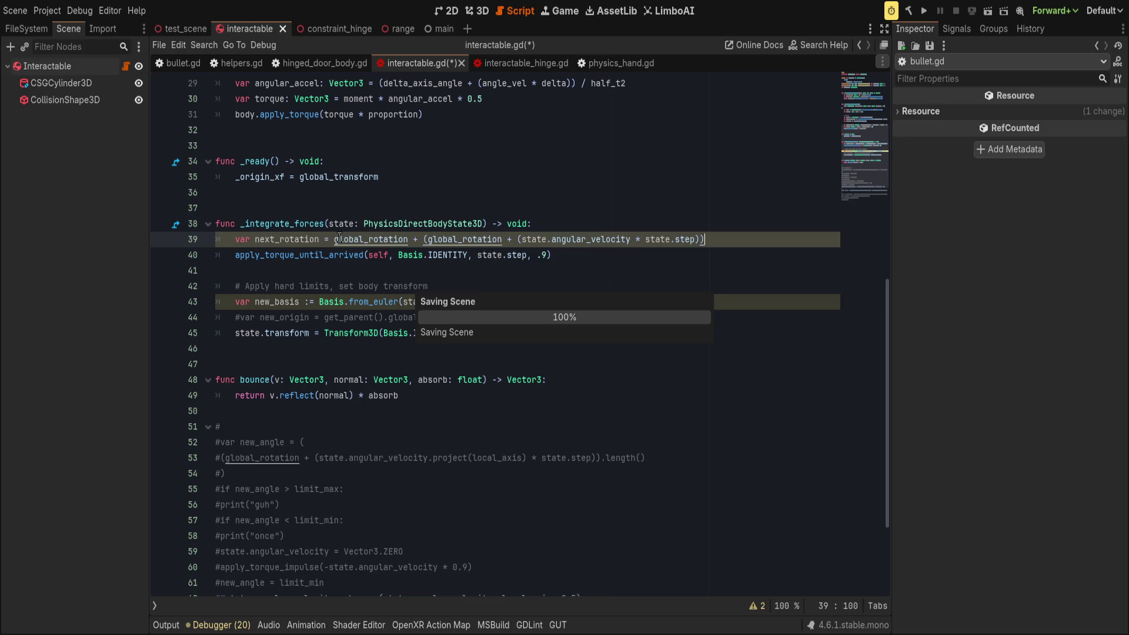
- Add a next_axis variable set to next_rotation.project(local_axis) below next_rotation
{"action": "key", "text": "End"}
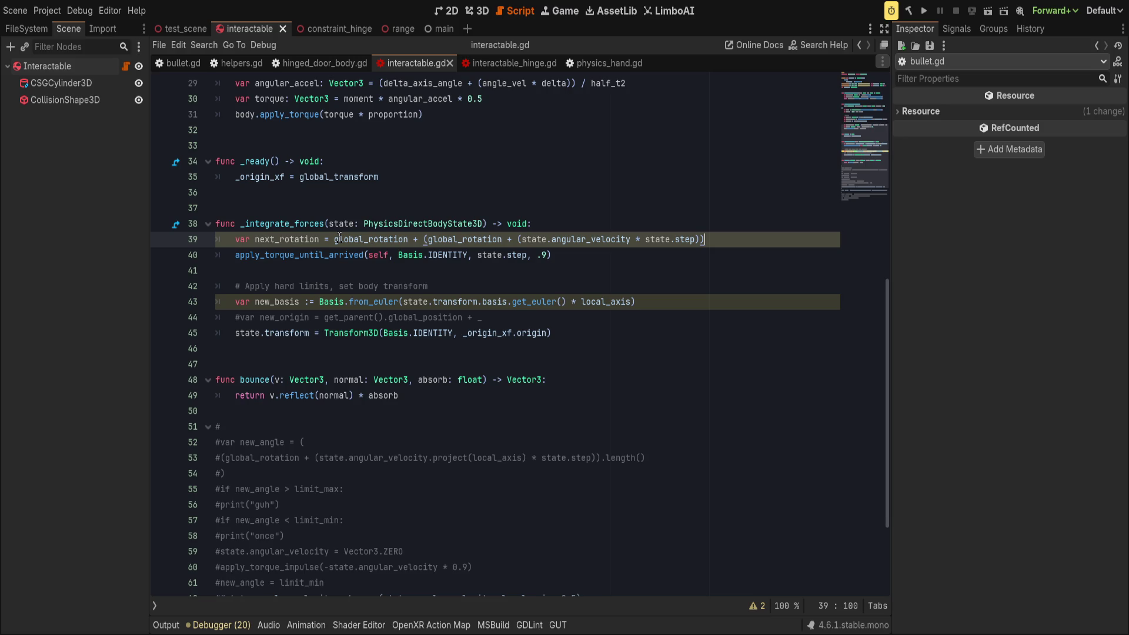
{"action": "key", "text": "Down"}
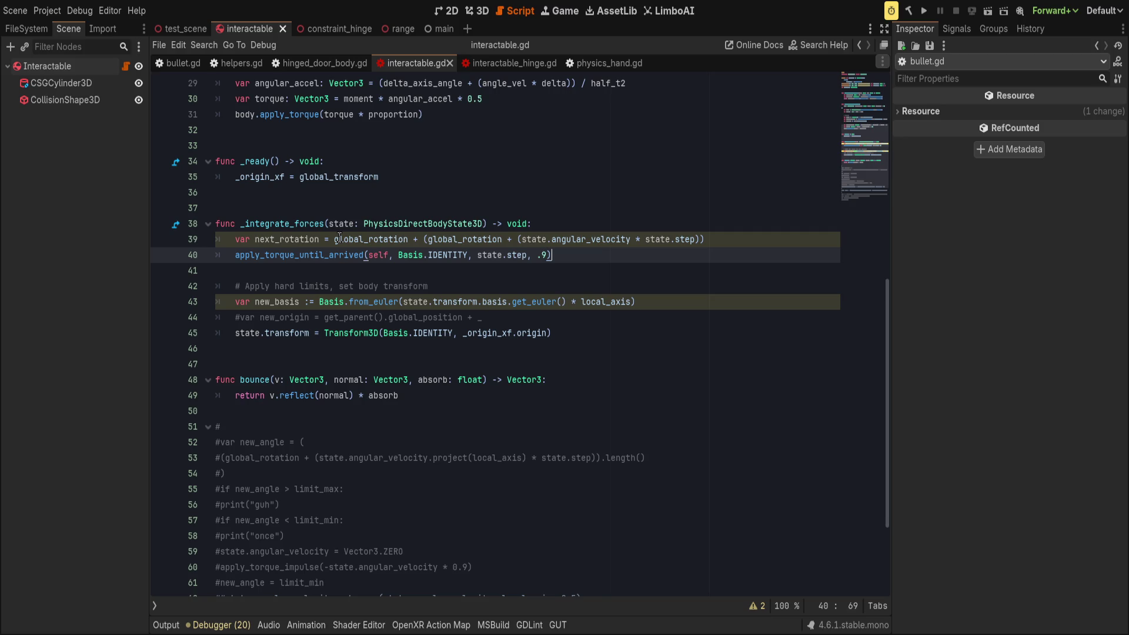
{"action": "key", "text": "Up"}
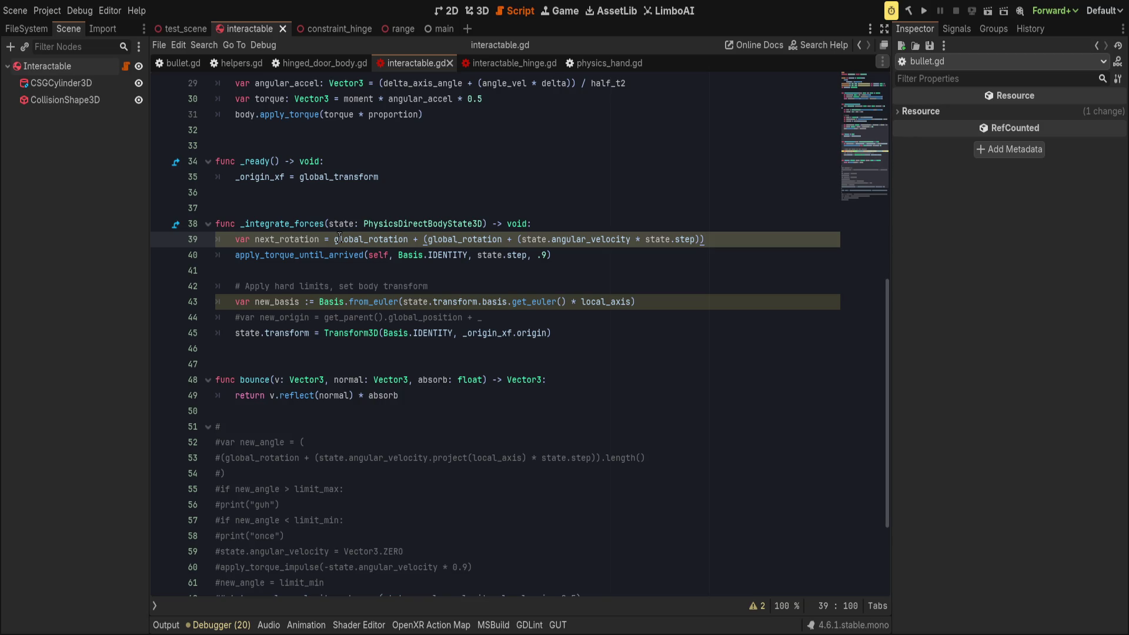
{"action": "key", "text": "Return"}
{"action": "type", "text": "var rn"}
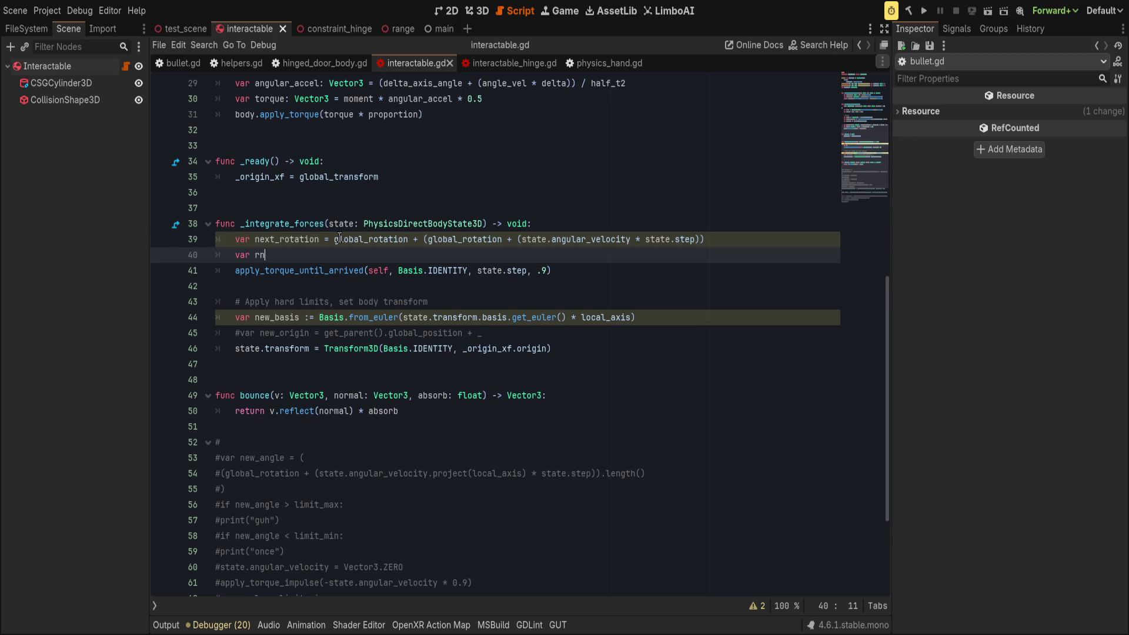
{"action": "key", "text": "BackSpace"}
{"action": "key", "text": "BackSpace"}
{"action": "type", "text": "next_axis"}
{"action": "key", "text": "Return"}
{"action": "type", "text": "var next_a"}
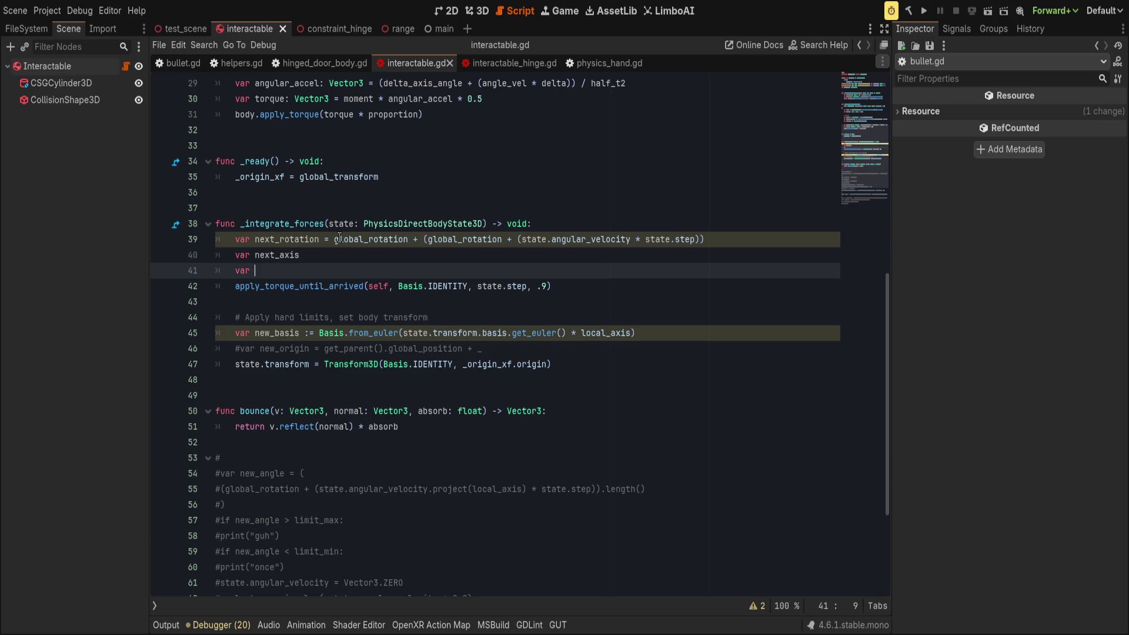
{"action": "type", "text": "ngle"}
{"action": "key", "text": "Up"}
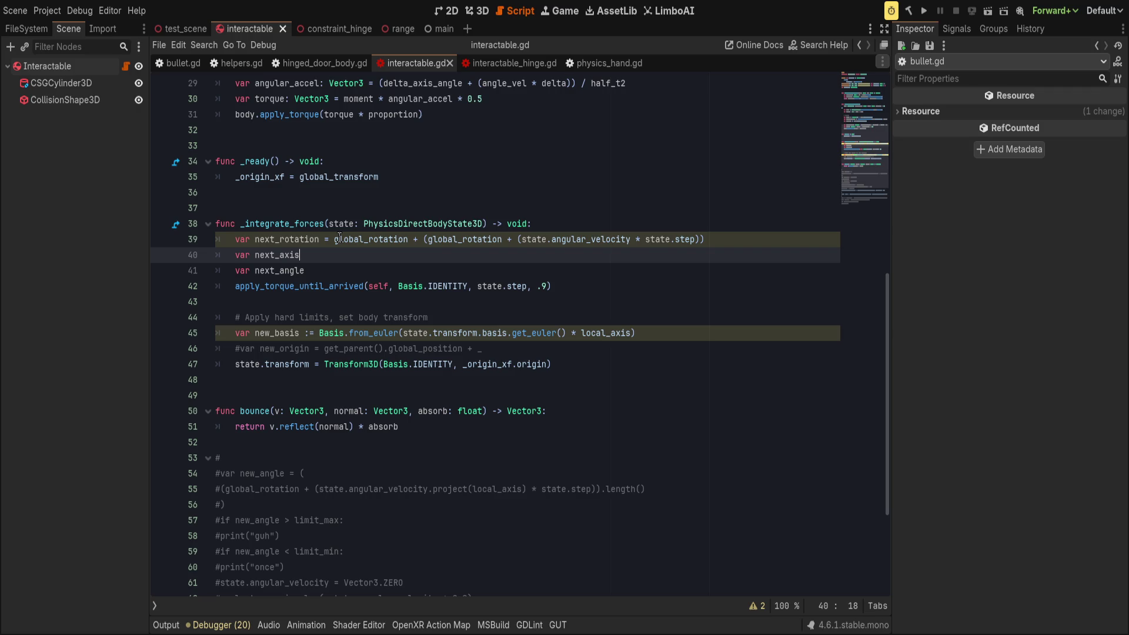
{"action": "type", "text": "= next_rotat"}
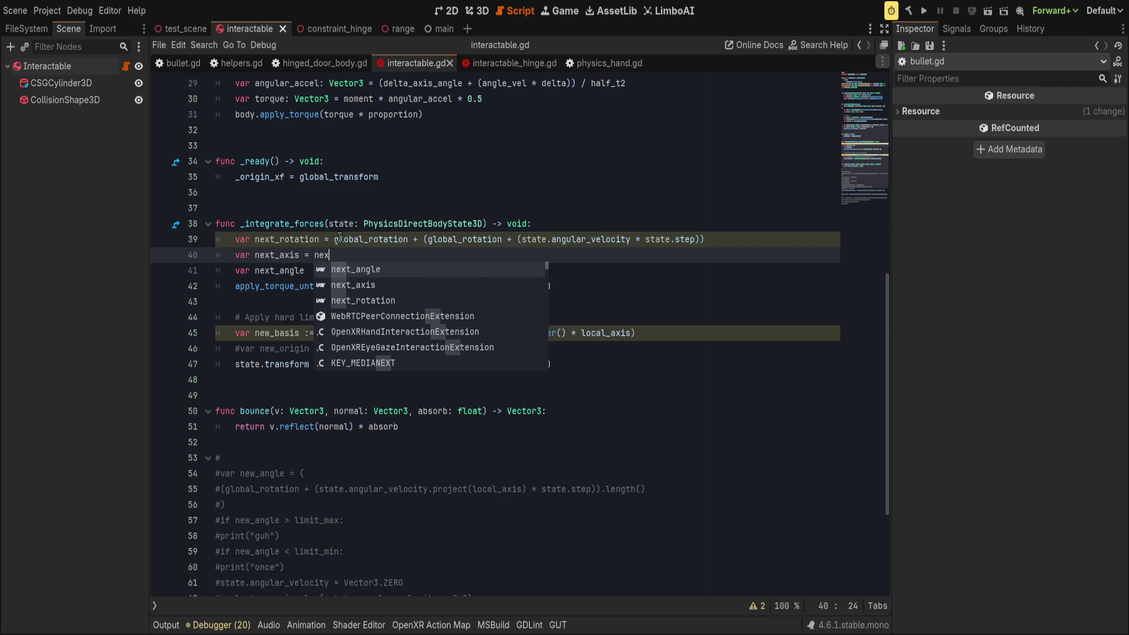
{"action": "key", "text": "Return"}
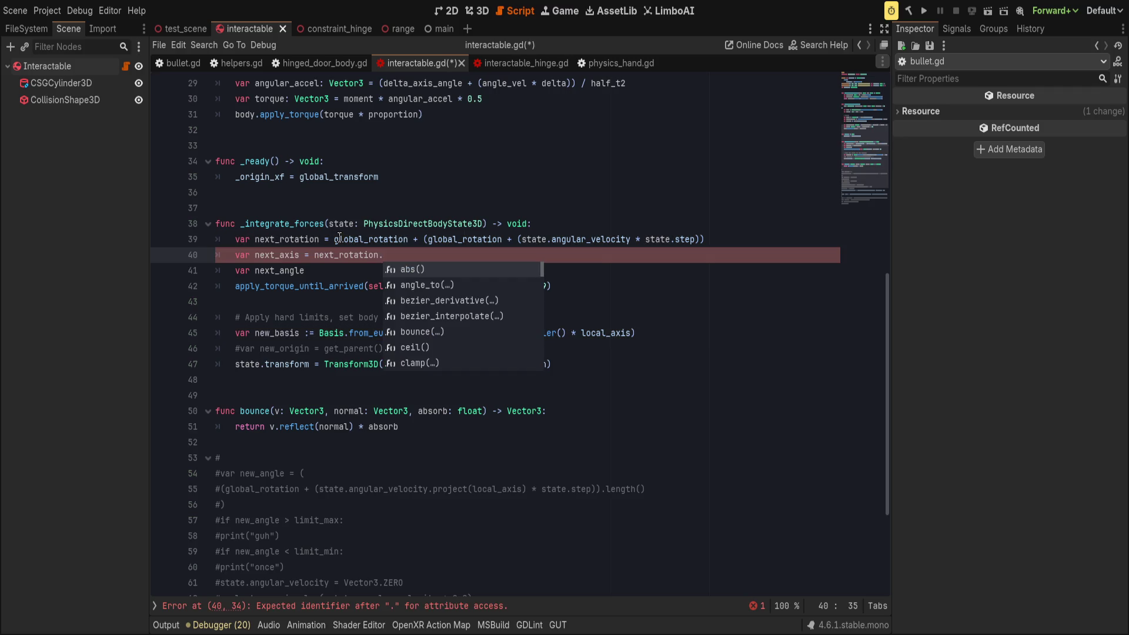
{"action": "type", "text": "project"}
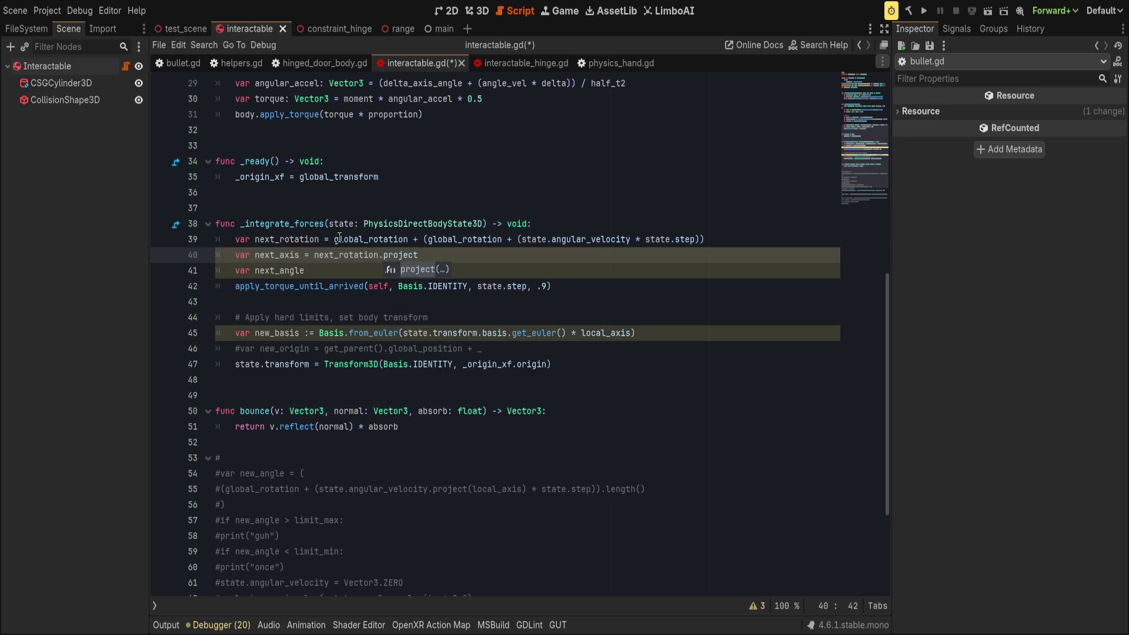
{"action": "type", "text": "l"}
{"action": "type", "text": "(local_axis"}
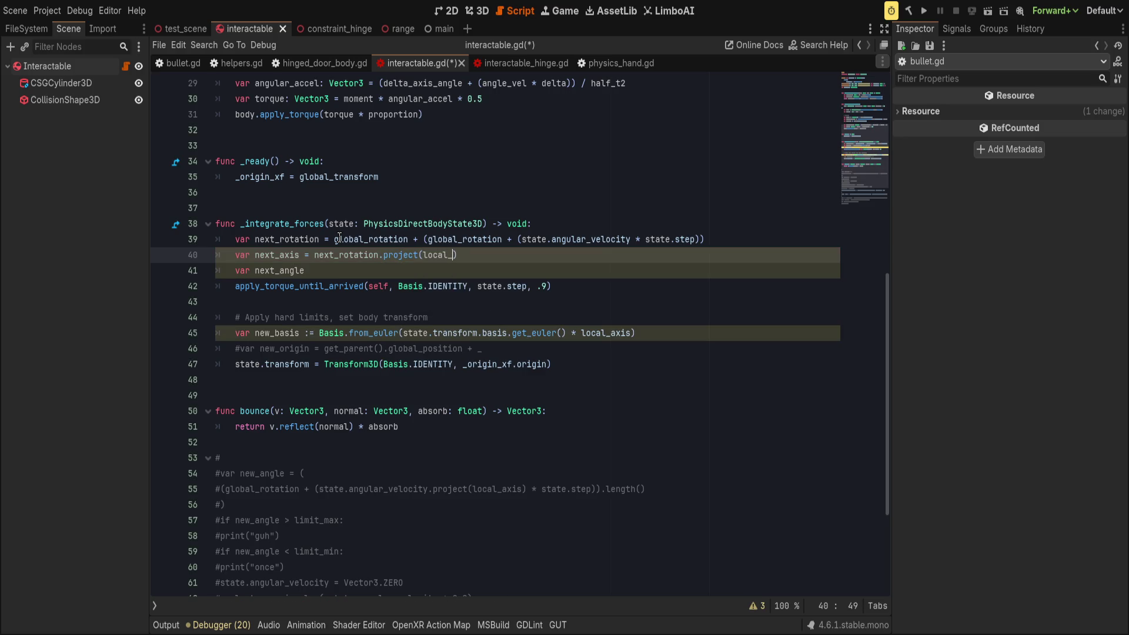
- Set next_angle on line 41 to next_rotation.project(local_axis).length()
{"action": "key", "text": "Down"}
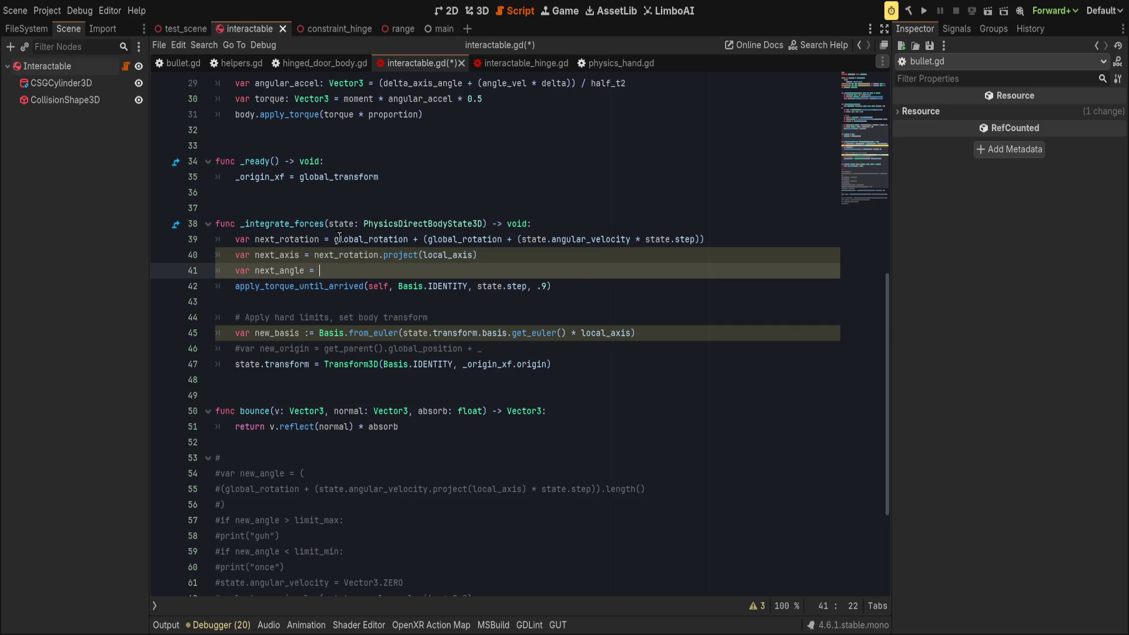
{"action": "type", "text": "next_r"}
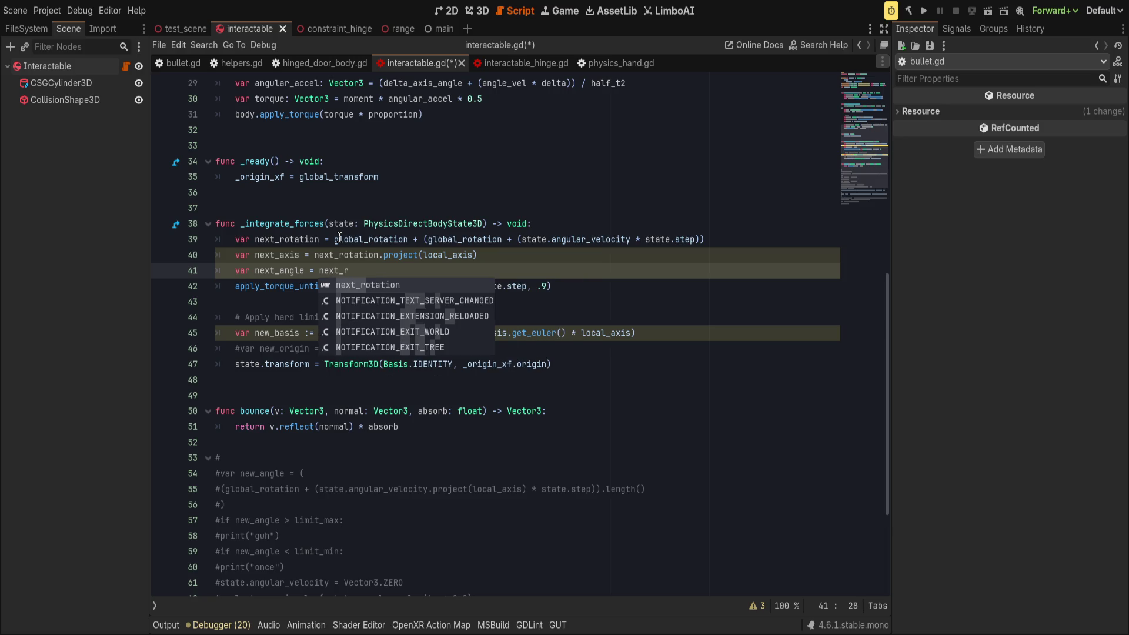
{"action": "key", "text": "Return"}
{"action": "type", "text": "otation.pr"}
{"action": "key", "text": "Return"}
{"action": "type", "text": "local"}
{"action": "type", "text": "_axis)"}
{"action": "key", "text": "Return"}
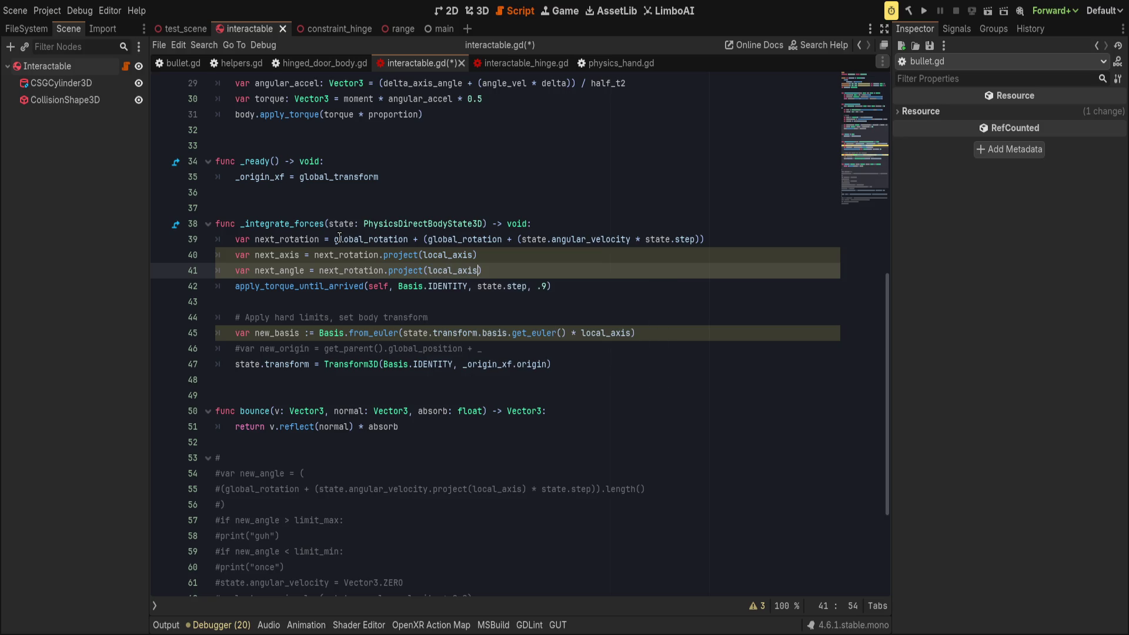
{"action": "key", "text": "BackSpace"}
{"action": "key", "text": "BackSpace"}
{"action": "key", "text": "BackSpace"}
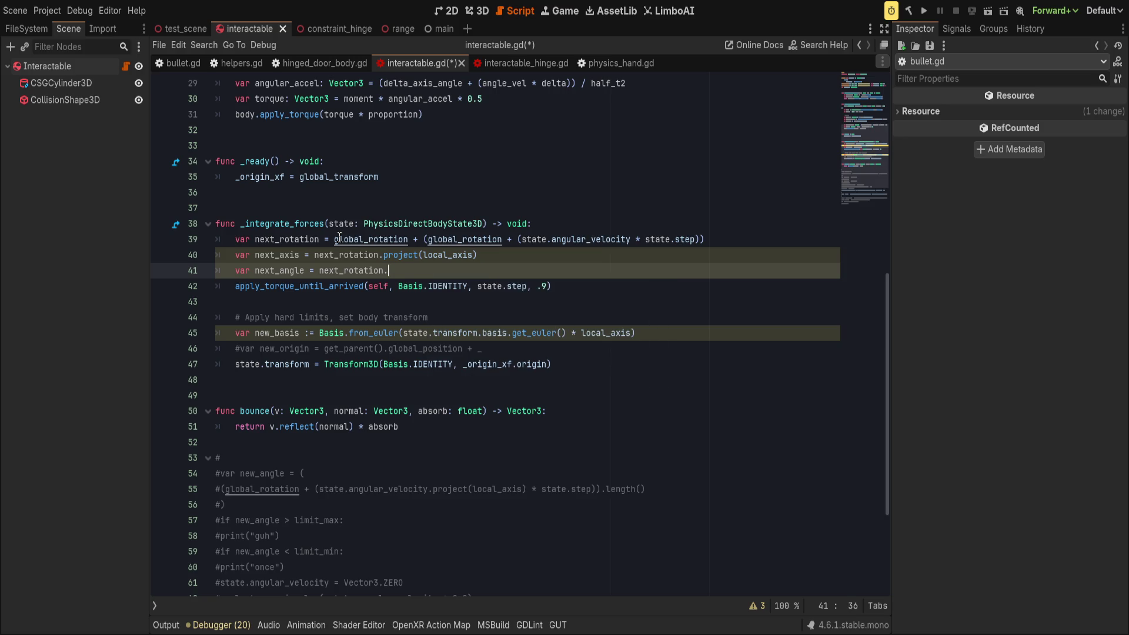
{"action": "key", "text": "BackSpace"}
{"action": "key", "text": "BackSpace"}
{"action": "key", "text": "BackSpace"}
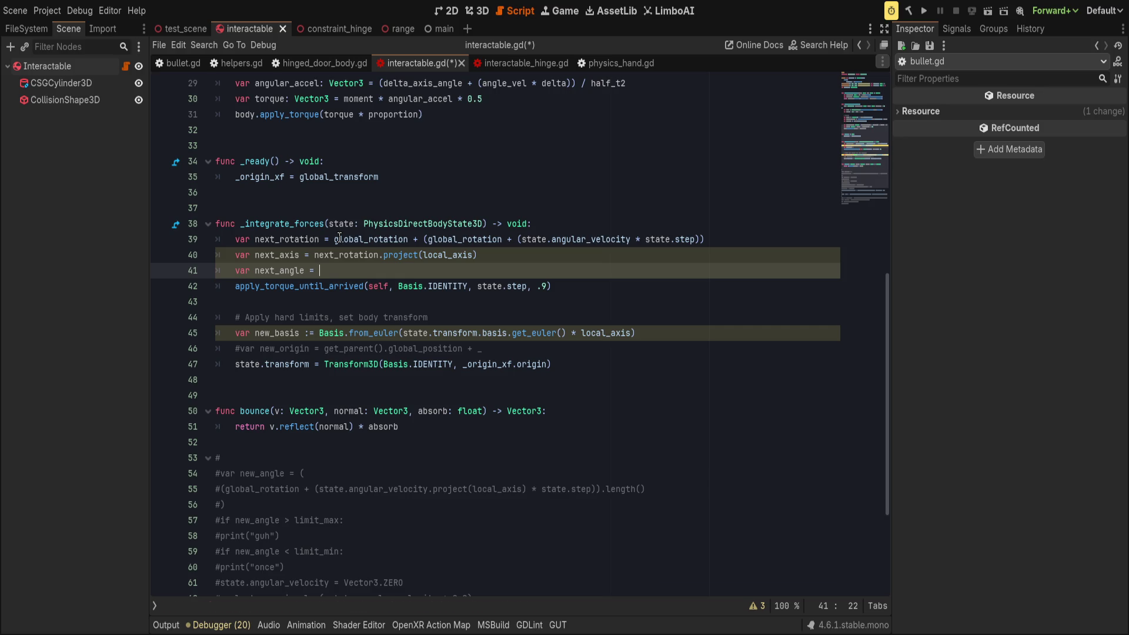
{"action": "type", "text": "next_a"}
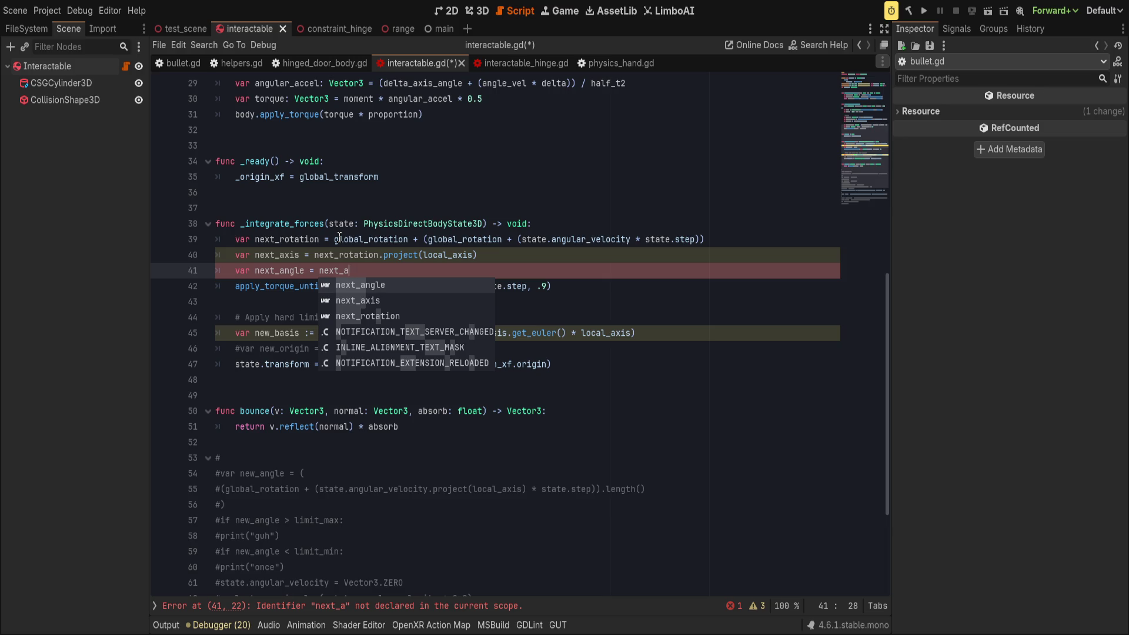
{"action": "left_click", "coordinate": [334, 259]}
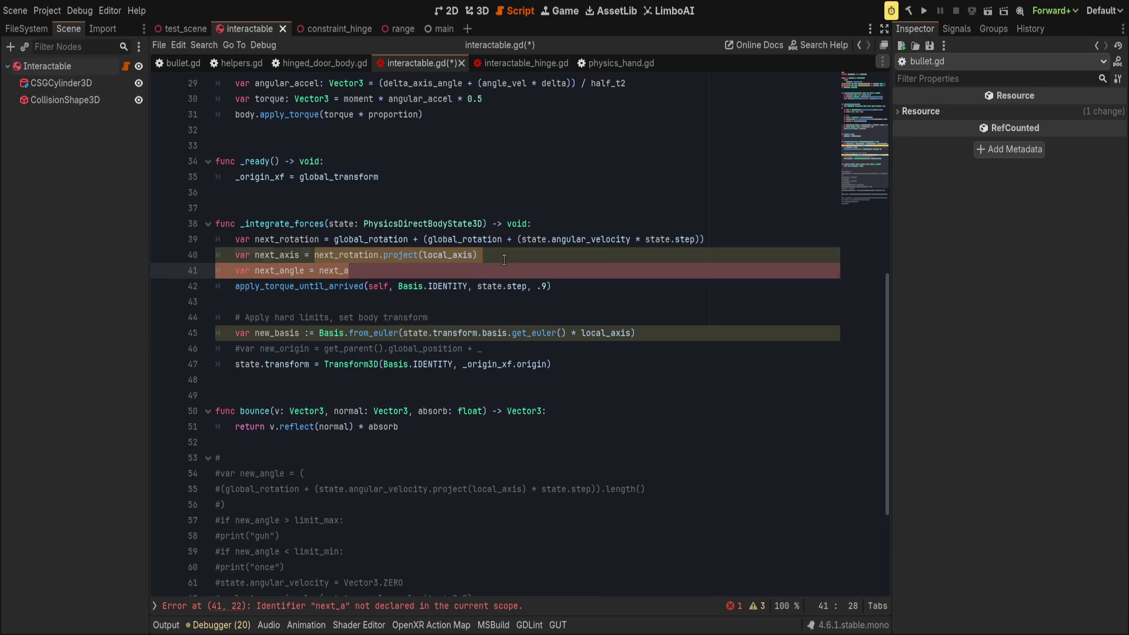
{"action": "left_click", "coordinate": [339, 270]}
{"action": "key", "text": "shift+End"}
{"action": "type", "text": "_rotation.project(local_axis)"}
{"action": "type", "text": ".length"}
{"action": "key", "text": "Return"}
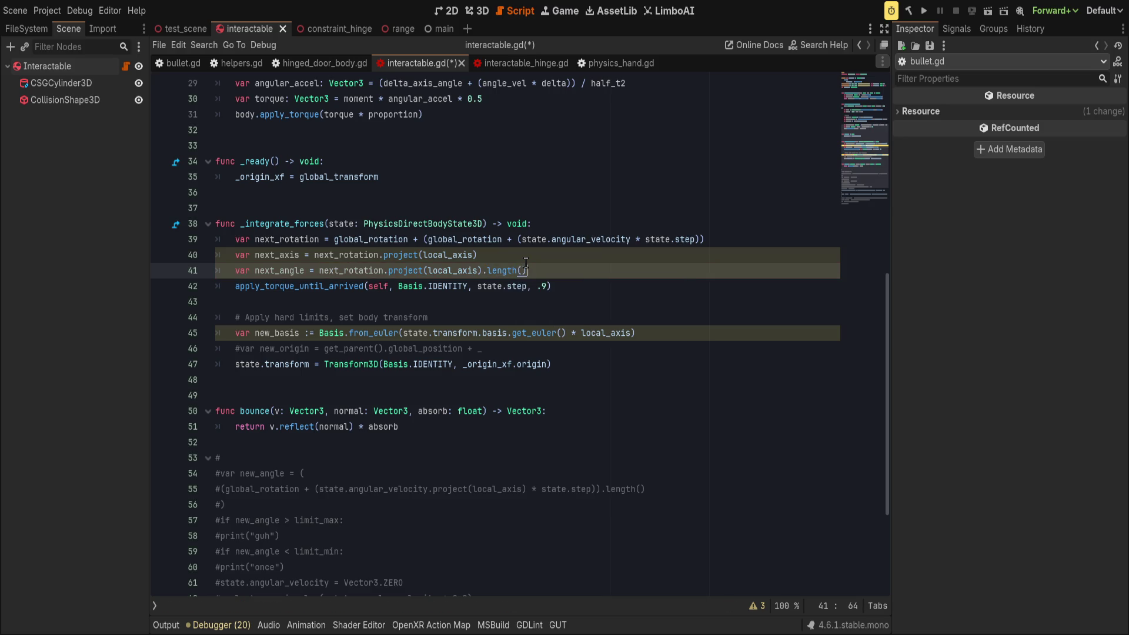
{"action": "key", "text": "Up"}
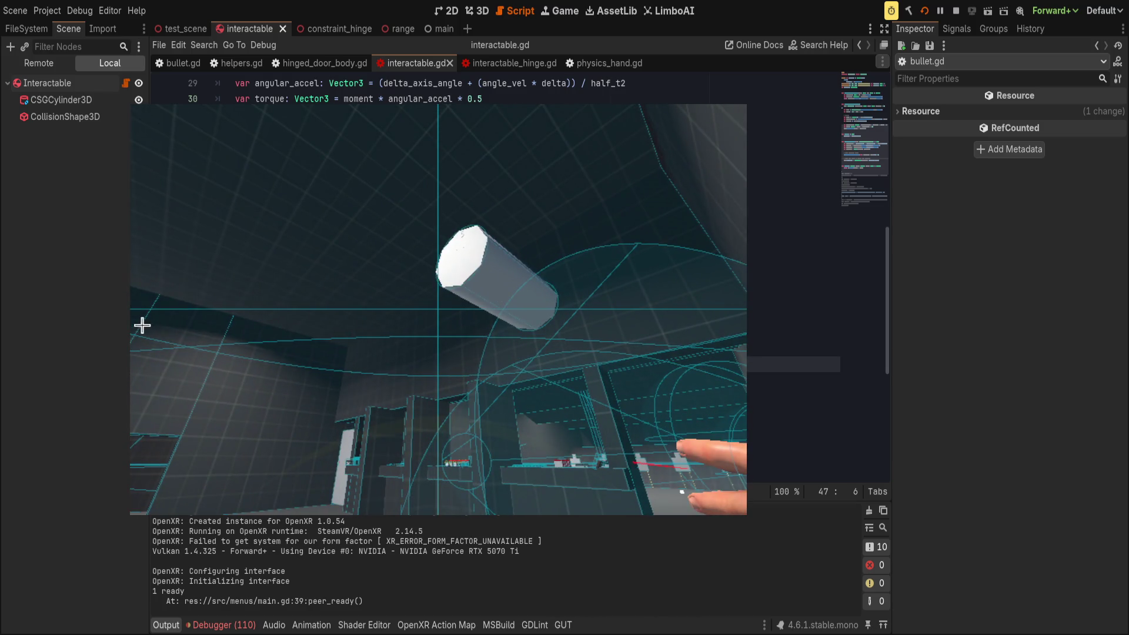
- Bring the interactable.gd script back into view after the VR test
{"action": "left_click", "coordinate": [294, 317]}
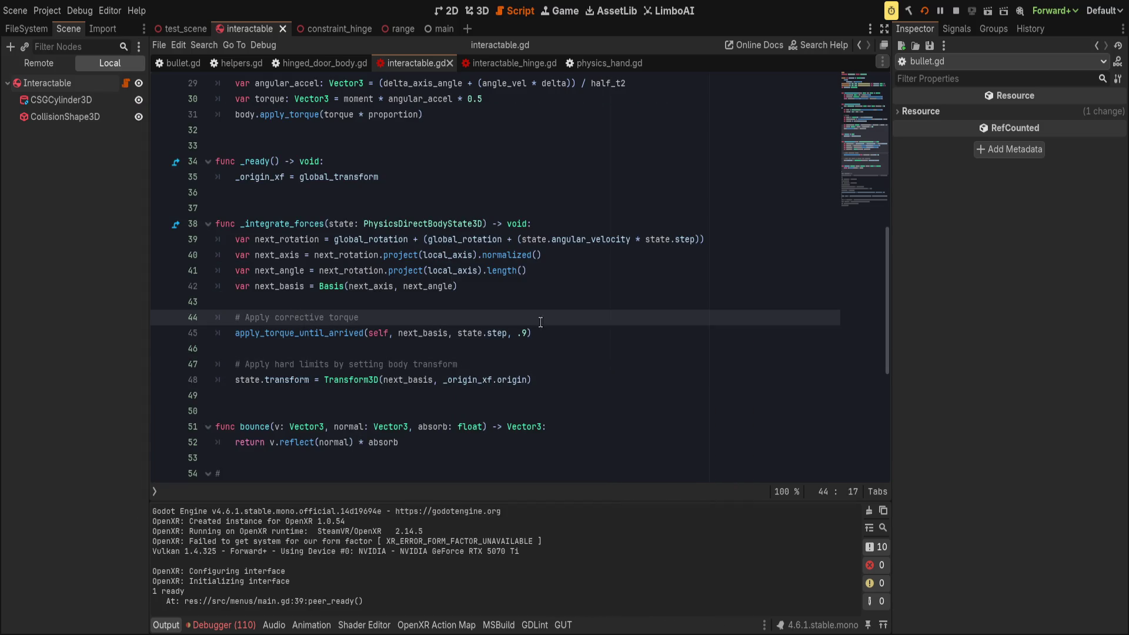
- After next_basis, add 'if next_angle > limit_max or next_angle < limit_min:' with breakpoint beneath, and save
{"action": "left_click", "coordinate": [555, 333]}
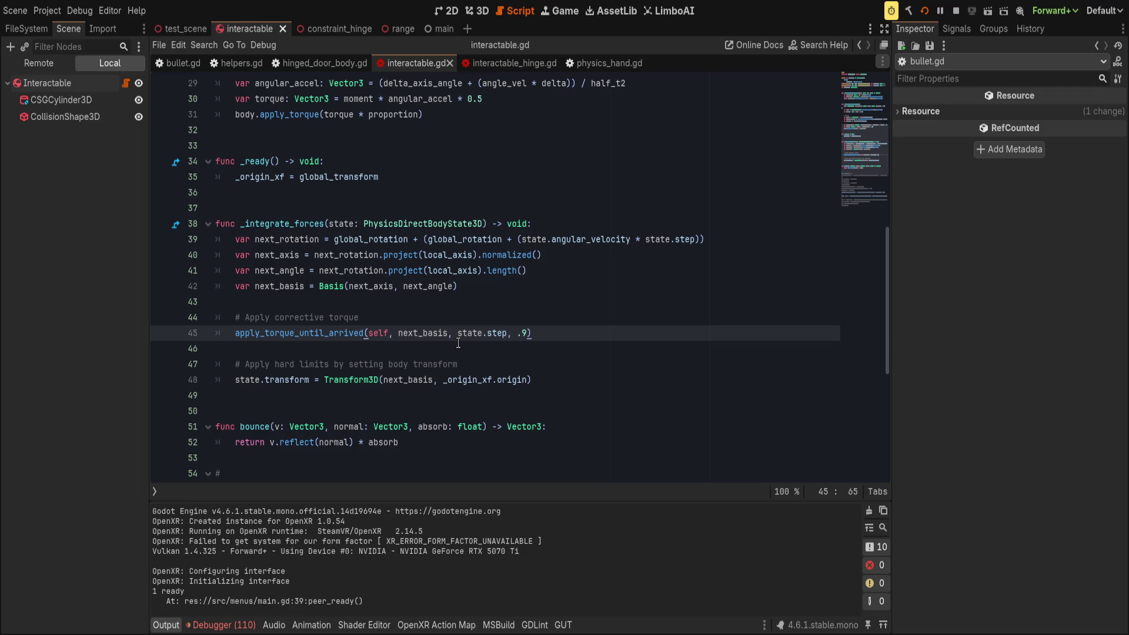
{"action": "left_click", "coordinate": [518, 288]}
{"action": "key", "text": "Return"}
{"action": "key", "text": "Return"}
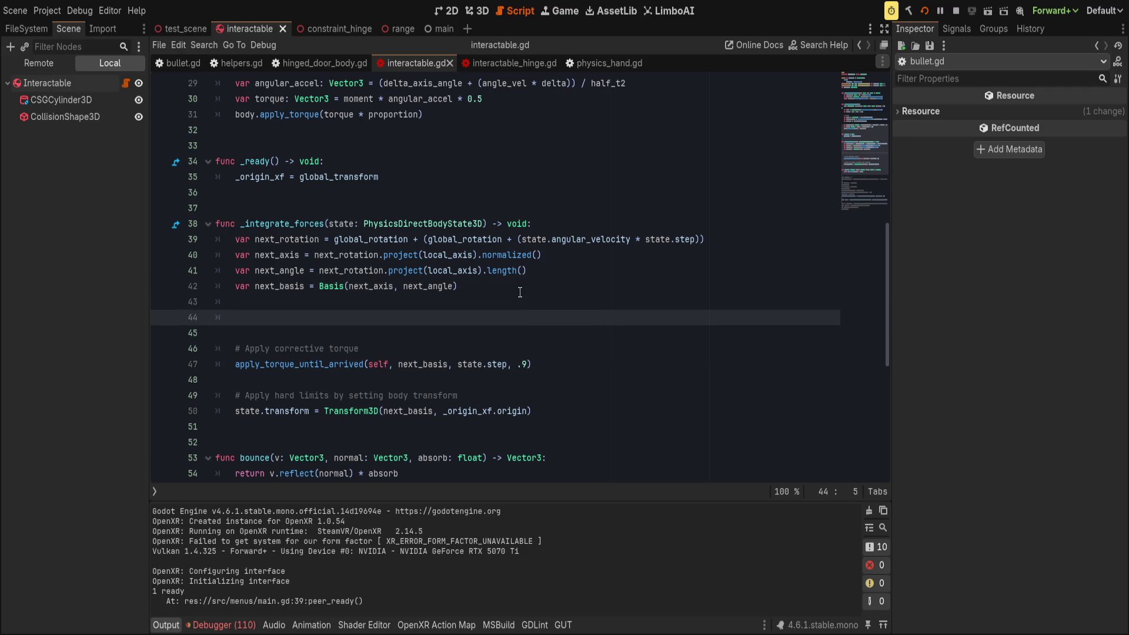
{"action": "type", "text": "ifnext_"}
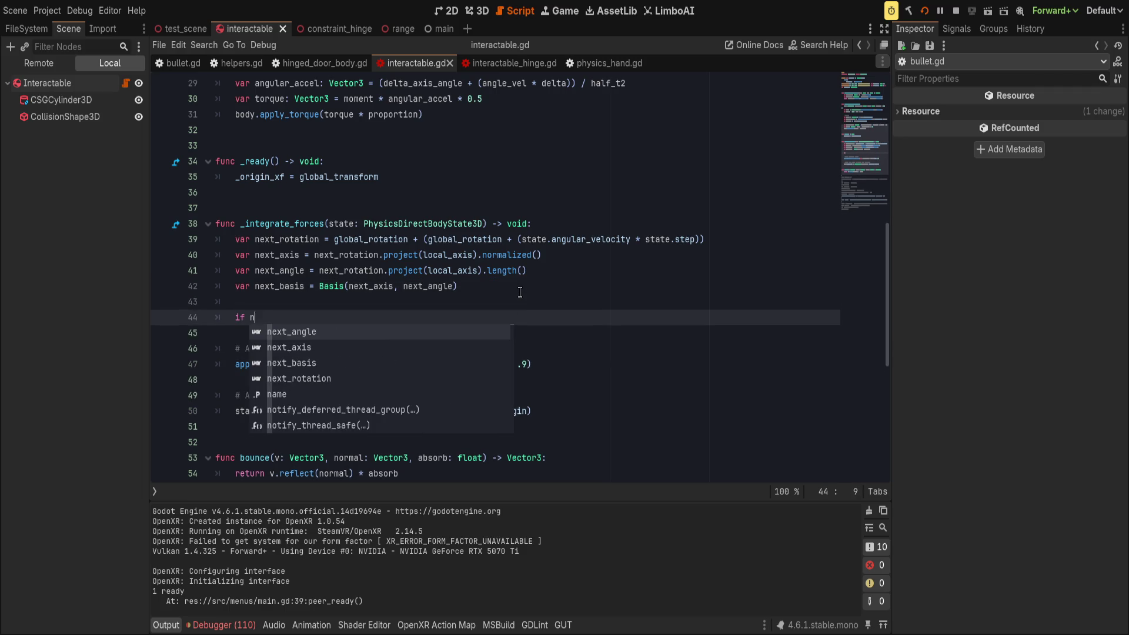
{"action": "type", "text": "angle"}
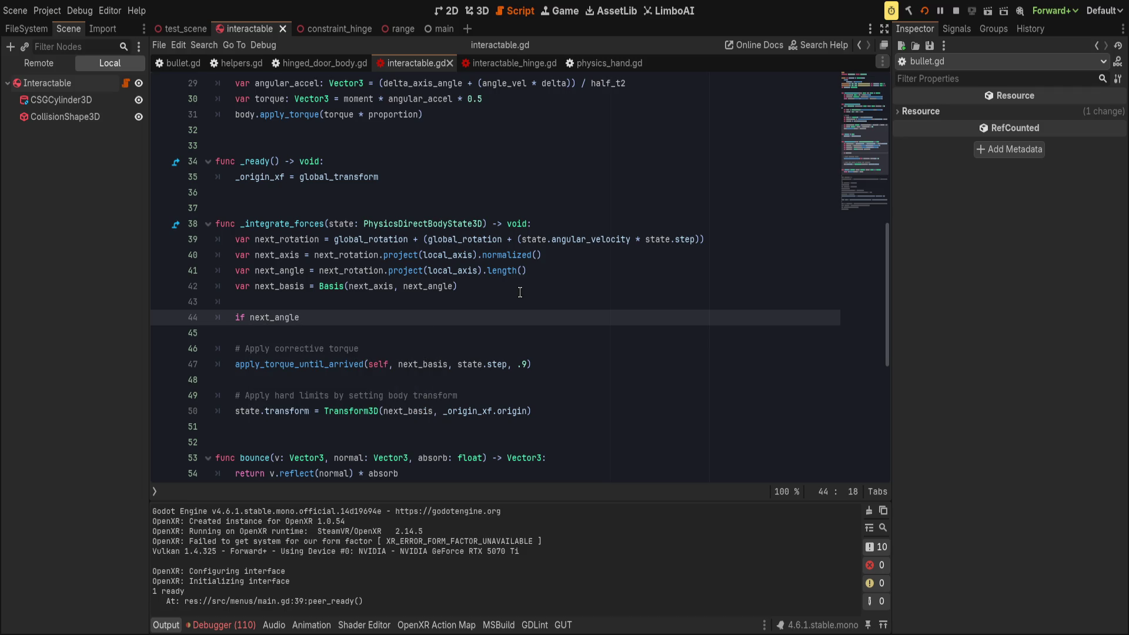
{"action": "type", "text": " > "}
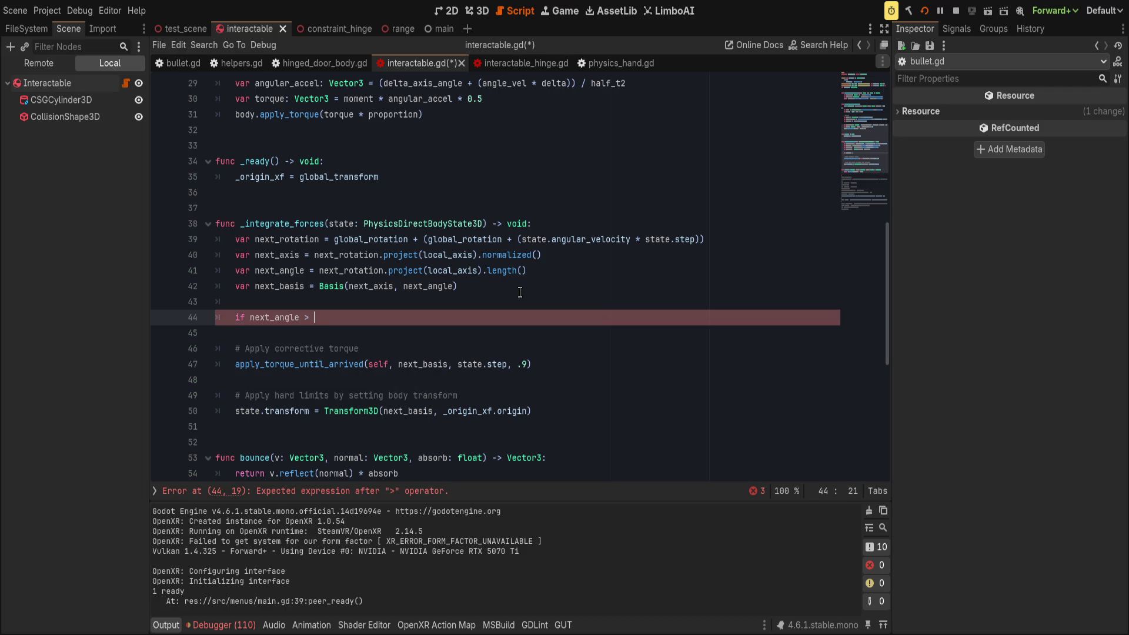
{"action": "type", "text": "limit_"}
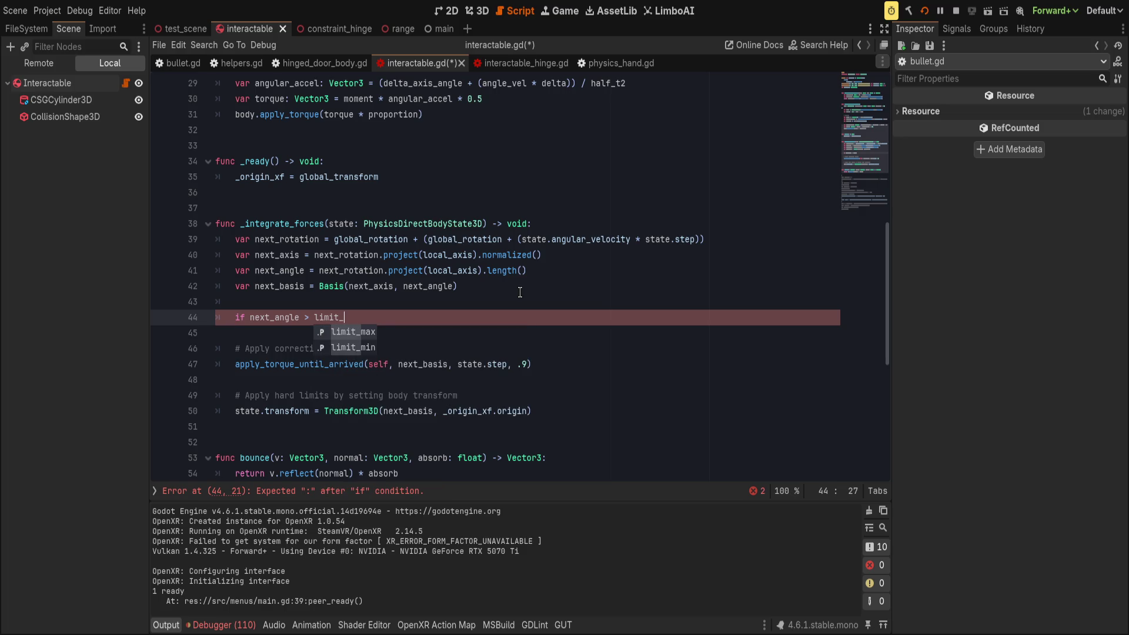
{"action": "key", "text": "Return"}
{"action": "type", "text": "or ne"}
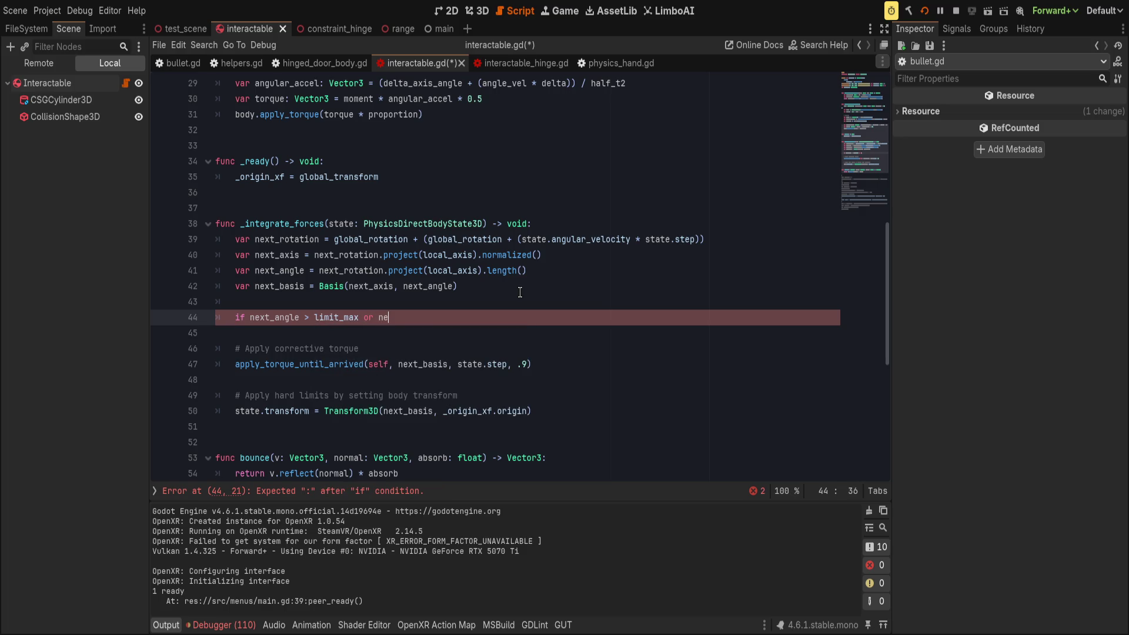
{"action": "type", "text": "xt_angle < "}
{"action": "type", "text": "limit_"}
{"action": "key", "text": "Return"}
{"action": "type", "text": ":"}
{"action": "key", "text": "Return"}
{"action": "type", "text": "breakpoitn"}
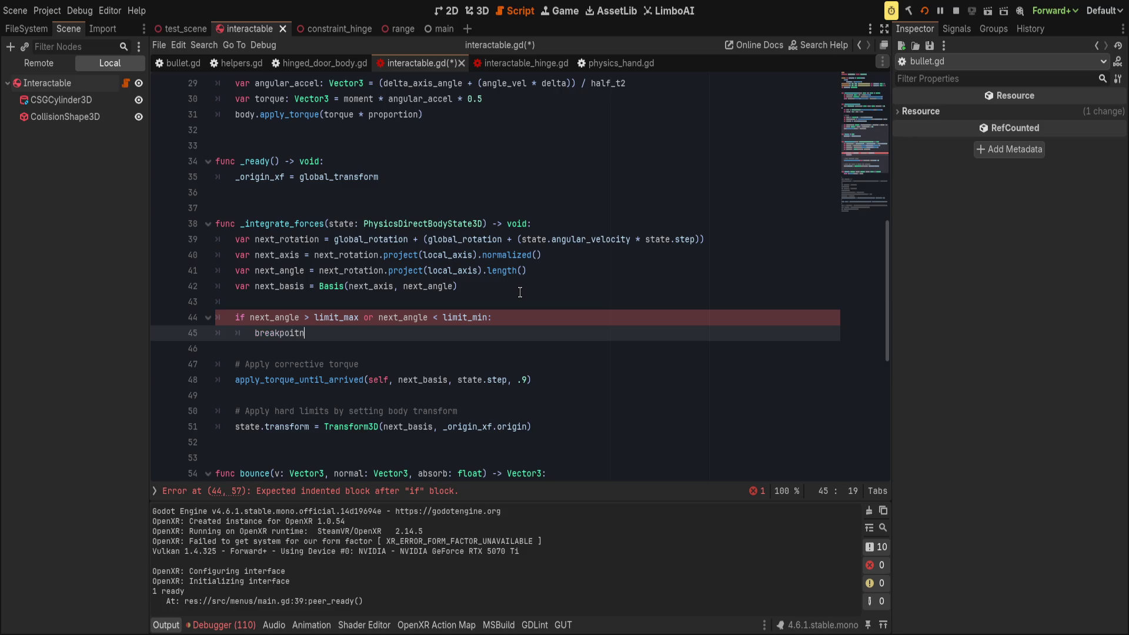
{"action": "type", "text": "n"}
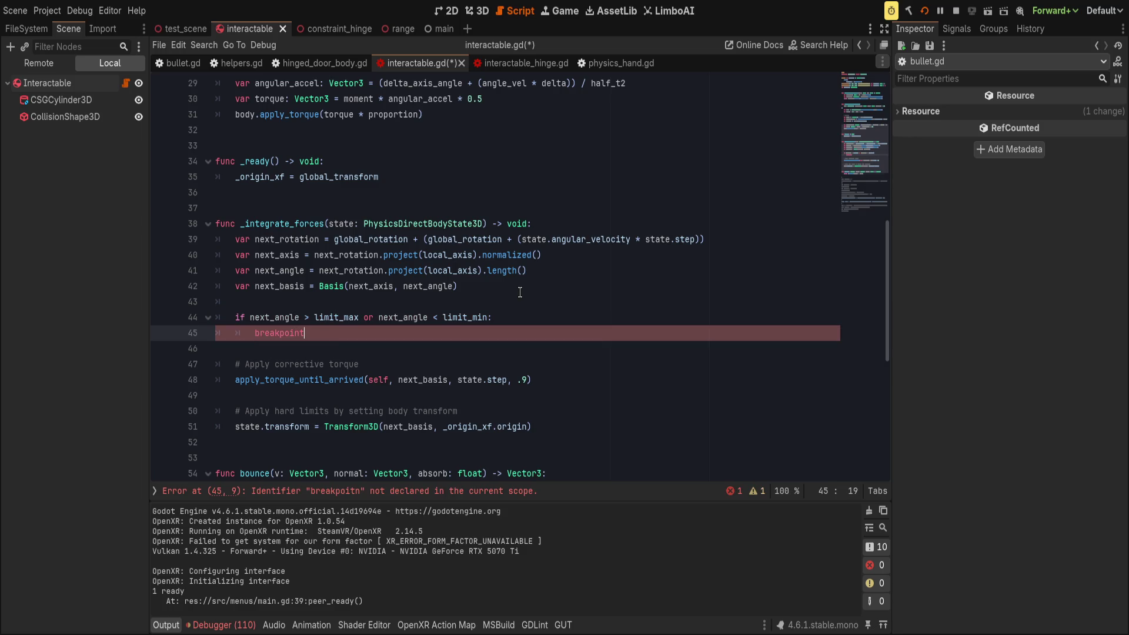
{"action": "key", "text": "ctrl+s"}
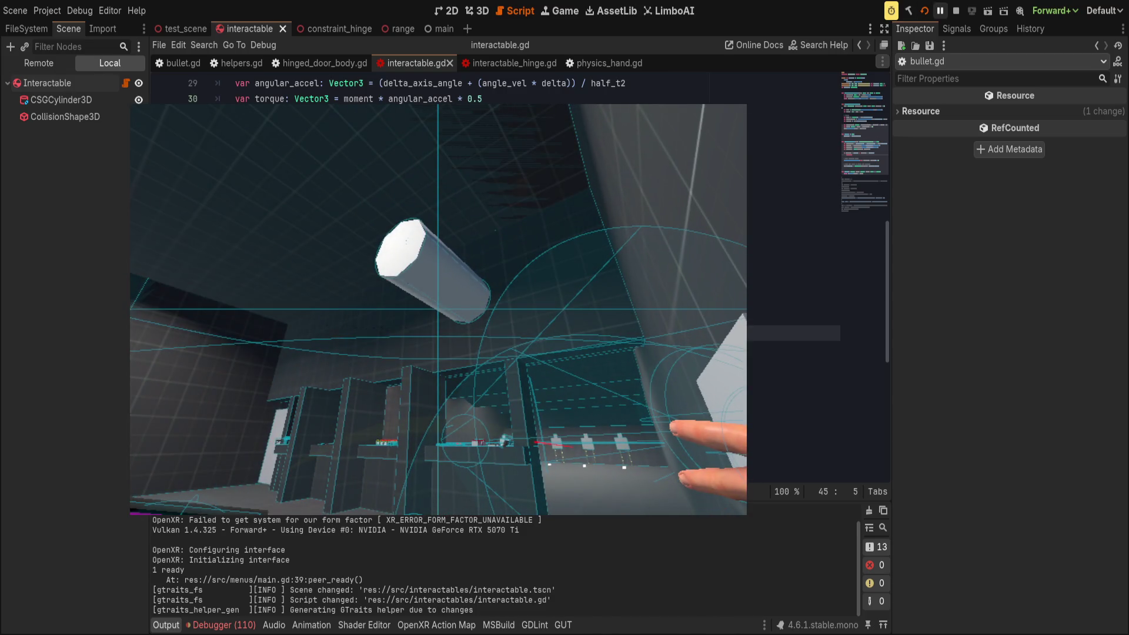
- Rerun the VR test with F5 so execution stops on the limit-check breakpoint
{"action": "key", "text": "F5"}
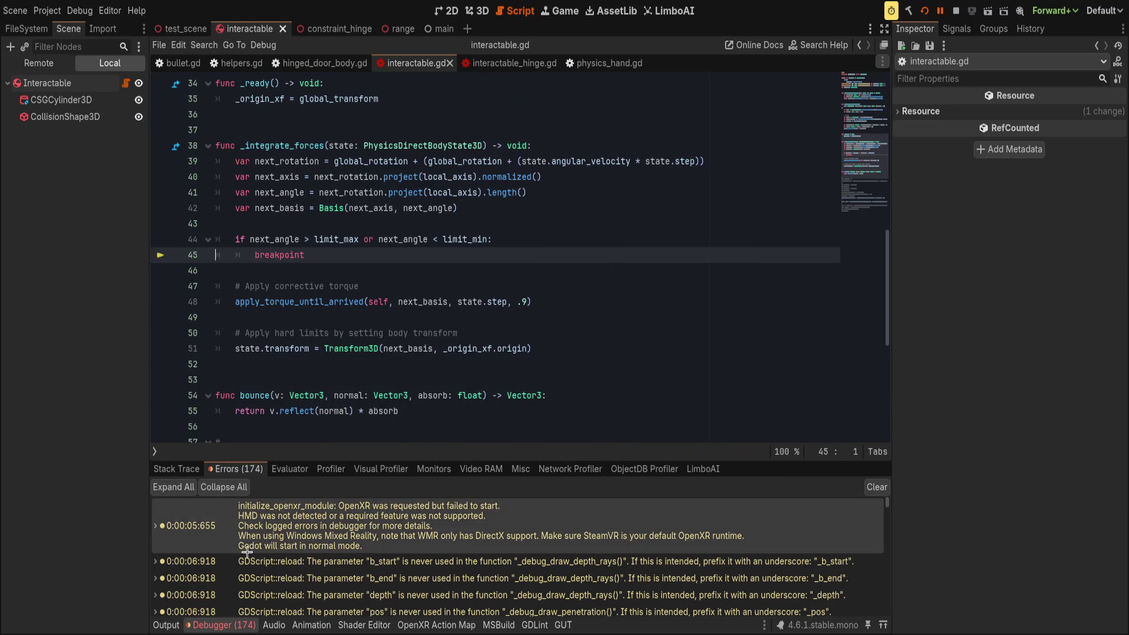
- Follow an 'axis must be normalized' error to next_axis on line 42 of interactable.gd
{"action": "scroll", "coordinate": [271, 559], "scroll_direction": "down", "scroll_amount": 10}
{"action": "scroll", "coordinate": [271, 558], "scroll_direction": "down", "scroll_amount": 3}
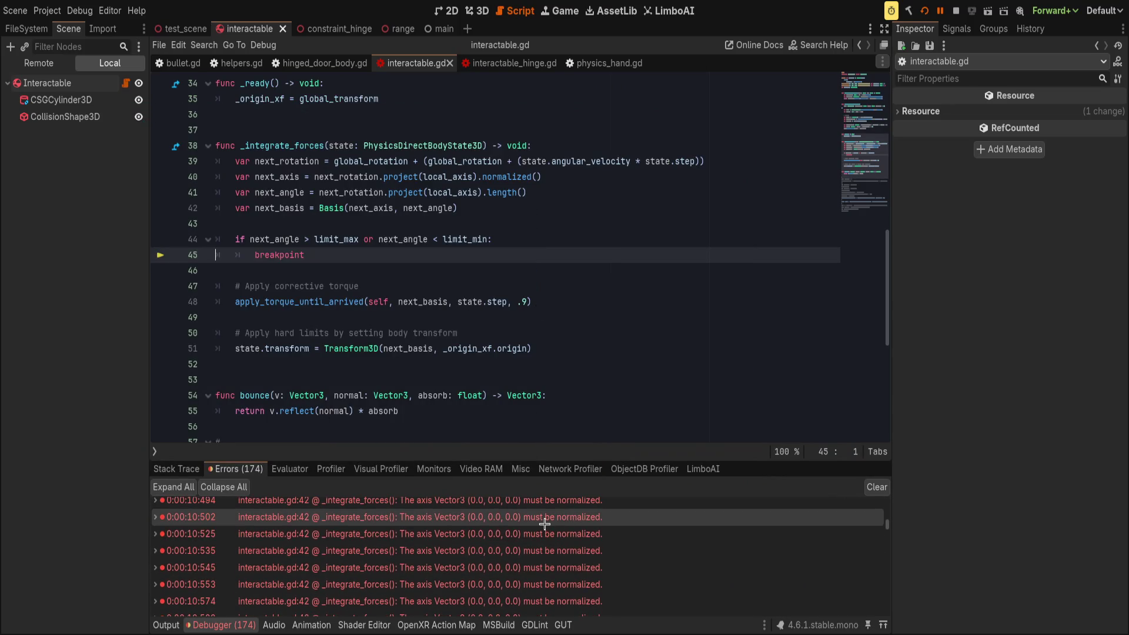
{"action": "double_click", "coordinate": [499, 550]}
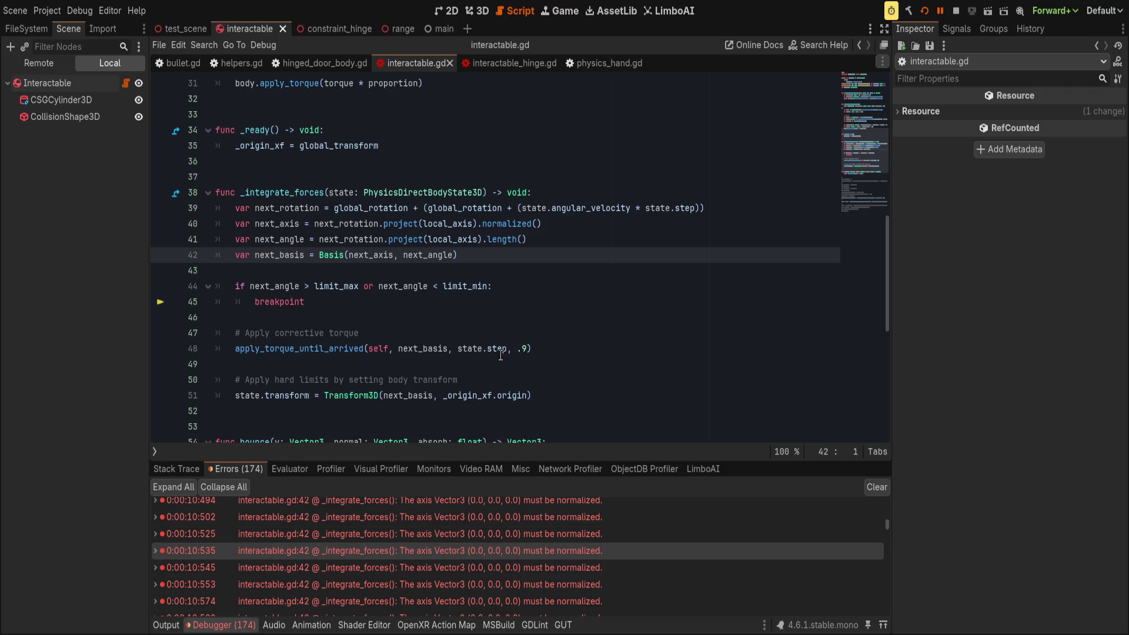
{"action": "scroll", "coordinate": [426, 558], "scroll_direction": "down", "scroll_amount": 2}
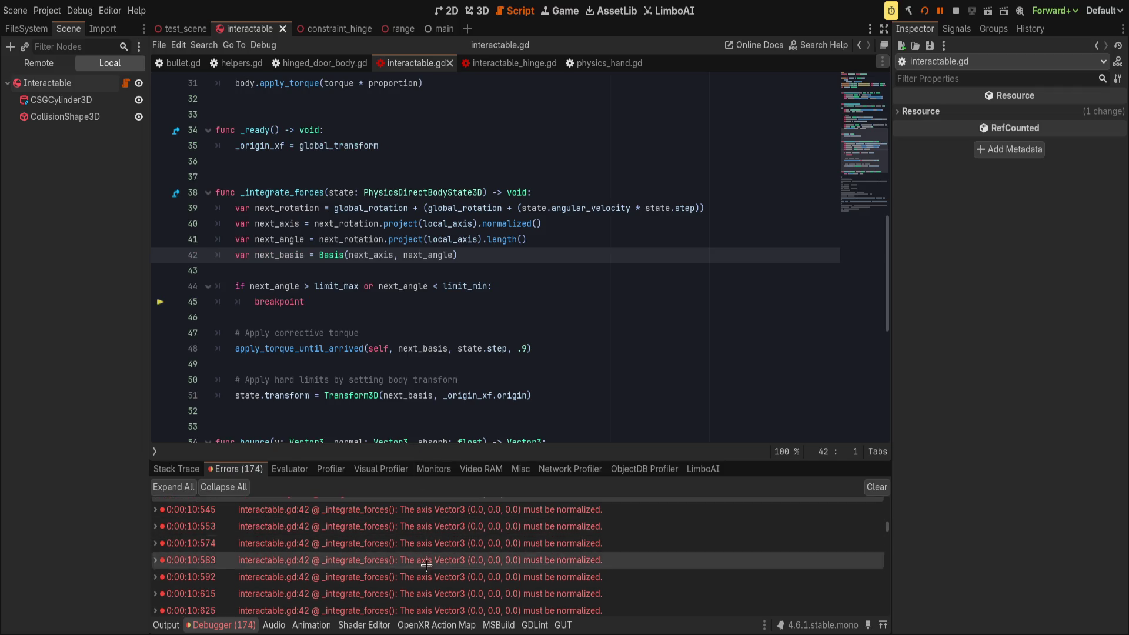
{"action": "scroll", "coordinate": [432, 547], "scroll_direction": "up", "scroll_amount": 2}
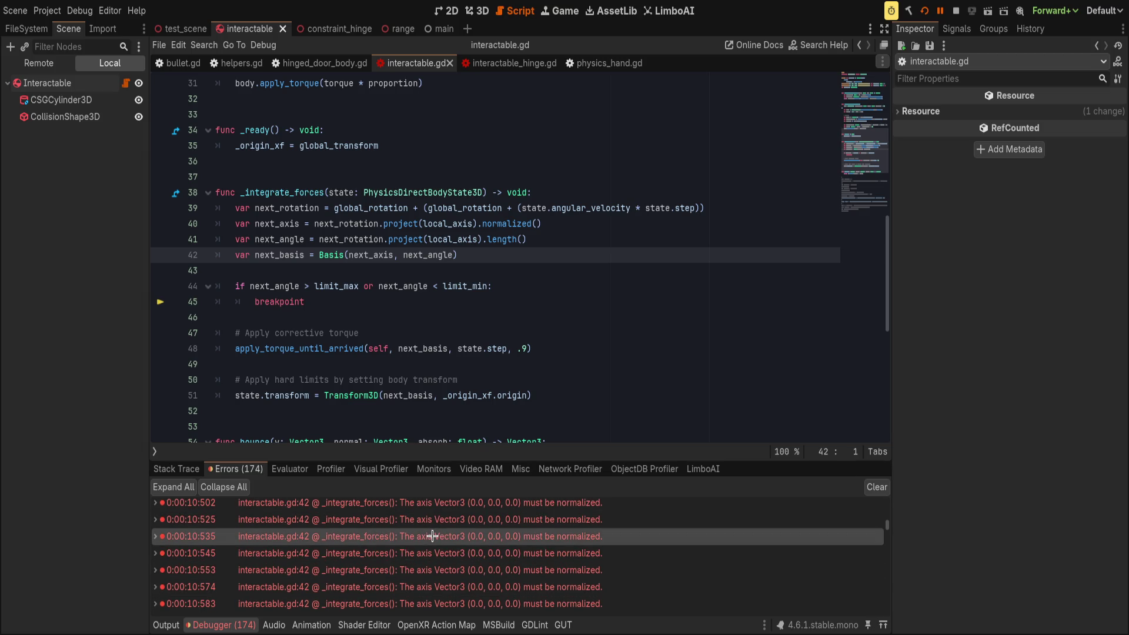
{"action": "left_click", "coordinate": [445, 521]}
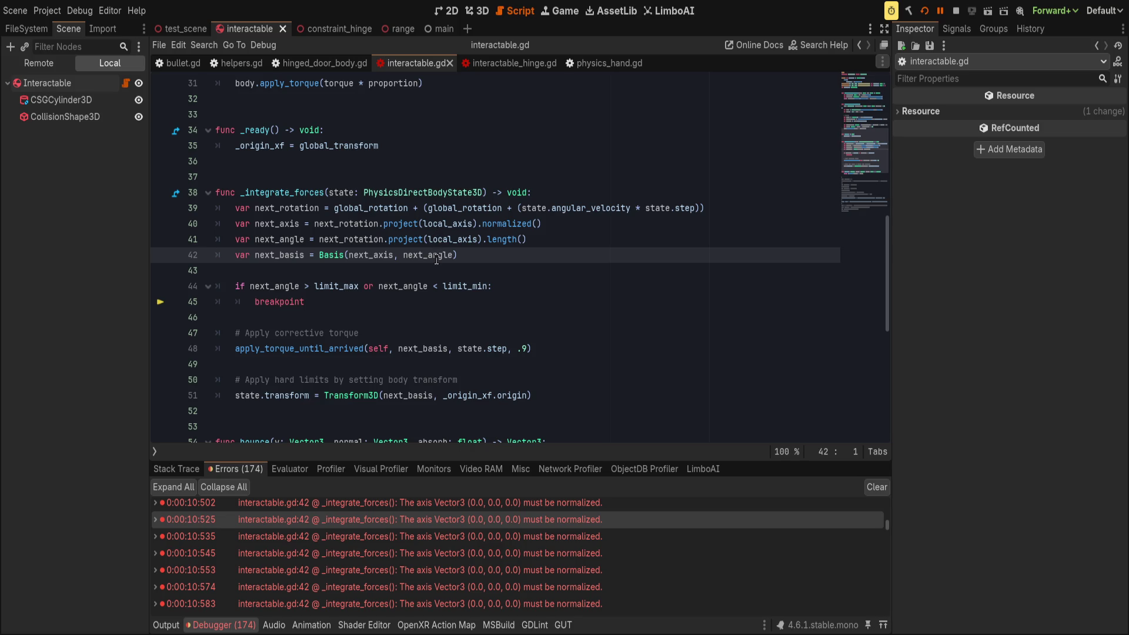
{"action": "double_click", "coordinate": [377, 257]}
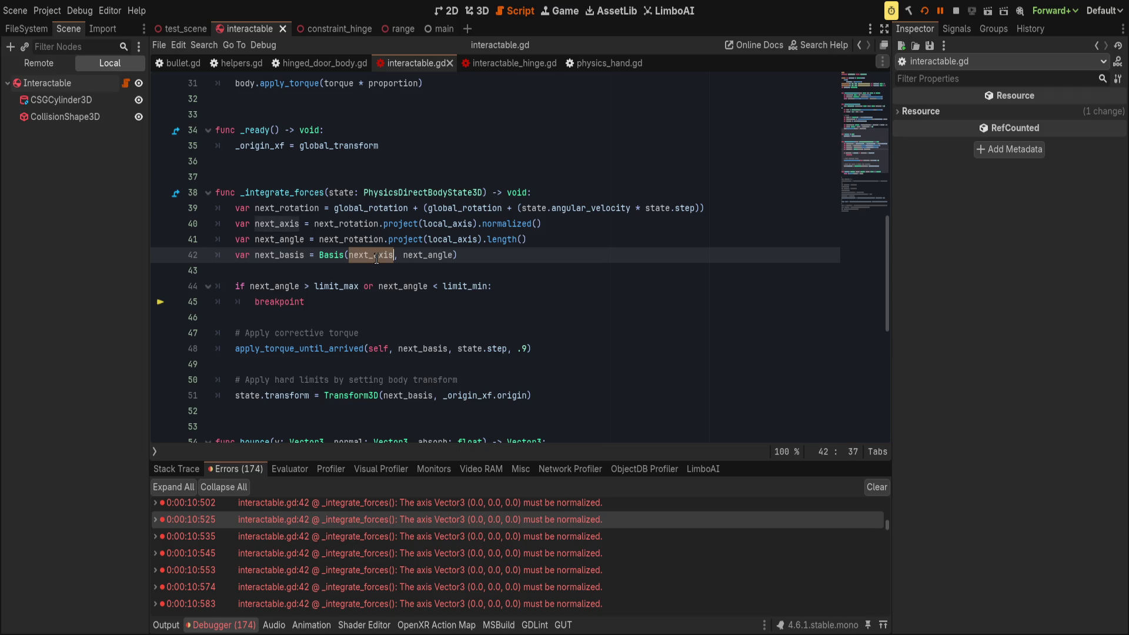
{"action": "left_click", "coordinate": [394, 255]}
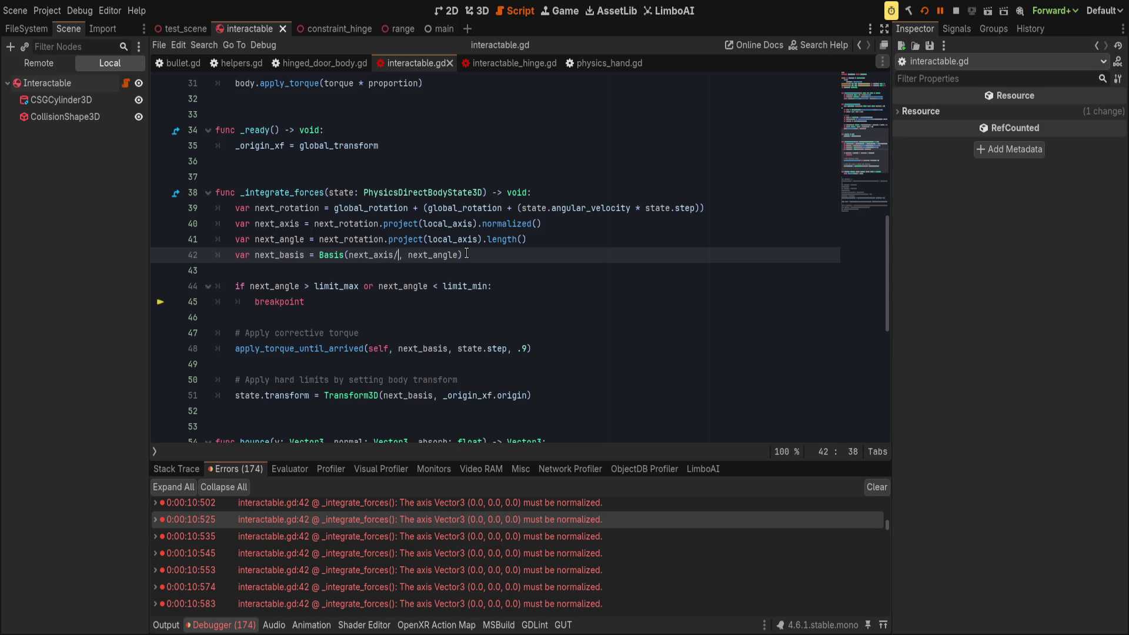
- Change line 42 to Basis(next_axis.normalized(), next_angle)
{"action": "type", "text": ".norma"}
{"action": "type", "text": "lized()"}
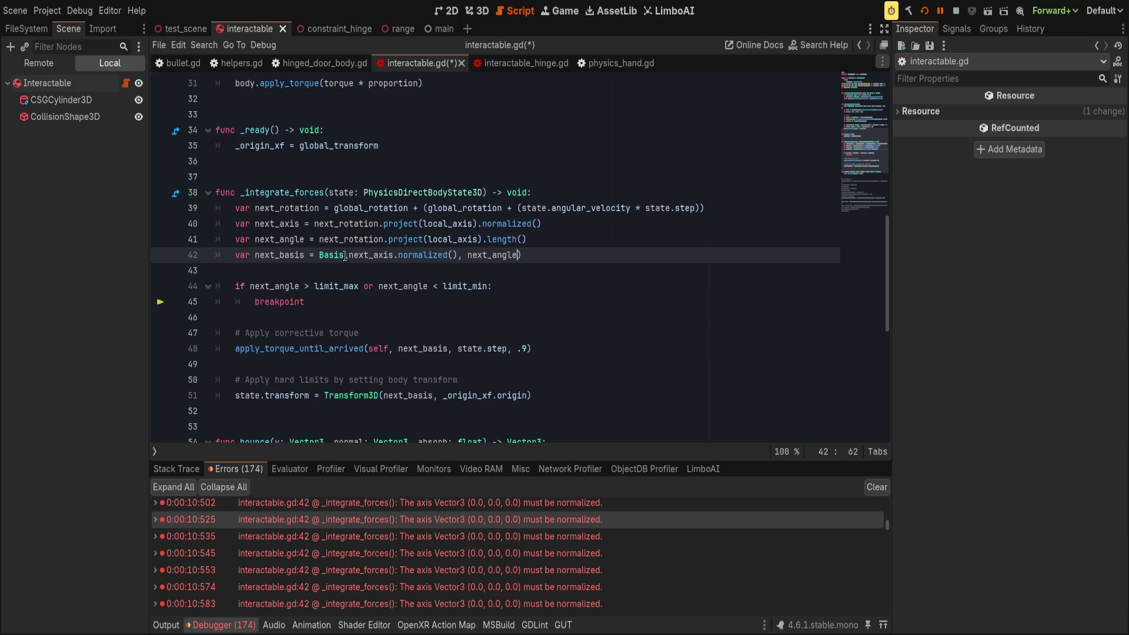
{"action": "double_click", "coordinate": [461, 256]}
{"action": "type", "text": ","}
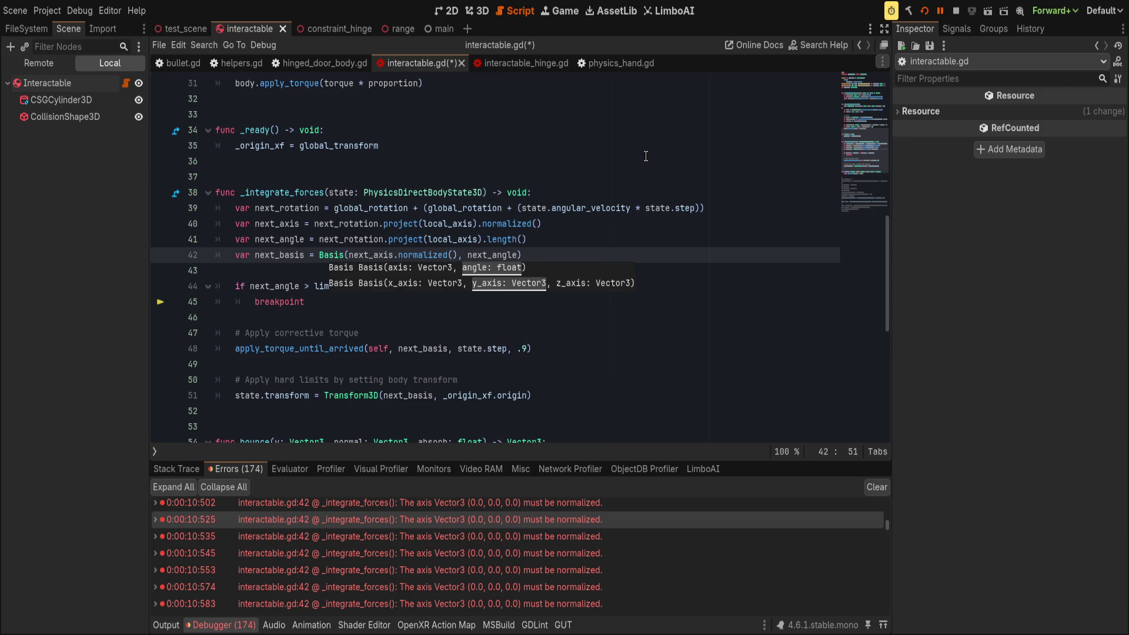
{"action": "left_click", "coordinate": [671, 212]}
- Rerun the project, expand an axis error, and add a breakpoint on line 42
{"action": "left_click", "coordinate": [924, 11]}
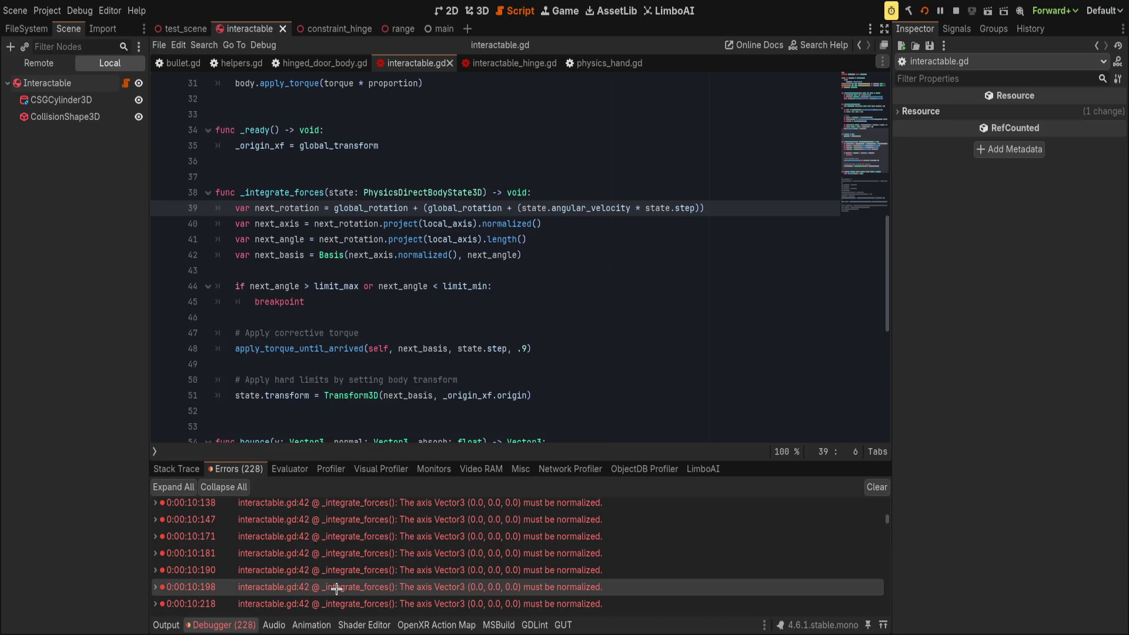
{"action": "left_click", "coordinate": [336, 586]}
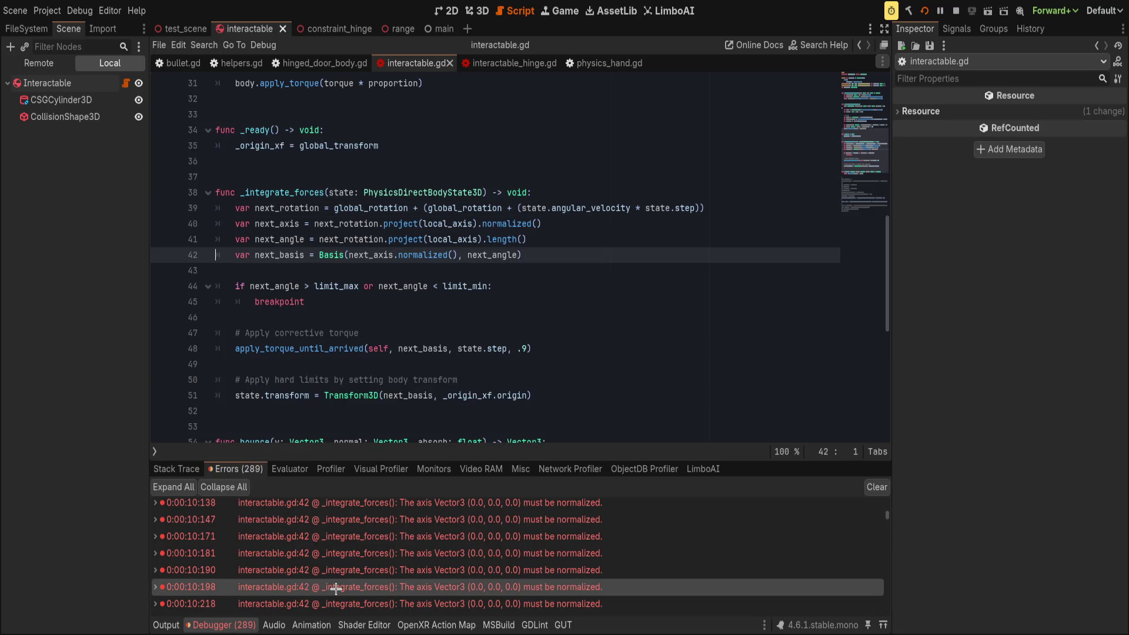
{"action": "left_click", "coordinate": [336, 587]}
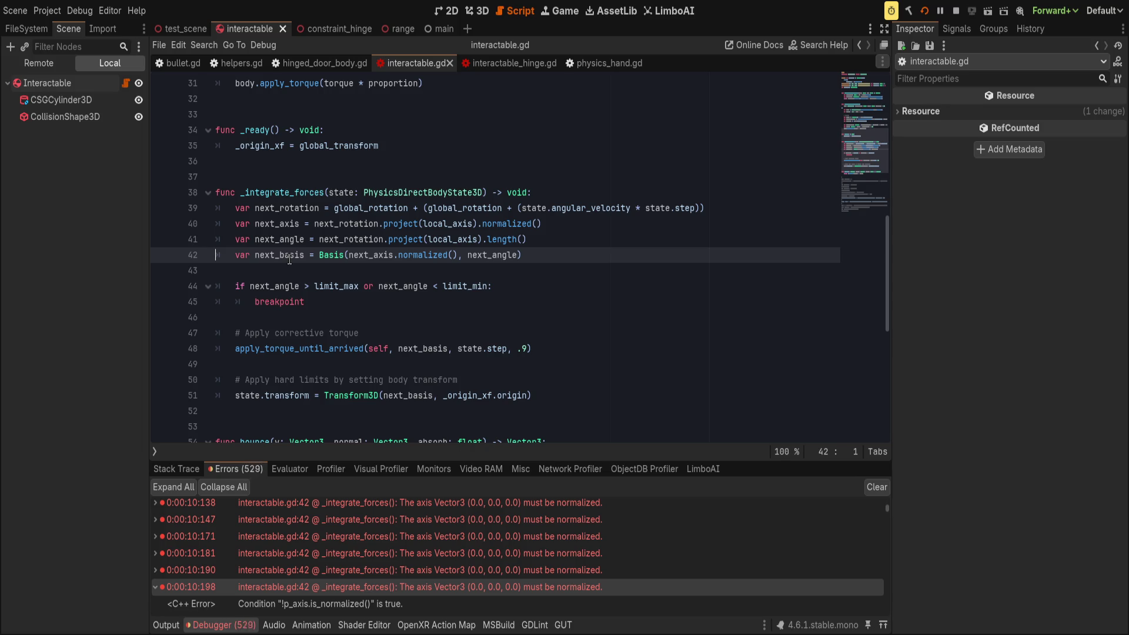
{"action": "left_click", "coordinate": [388, 255]}
{"action": "left_click", "coordinate": [160, 254]}
- Add 'if next_axis.is_zero_approx(): return' after line 41 and save the script
{"action": "left_click", "coordinate": [570, 237]}
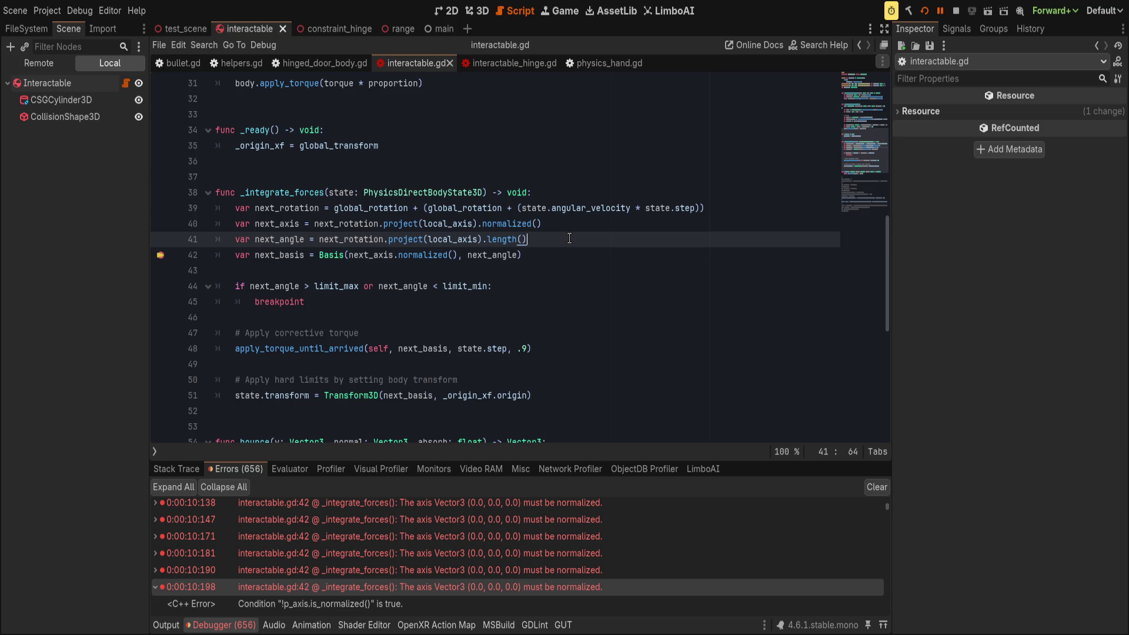
{"action": "key", "text": "Return"}
{"action": "type", "text": "if ne"}
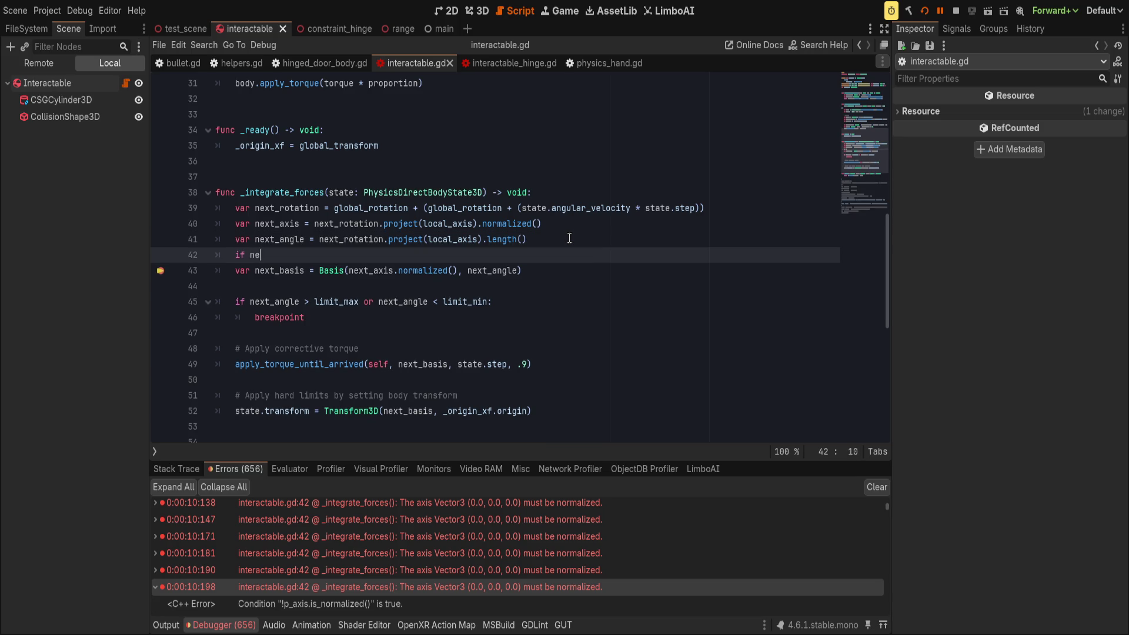
{"action": "type", "text": "xt_axis.is_z"}
{"action": "key", "text": "Return"}
{"action": "type", "text": ":"}
{"action": "key", "text": "Return"}
{"action": "type", "text": "return"}
{"action": "key", "text": "Return"}
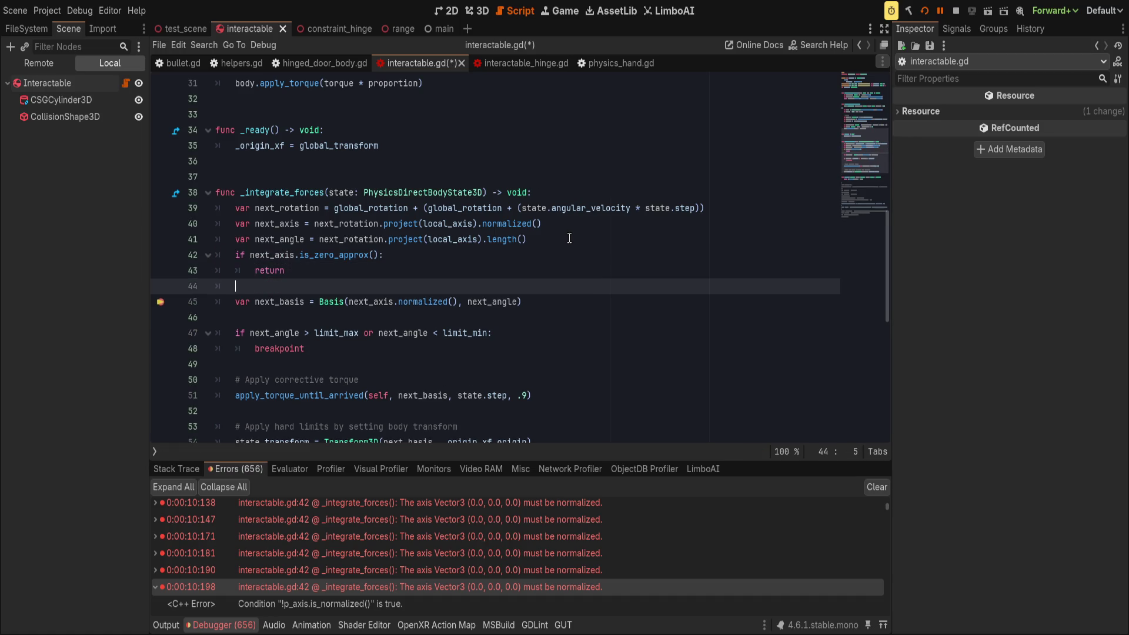
{"action": "key", "text": "ctrl+s"}
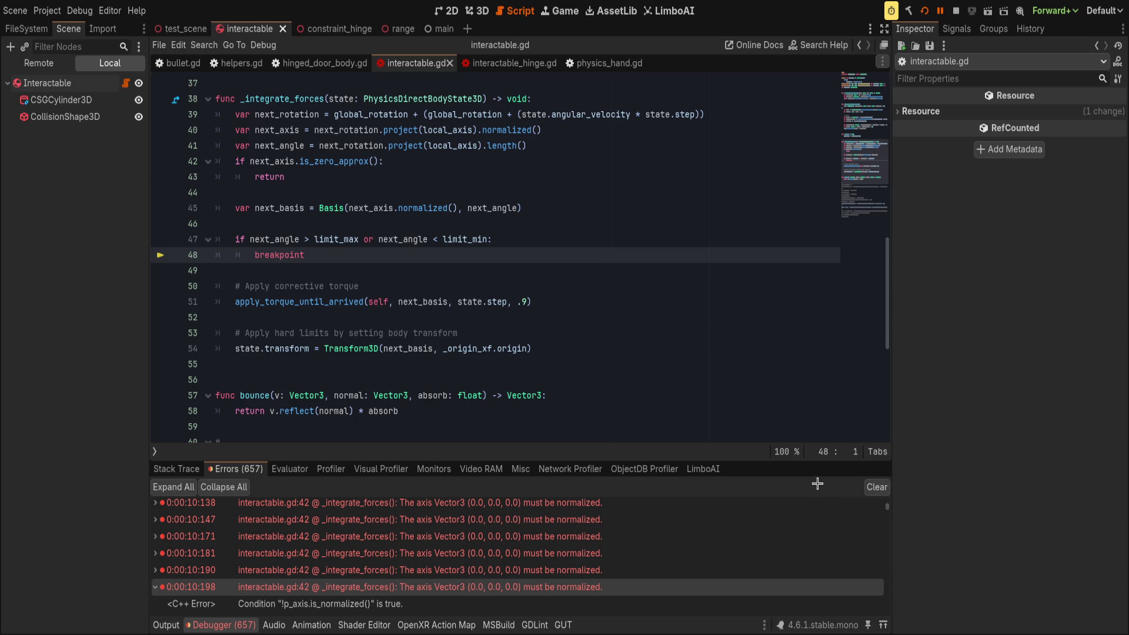
- Clear the old errors, relaunch the game, and return to the limit check lines
{"action": "left_click", "coordinate": [876, 487]}
{"action": "left_click", "coordinate": [924, 11]}
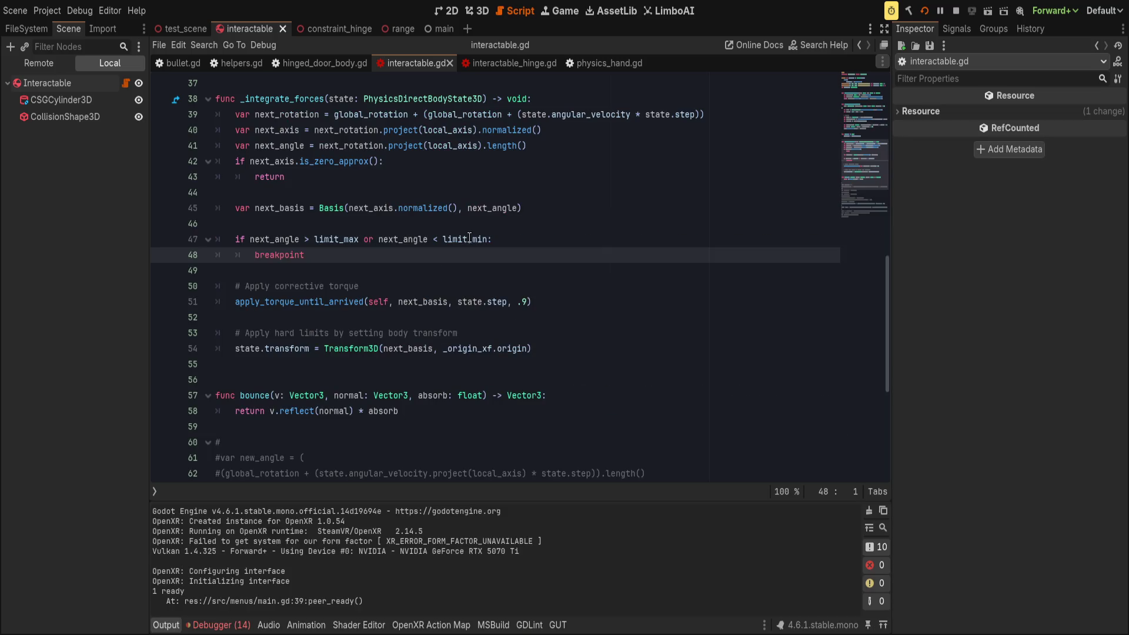
{"action": "left_click", "coordinate": [470, 238]}
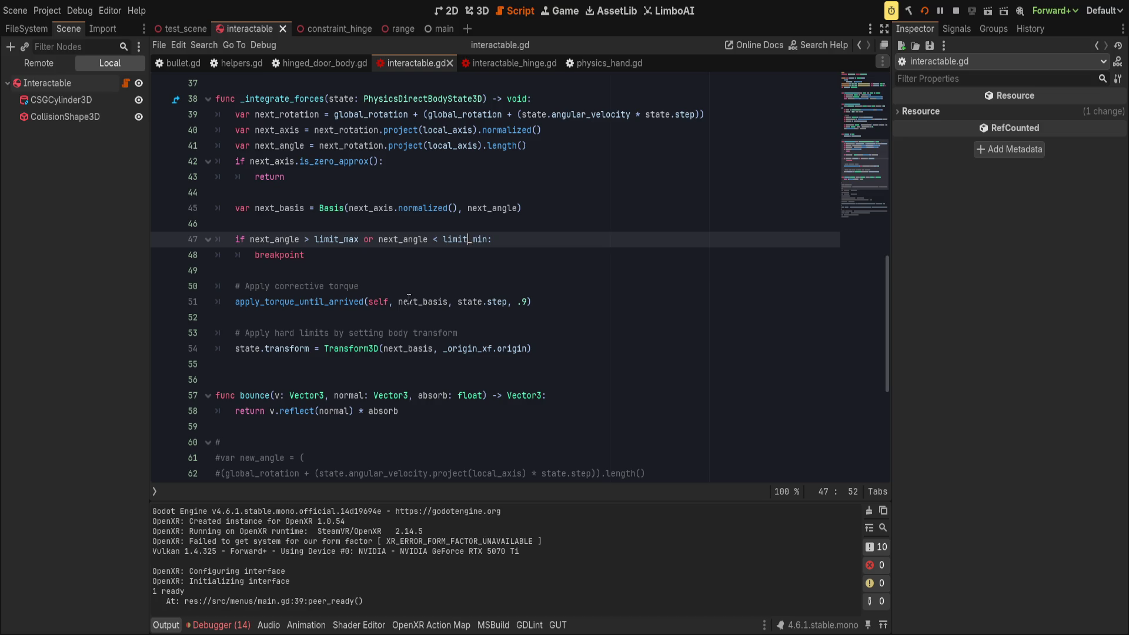
{"action": "left_click", "coordinate": [416, 413]}
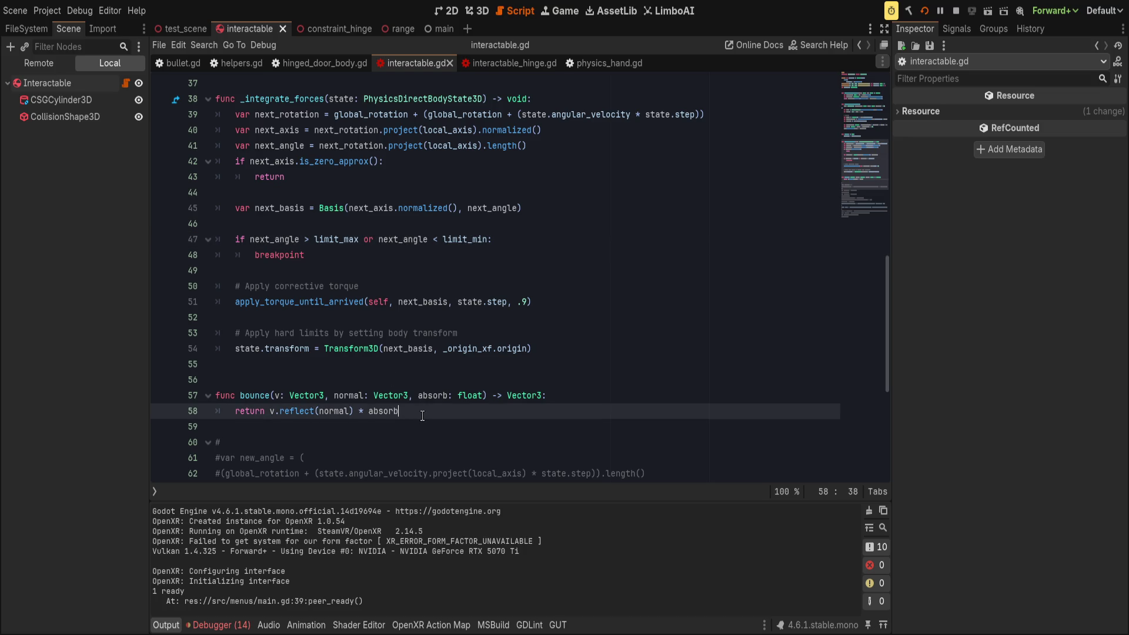
{"action": "left_click", "coordinate": [321, 255]}
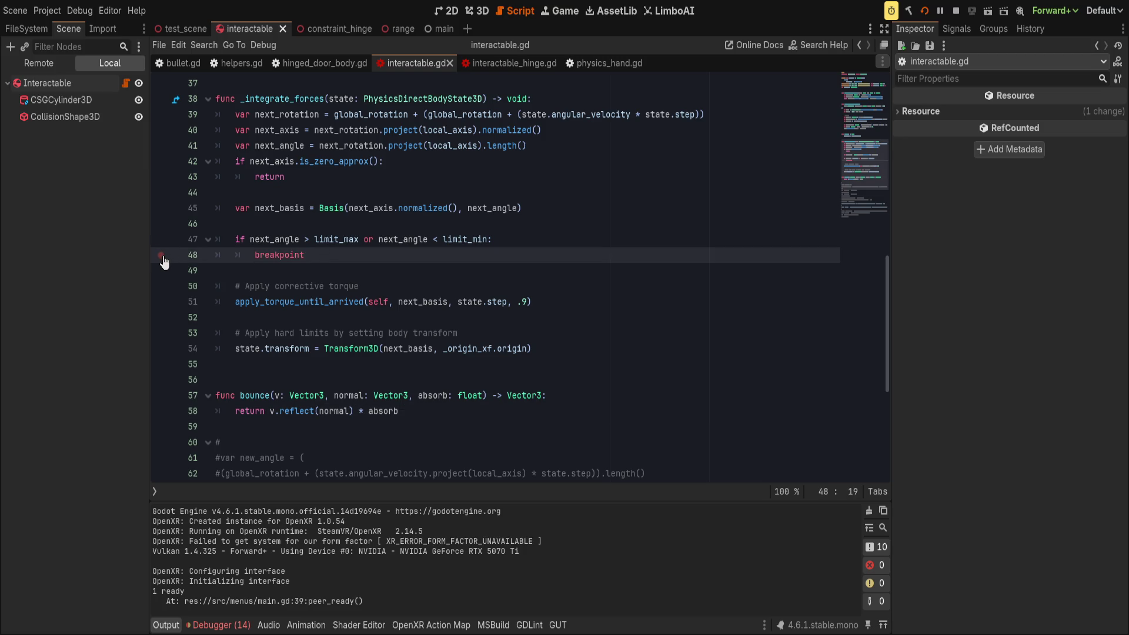
- Break on line 47, review next_angle and limit values in Stack Variables, and select Interactable
{"action": "left_click", "coordinate": [160, 239]}
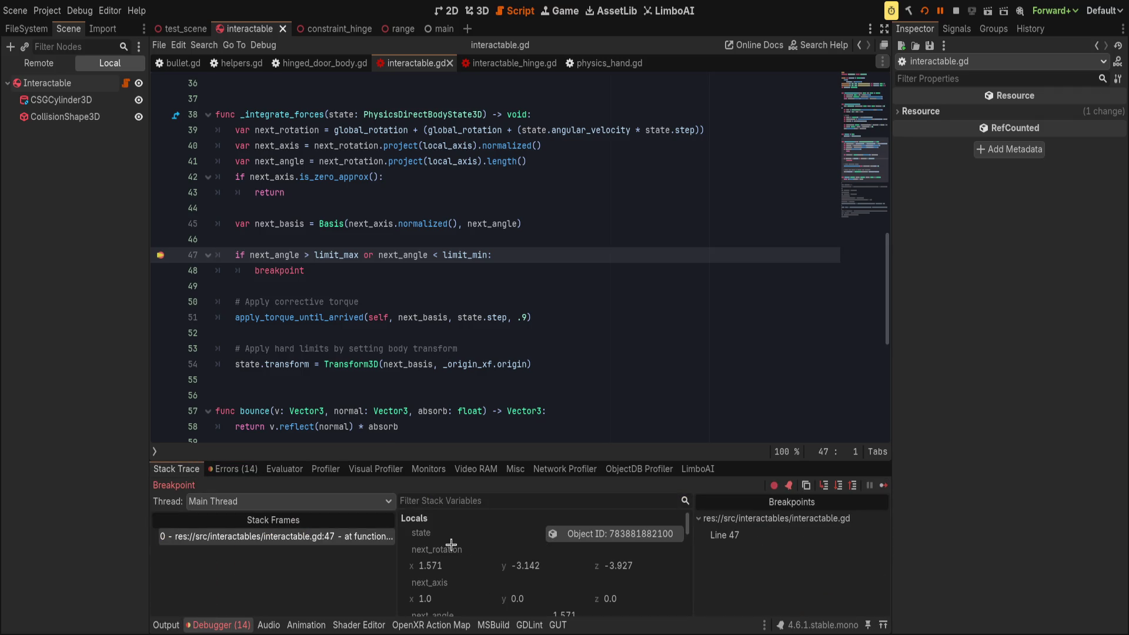
{"action": "scroll", "coordinate": [451, 544], "scroll_direction": "down", "scroll_amount": 2}
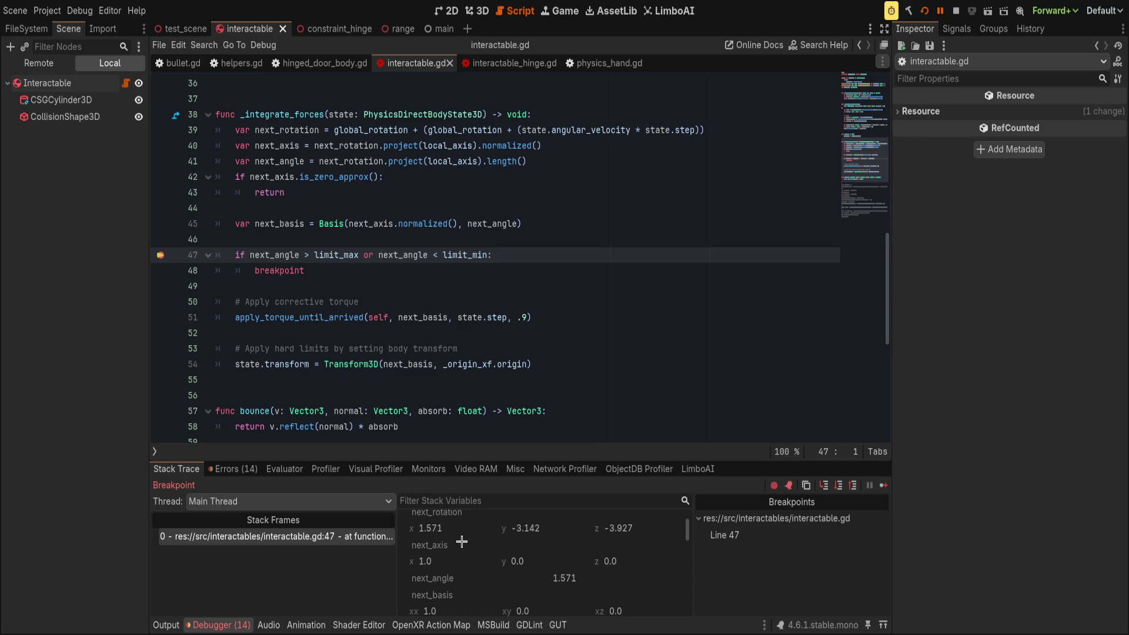
{"action": "scroll", "coordinate": [465, 546], "scroll_direction": "down", "scroll_amount": 3}
{"action": "scroll", "coordinate": [467, 550], "scroll_direction": "down", "scroll_amount": 2}
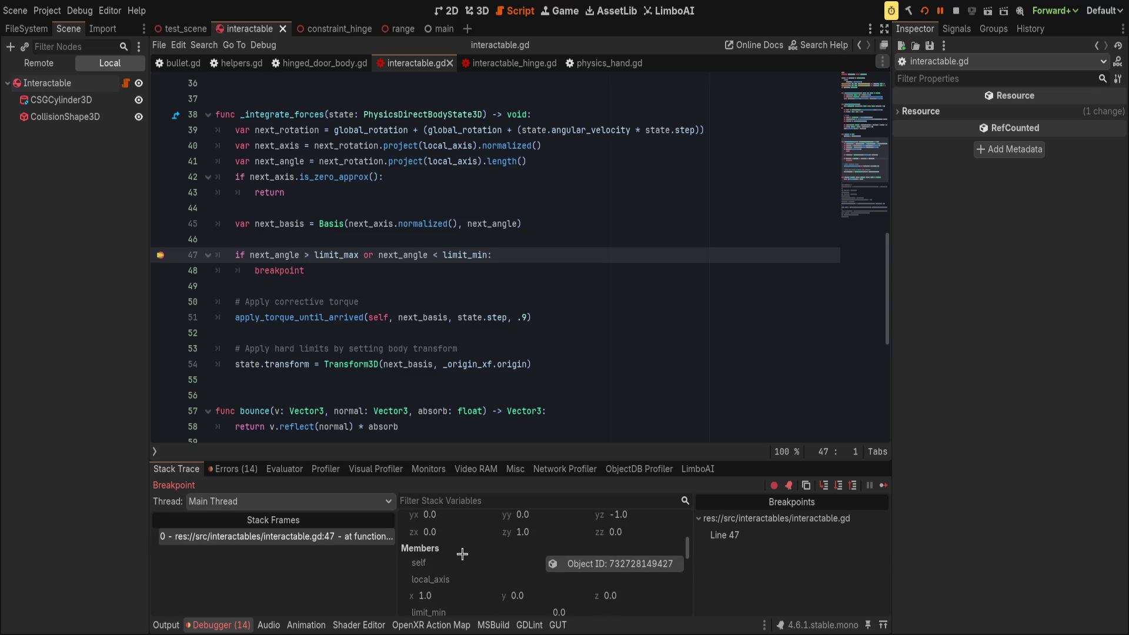
{"action": "scroll", "coordinate": [462, 558], "scroll_direction": "down", "scroll_amount": 2}
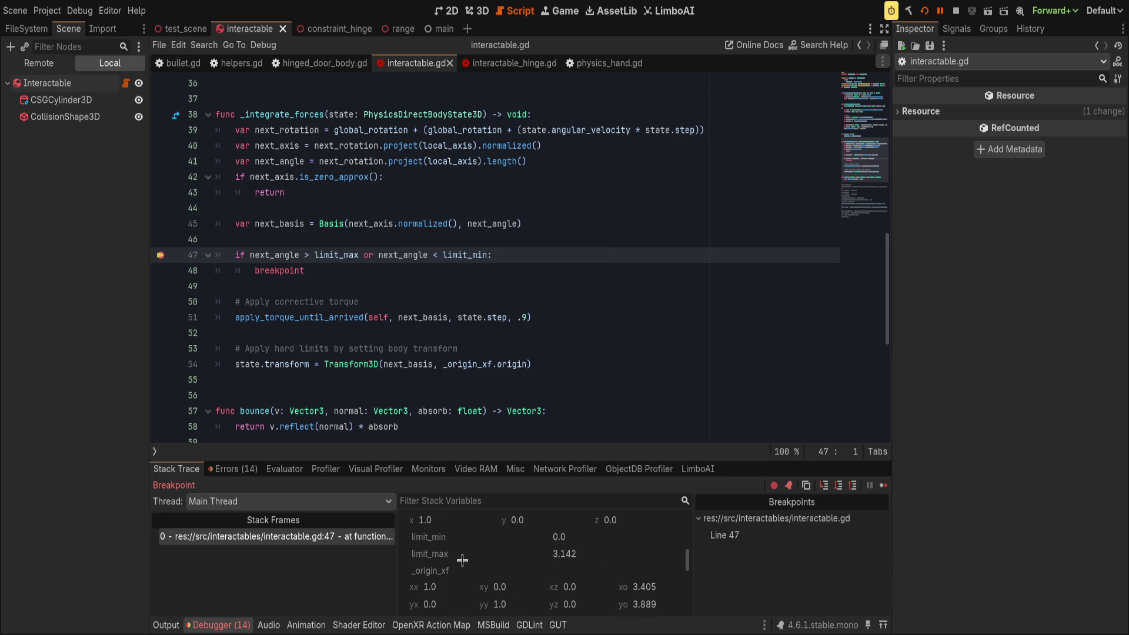
{"action": "scroll", "coordinate": [464, 555], "scroll_direction": "up", "scroll_amount": 3}
{"action": "scroll", "coordinate": [494, 547], "scroll_direction": "down", "scroll_amount": 3}
{"action": "scroll", "coordinate": [516, 550], "scroll_direction": "up", "scroll_amount": 5}
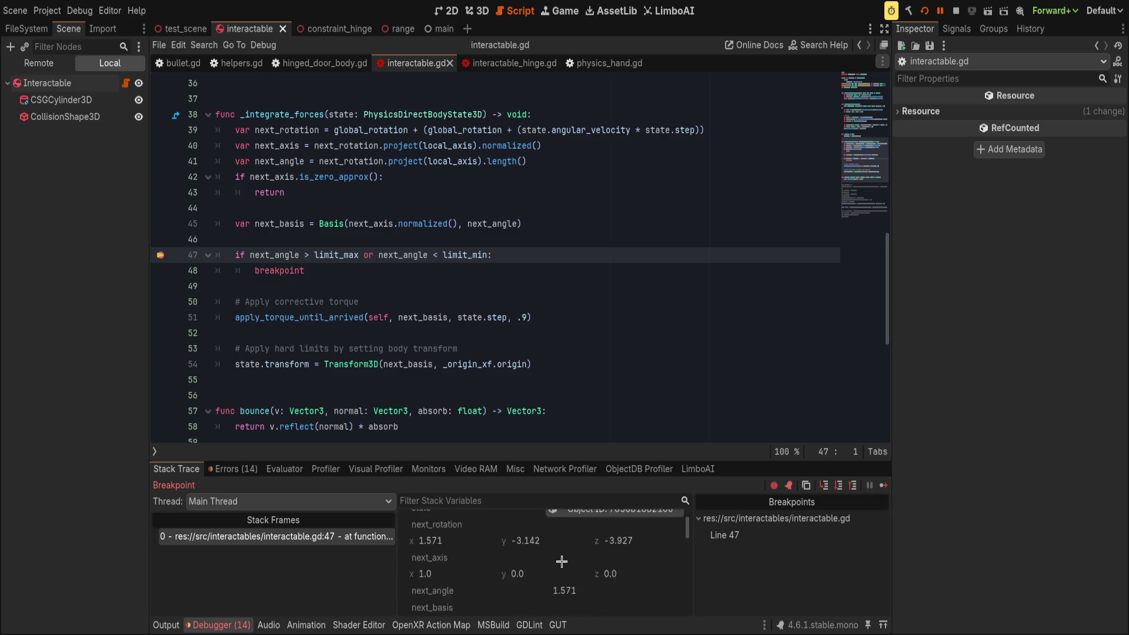
{"action": "left_click", "coordinate": [69, 83]}
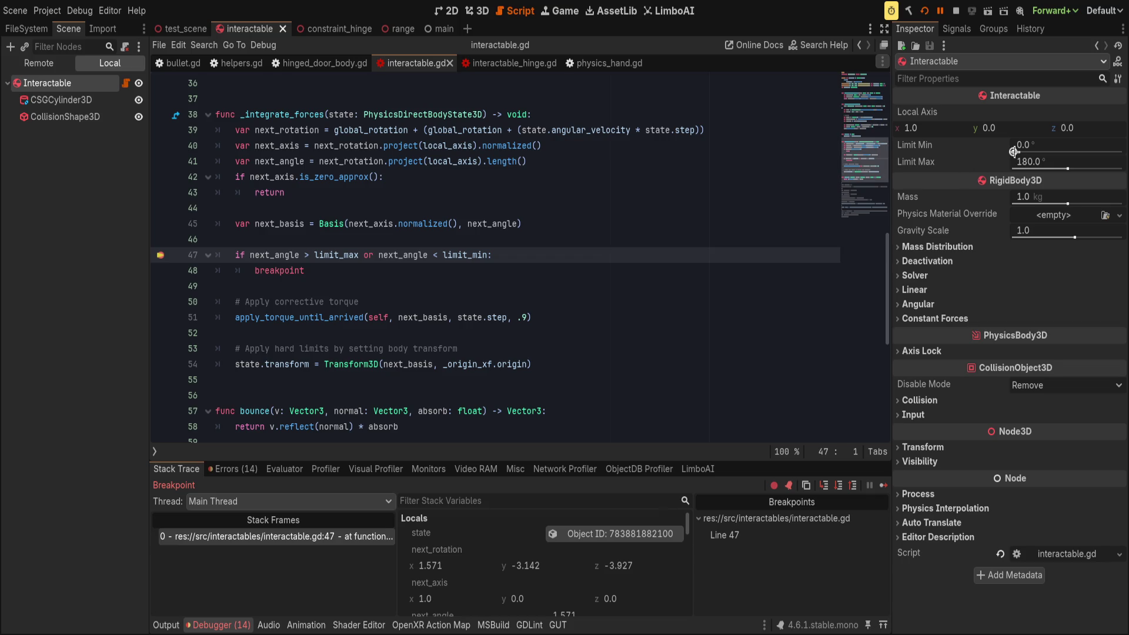
- Set Limit Min to 47.65 degrees, then change limit_min's export range minimum to -180
{"action": "mouse_move", "coordinate": [1014, 152]}
{"action": "left_mouse_down"}
{"action": "mouse_move", "coordinate": [1030, 151]}
{"action": "mouse_move", "coordinate": [1009, 152]}
{"action": "left_mouse_up"}
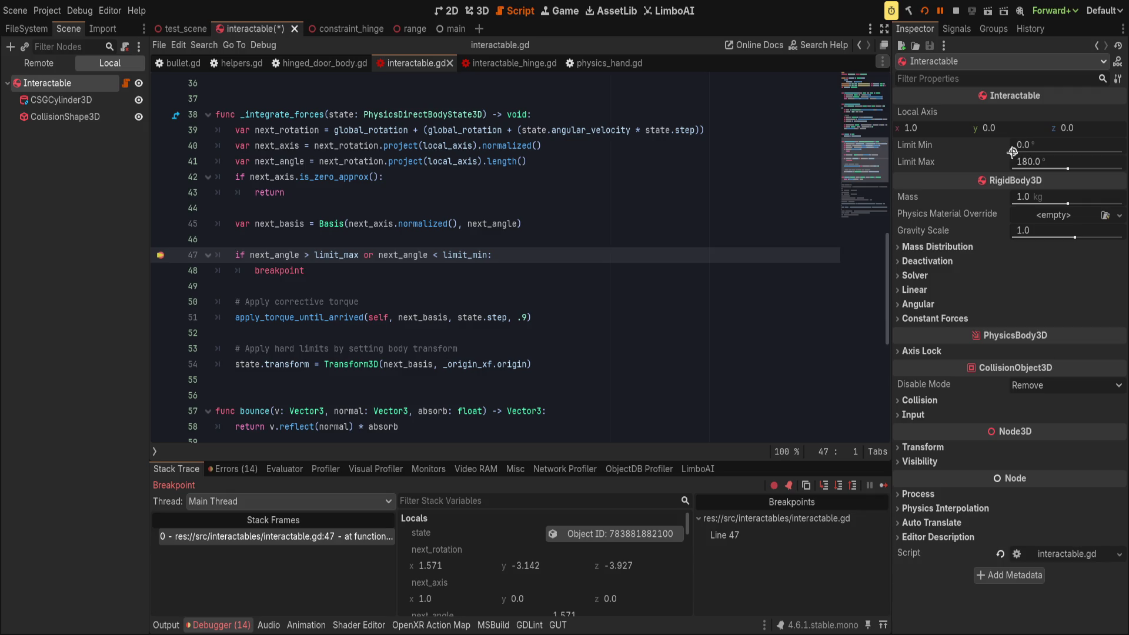
{"action": "scroll", "coordinate": [626, 308], "scroll_direction": "up", "scroll_amount": 10}
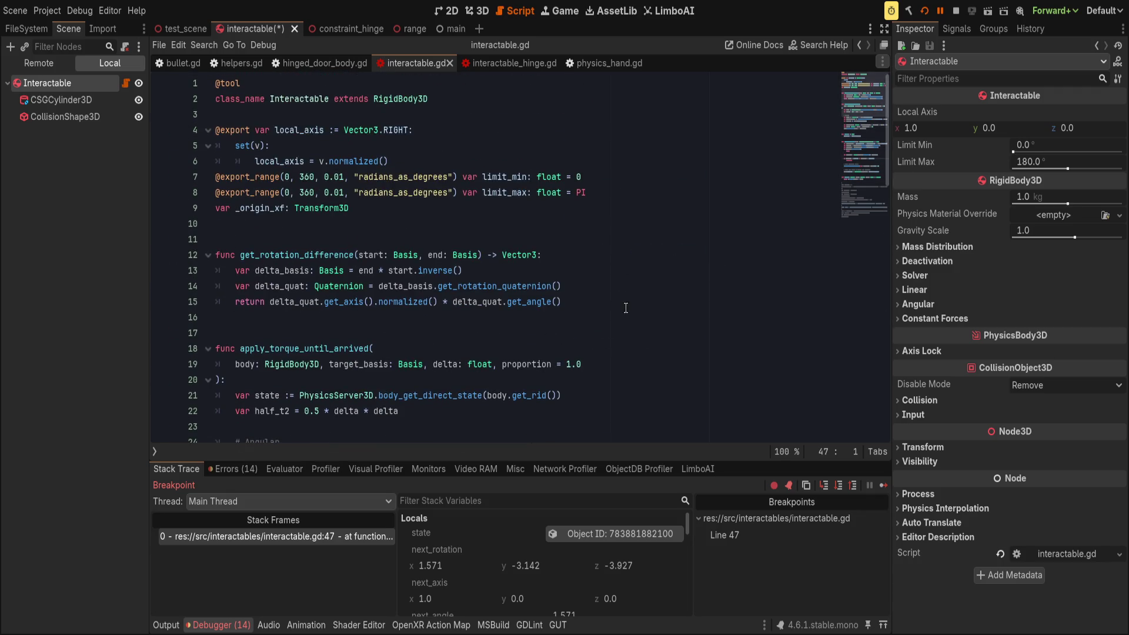
{"action": "left_click", "coordinate": [288, 177]}
{"action": "key", "text": "shift+Left"}
{"action": "type", "text": "-180"}
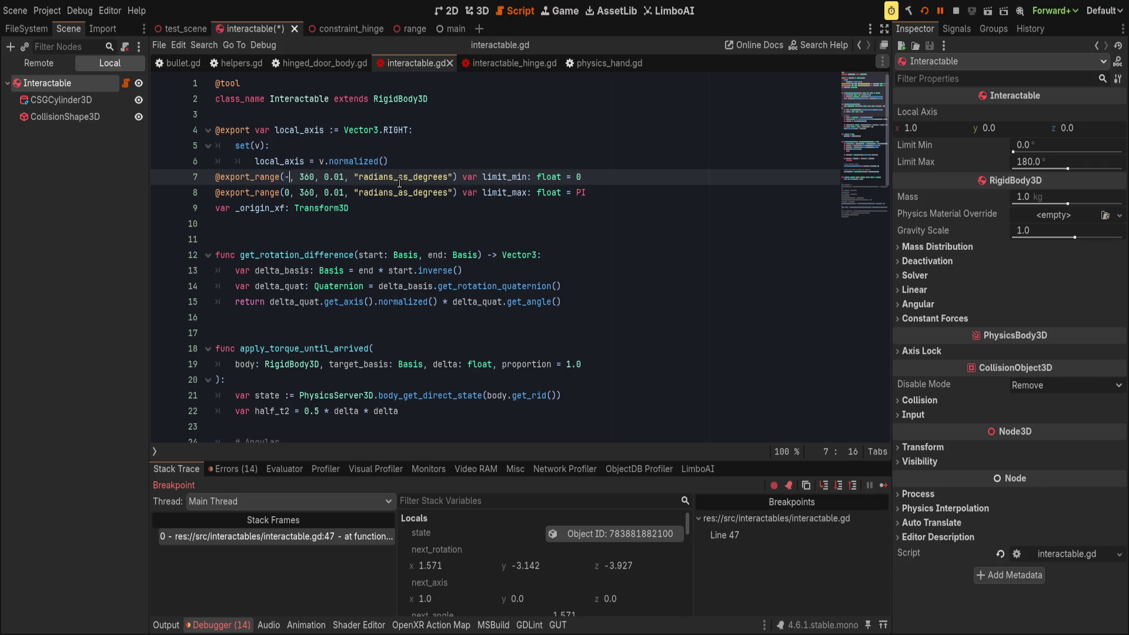
{"action": "key", "text": "Down"}
{"action": "key", "text": "Down"}
{"action": "key", "text": "Up"}
{"action": "key", "text": "Left"}
{"action": "key", "text": "Left"}
- Make both export ranges span -180 to 180 and save the script
{"action": "key", "text": "BackSpace"}
{"action": "type", "text": "-180"}
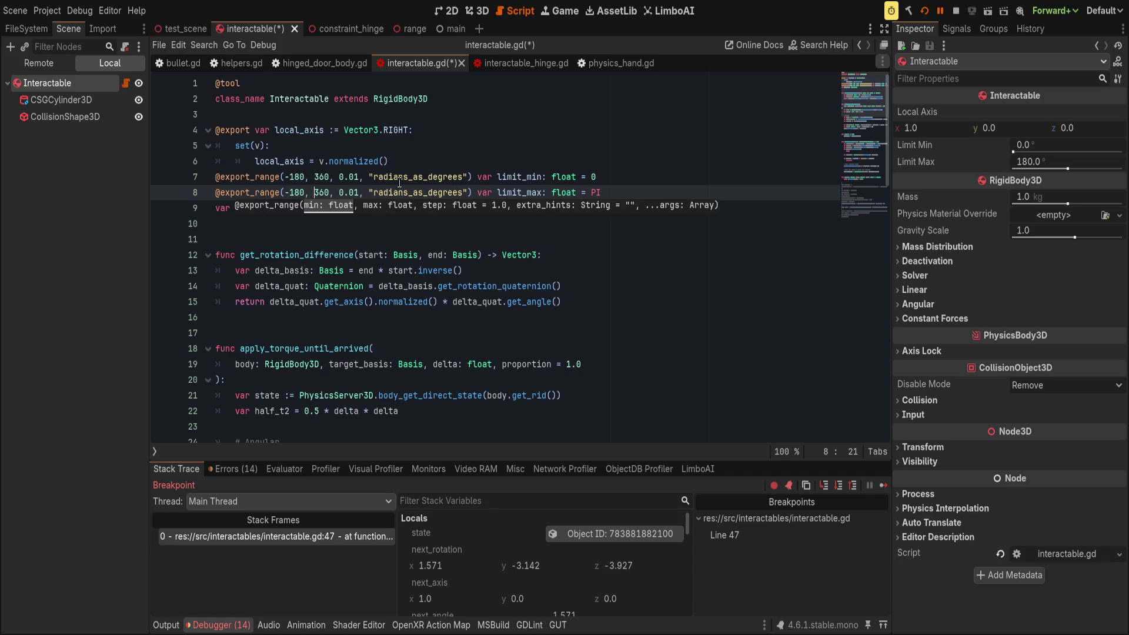
{"action": "key", "text": "Delete"}
{"action": "key", "text": "Delete"}
{"action": "key", "text": "Delete"}
{"action": "type", "text": "180"}
{"action": "key", "text": "Up"}
{"action": "key", "text": "BackSpace"}
{"action": "key", "text": "BackSpace"}
{"action": "key", "text": "BackSpace"}
{"action": "type", "text": "180"}
{"action": "left_click", "coordinate": [541, 167]}
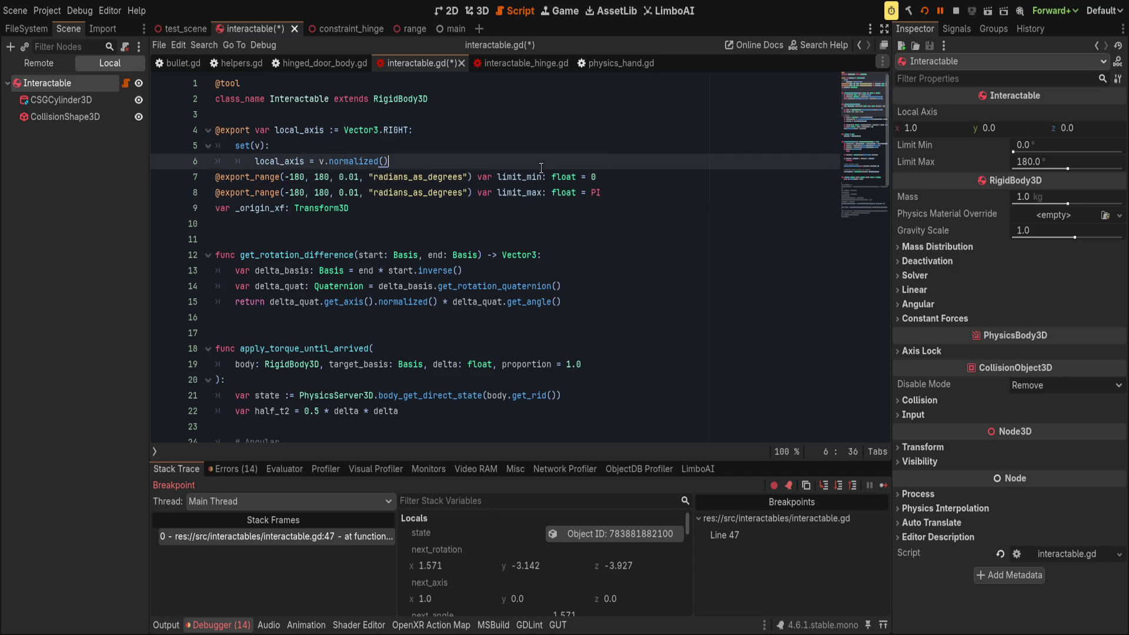
{"action": "key", "text": "ctrl+s"}
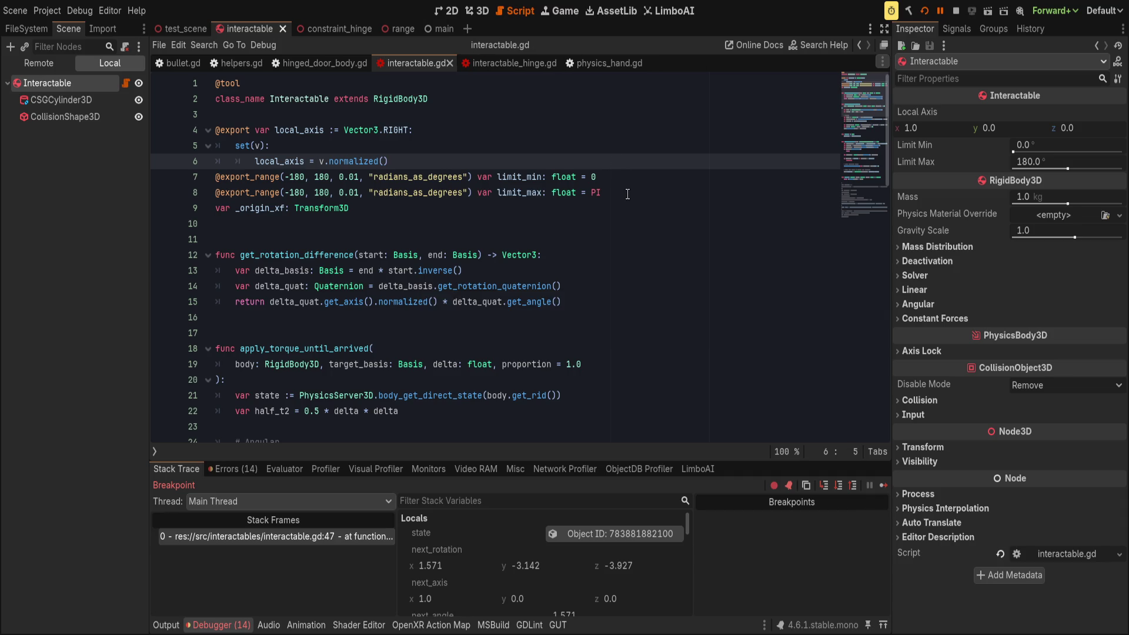
- Change limit_min's default value to -PI
{"action": "left_click", "coordinate": [628, 194]}
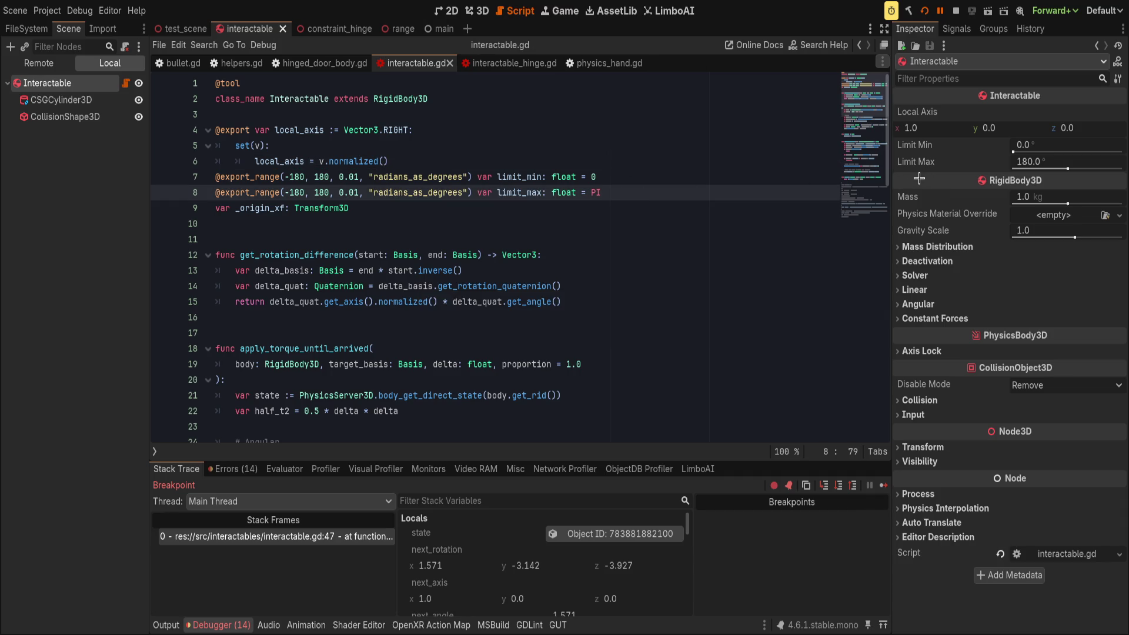
{"action": "left_click", "coordinate": [603, 178]}
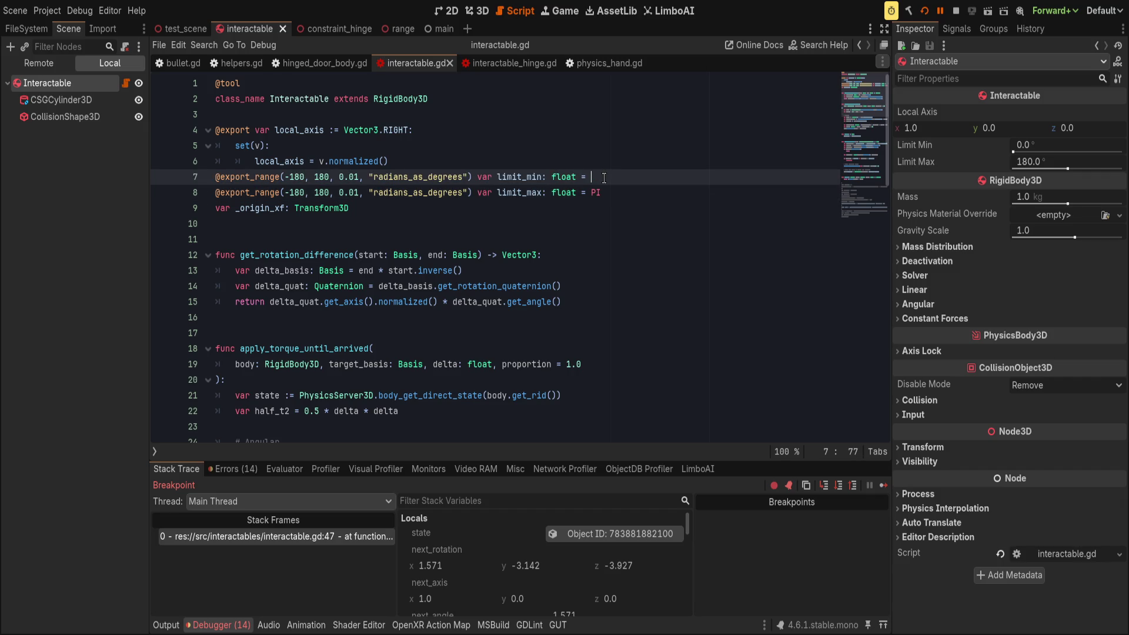
{"action": "type", "text": "-PI"}
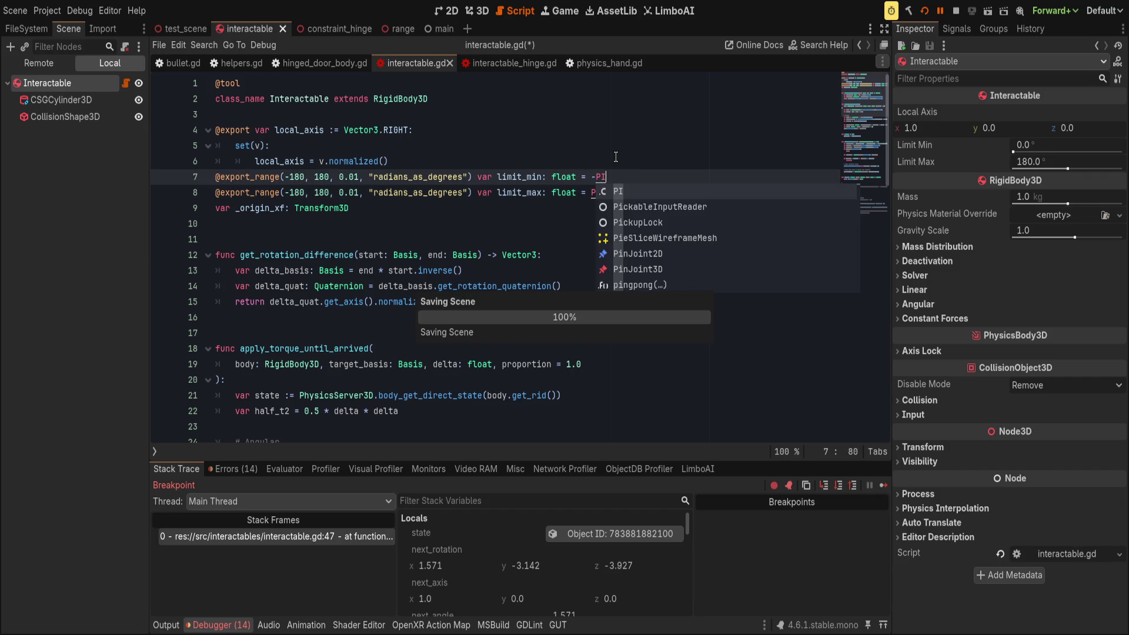
{"action": "scroll", "coordinate": [614, 157], "scroll_direction": "down", "scroll_amount": 5}
{"action": "left_click", "coordinate": [644, 156]}
{"action": "scroll", "coordinate": [595, 191], "scroll_direction": "down", "scroll_amount": 8}
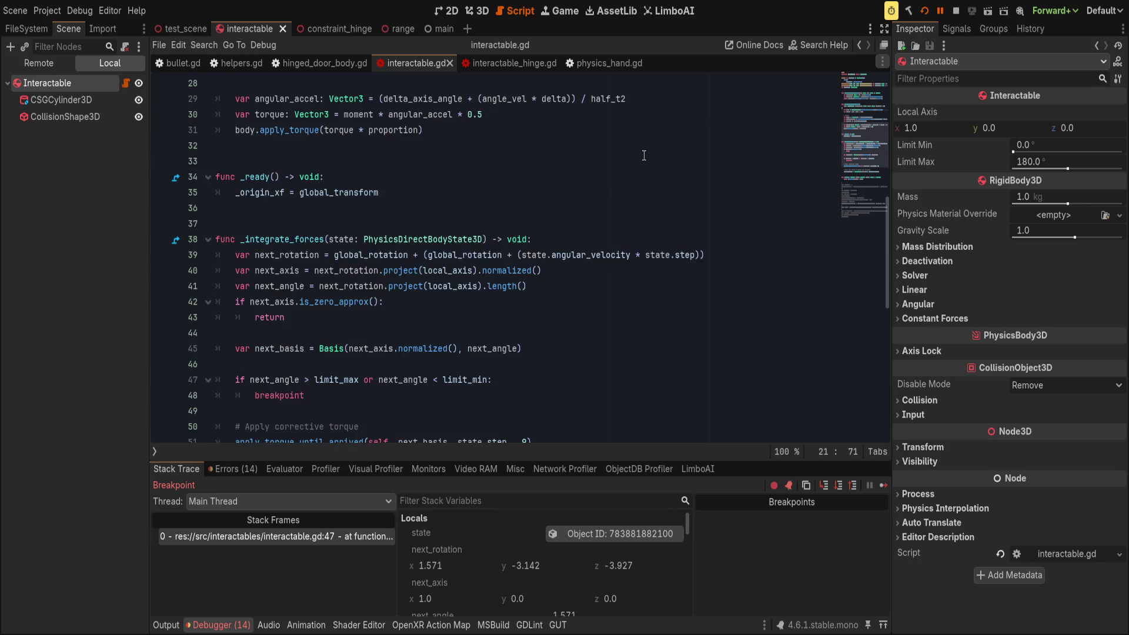
{"action": "scroll", "coordinate": [594, 190], "scroll_direction": "down", "scroll_amount": 5}
{"action": "scroll", "coordinate": [588, 235], "scroll_direction": "up", "scroll_amount": 6}
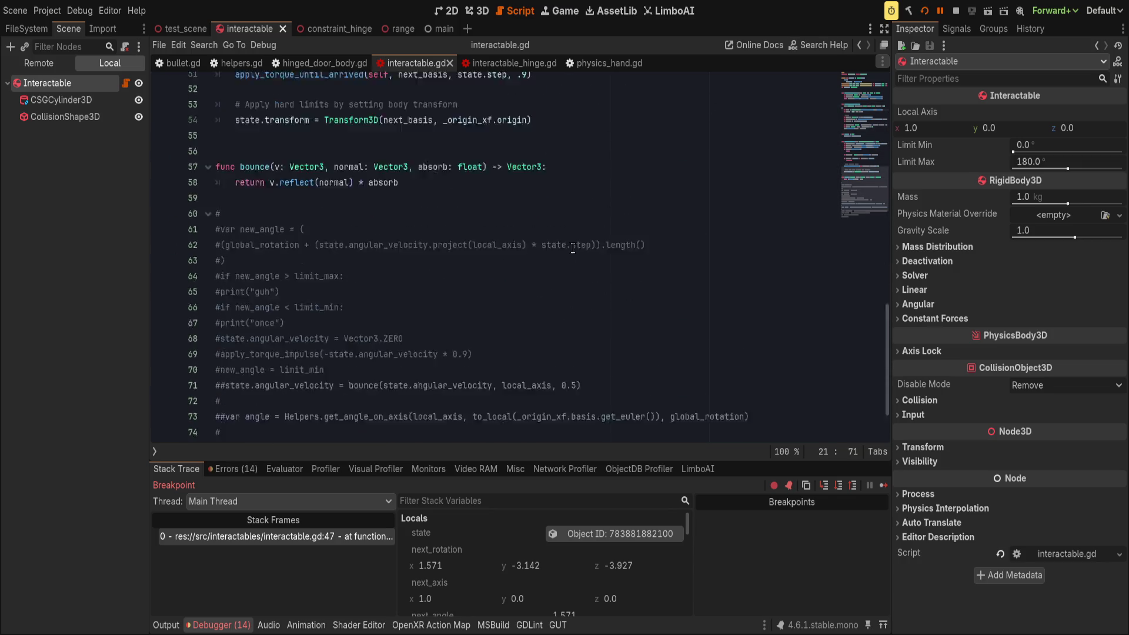
{"action": "scroll", "coordinate": [545, 263], "scroll_direction": "up", "scroll_amount": 1}
{"action": "left_click", "coordinate": [534, 261]}
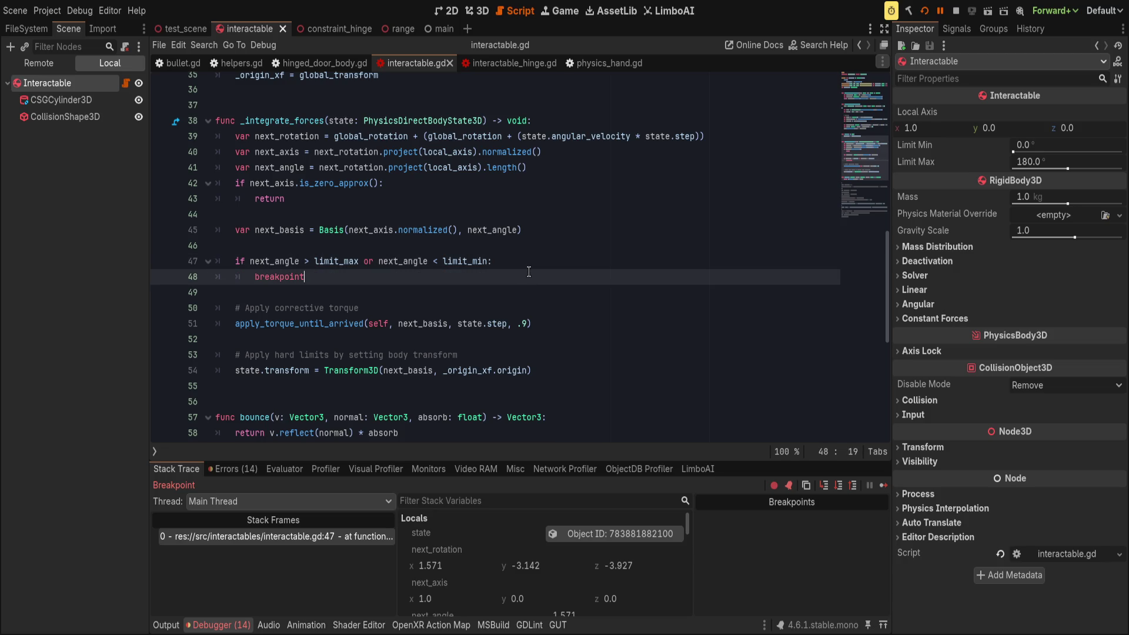
{"action": "left_click", "coordinate": [157, 262]}
{"action": "left_click", "coordinate": [940, 10]}
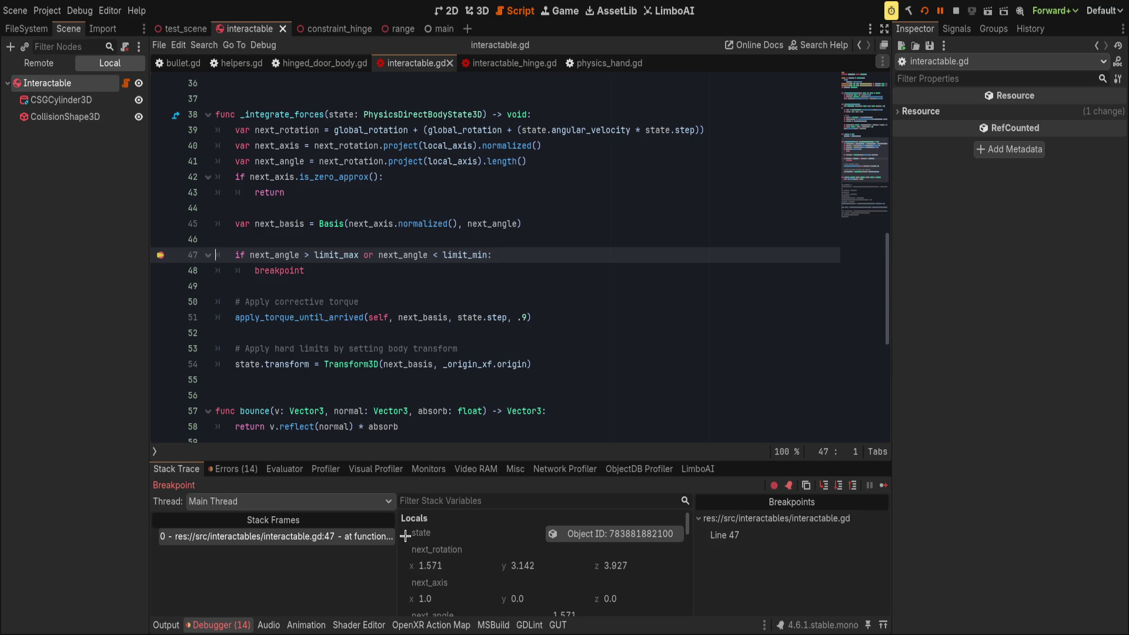
{"action": "scroll", "coordinate": [444, 559], "scroll_direction": "down", "scroll_amount": 1}
{"action": "scroll", "coordinate": [444, 558], "scroll_direction": "down", "scroll_amount": 1}
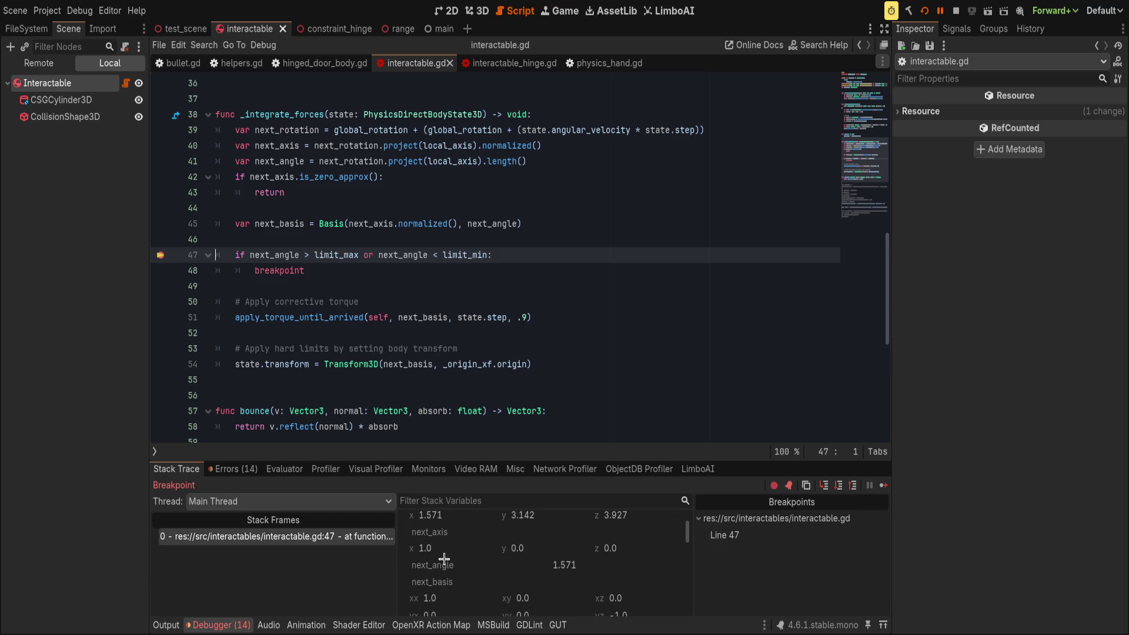
{"action": "scroll", "coordinate": [445, 560], "scroll_direction": "down", "scroll_amount": 4}
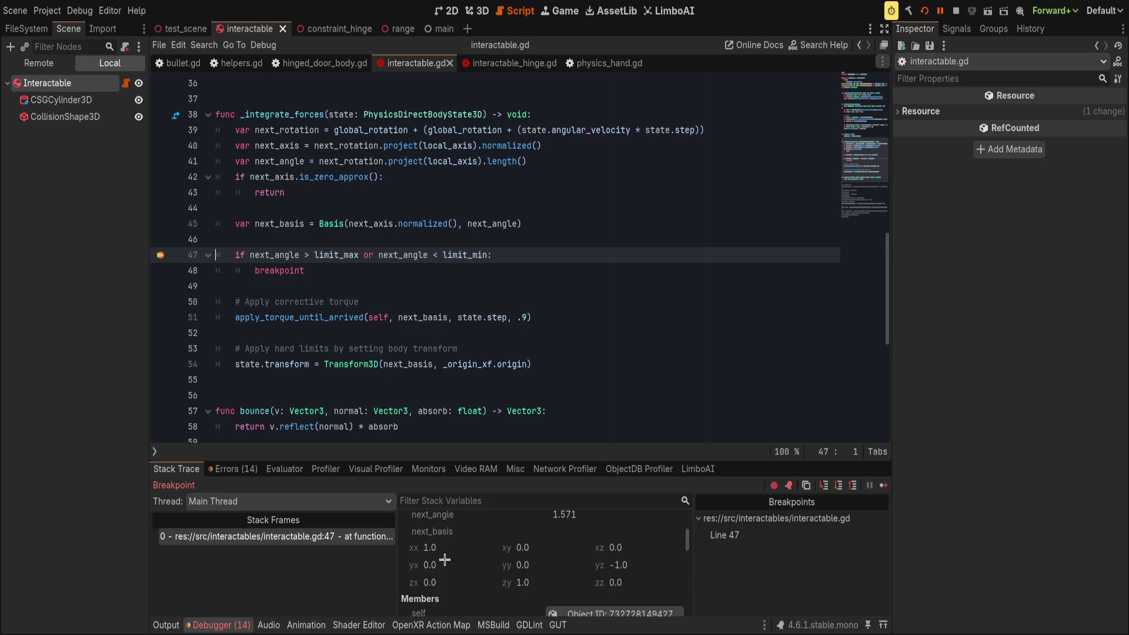
{"action": "scroll", "coordinate": [449, 563], "scroll_direction": "up", "scroll_amount": 5}
{"action": "left_click", "coordinate": [497, 365]}
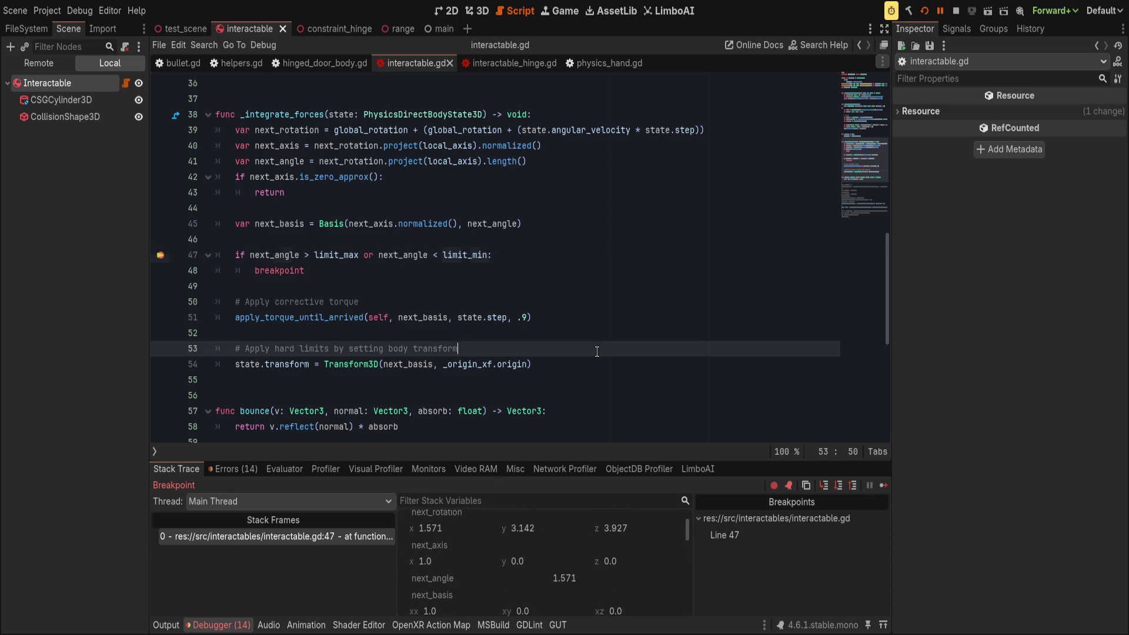
{"action": "double_click", "coordinate": [424, 363]}
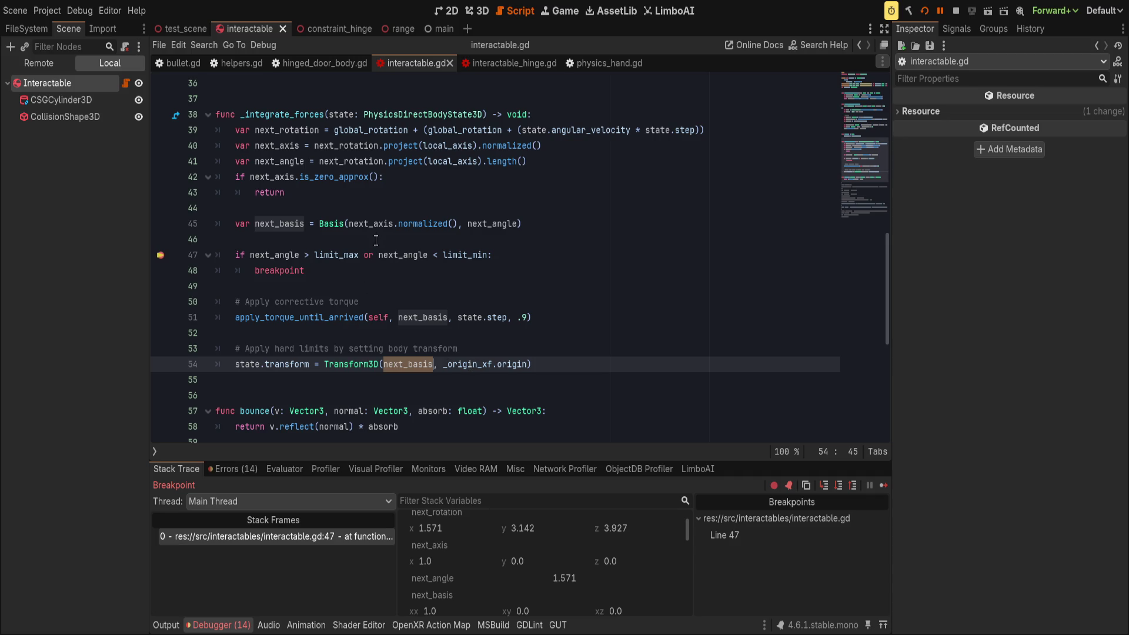
{"action": "double_click", "coordinate": [369, 223]}
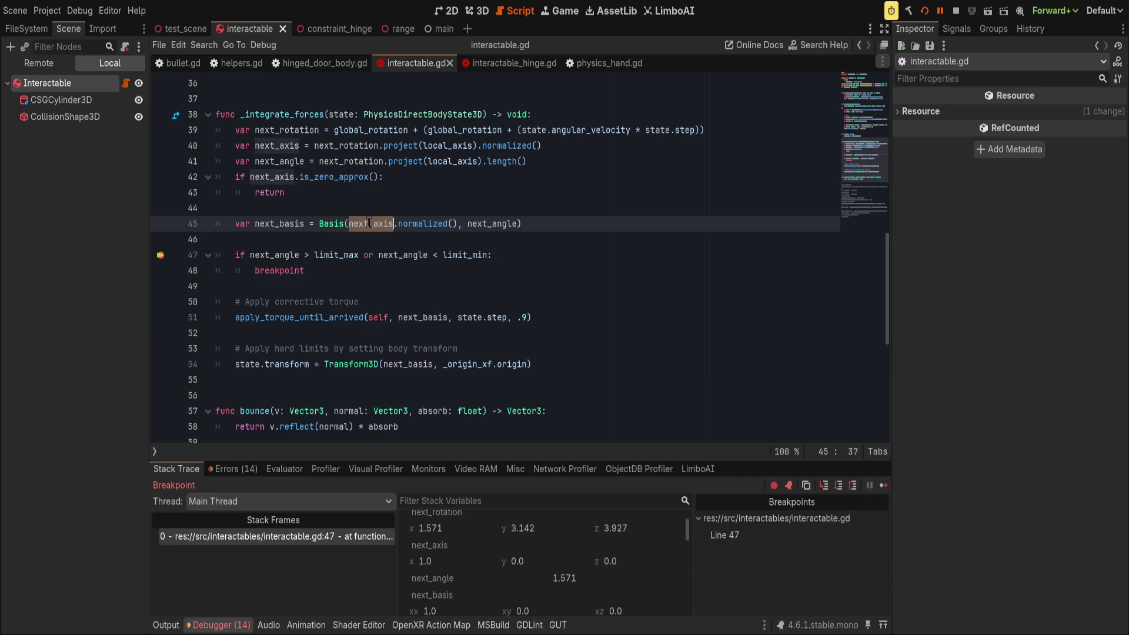
{"action": "key", "text": "Up"}
{"action": "left_click", "coordinate": [494, 224]}
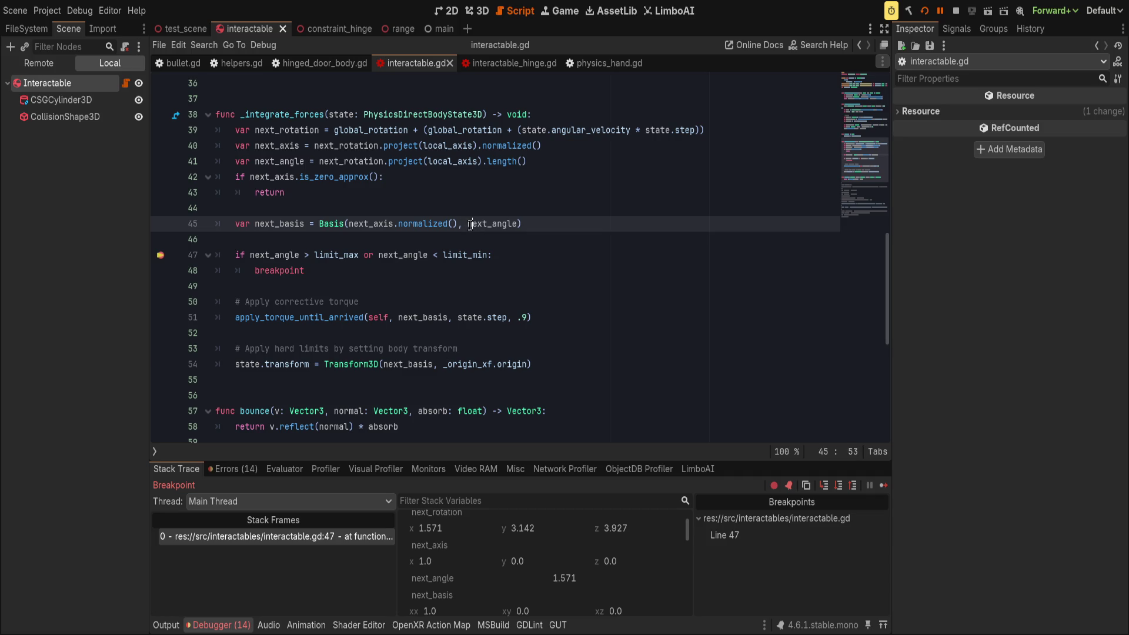
{"action": "type", "text": "clampf"}
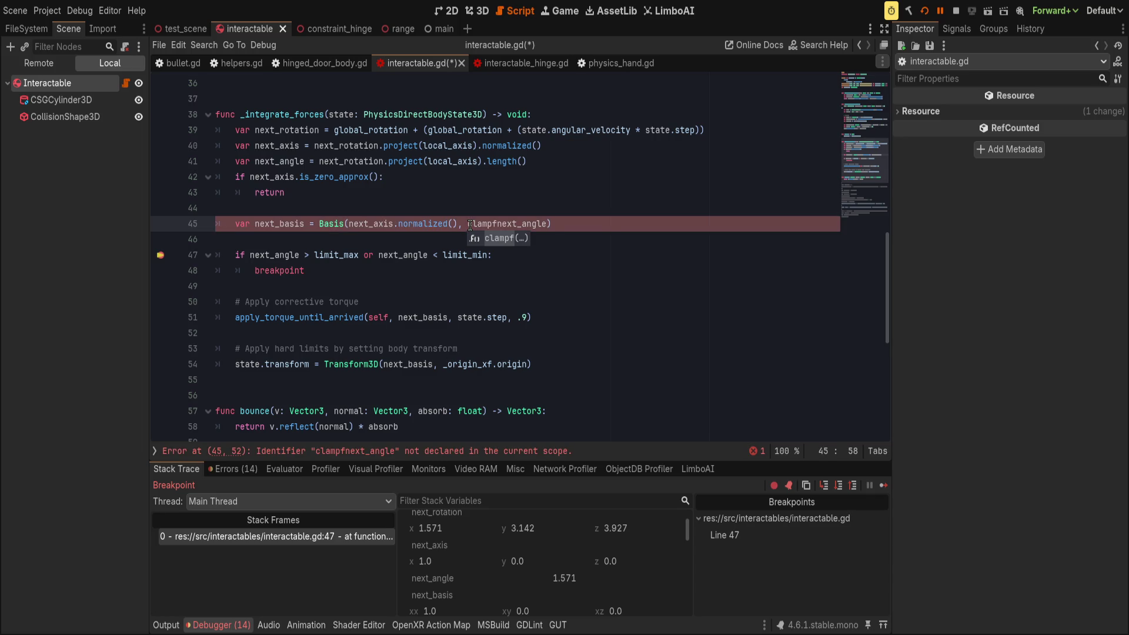
{"action": "type", "text": "("}
- Clamp next_angle with clampf(next_angle, limit_min, limit_max) in next_basis and save
{"action": "key", "text": "ctrl+Right"}
{"action": "type", "text": ", limit"}
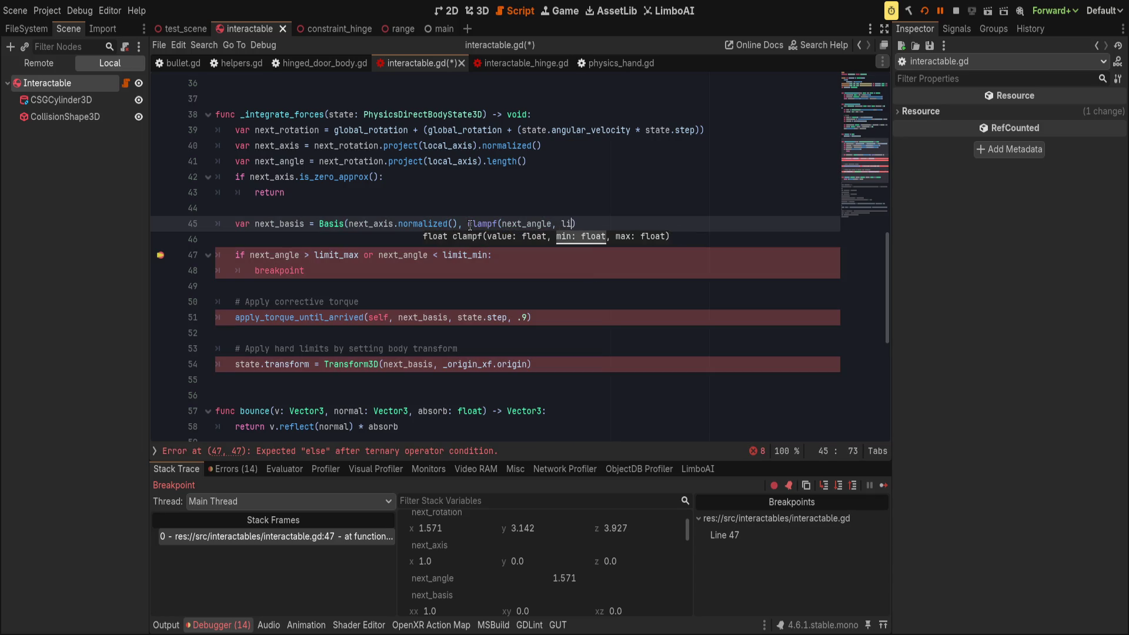
{"action": "type", "text": "_min, limit"}
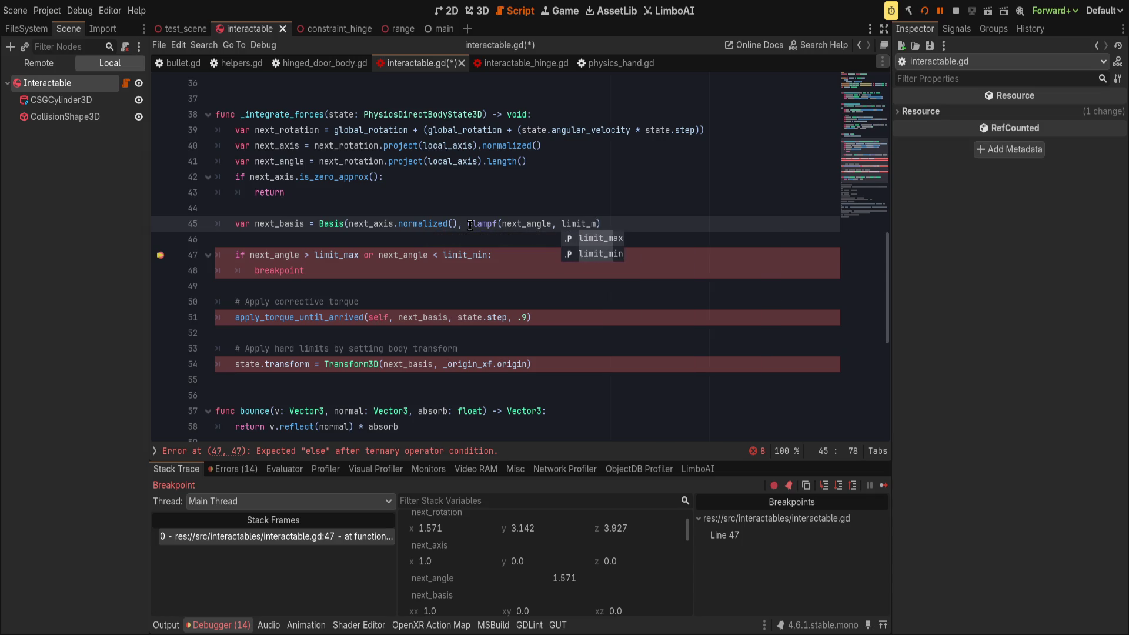
{"action": "type", "text": "_max)"}
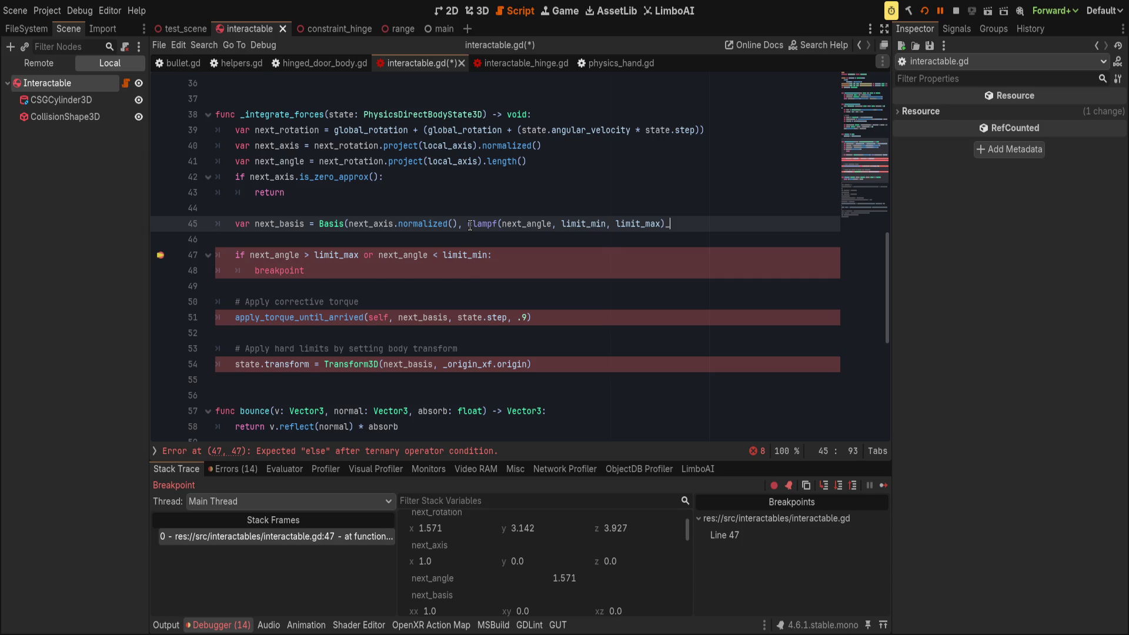
{"action": "key", "text": "ctrl+s"}
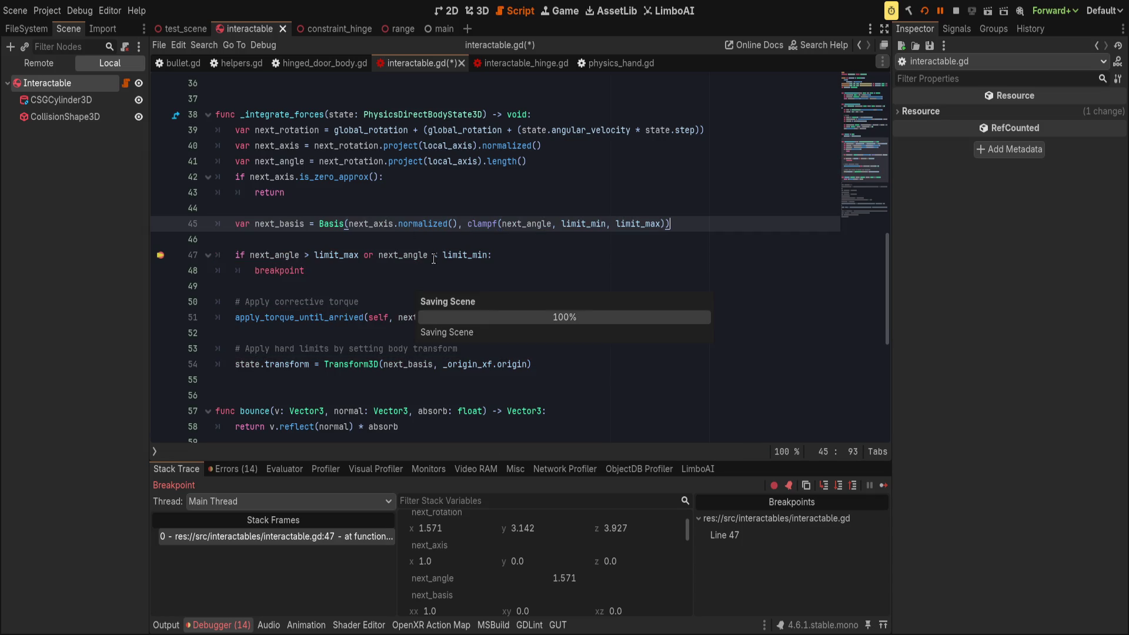
- Remove the line 47 breakpoint, move the limit check above next_basis, save, and continue
{"action": "left_click", "coordinate": [158, 255]}
{"action": "left_click", "coordinate": [239, 224]}
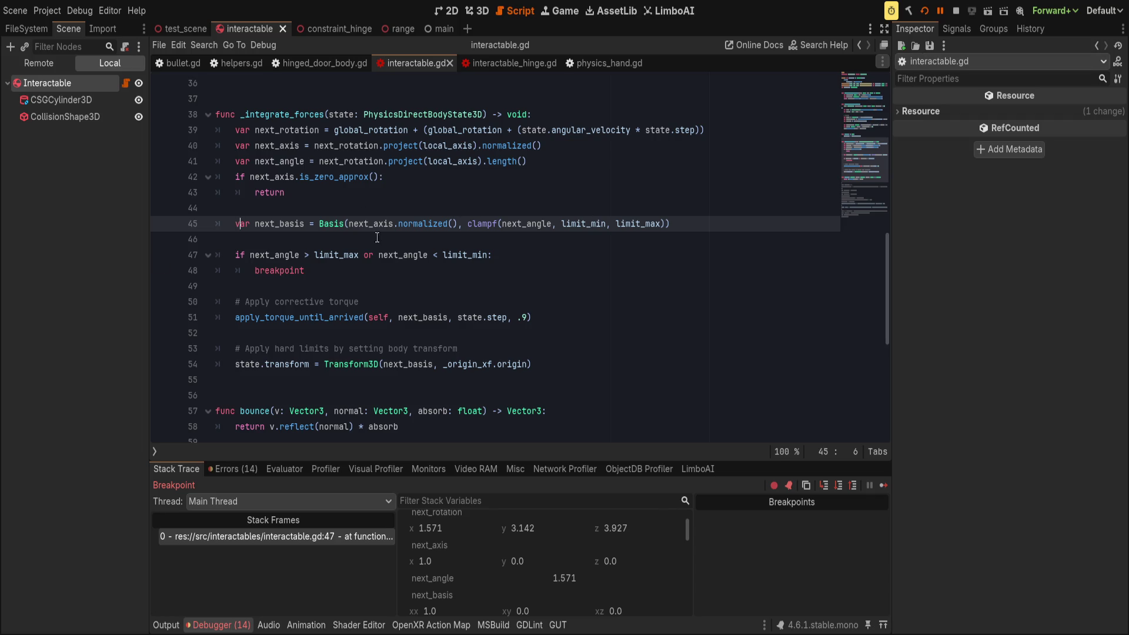
{"action": "left_click", "coordinate": [301, 268]}
{"action": "key", "text": "shift+Up"}
{"action": "key", "text": "alt+Up"}
{"action": "key", "text": "alt+Up"}
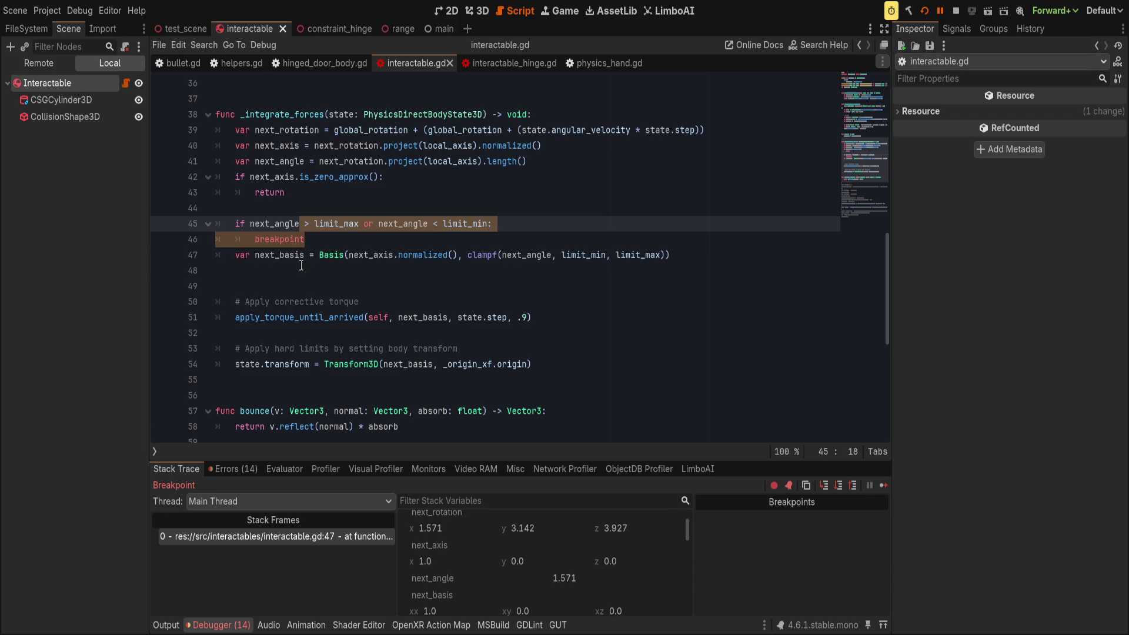
{"action": "key", "text": "Right"}
{"action": "key", "text": "ctrl+s"}
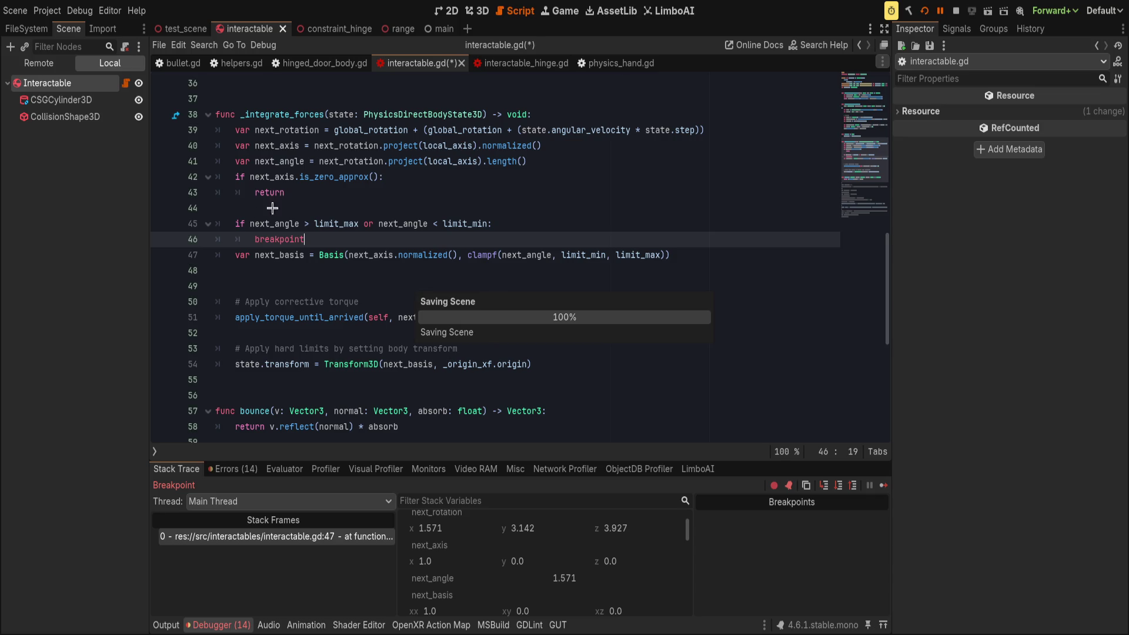
{"action": "left_click", "coordinate": [235, 224]}
{"action": "left_click", "coordinate": [941, 10]}
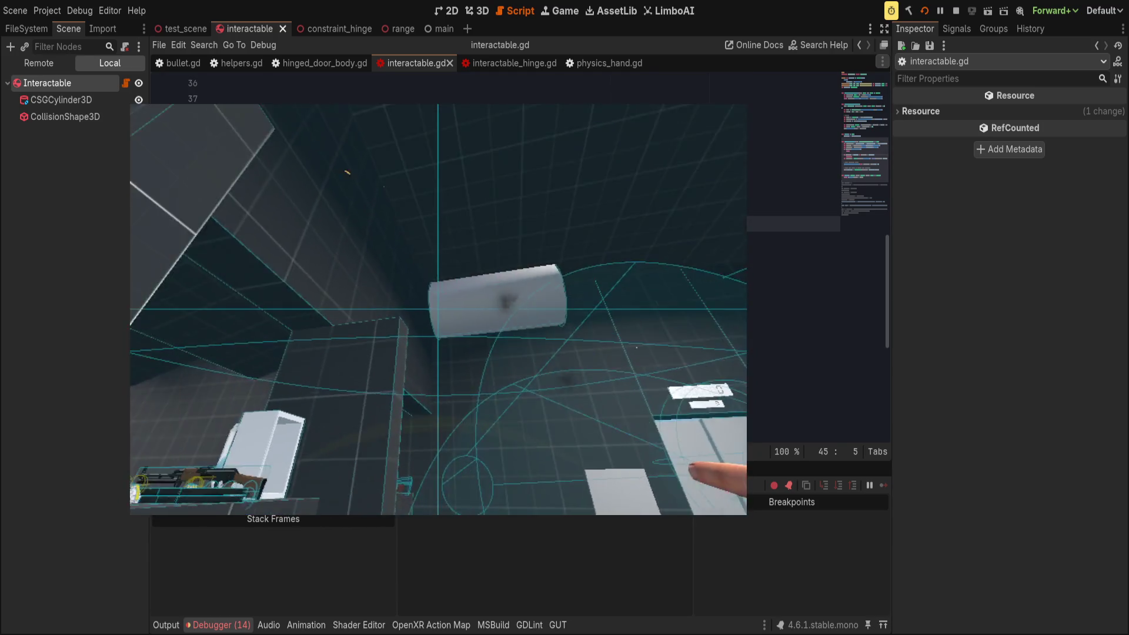
- Restart the game, comment out the line 50 torque call, save, and resume to test in VR
{"action": "left_click", "coordinate": [924, 11]}
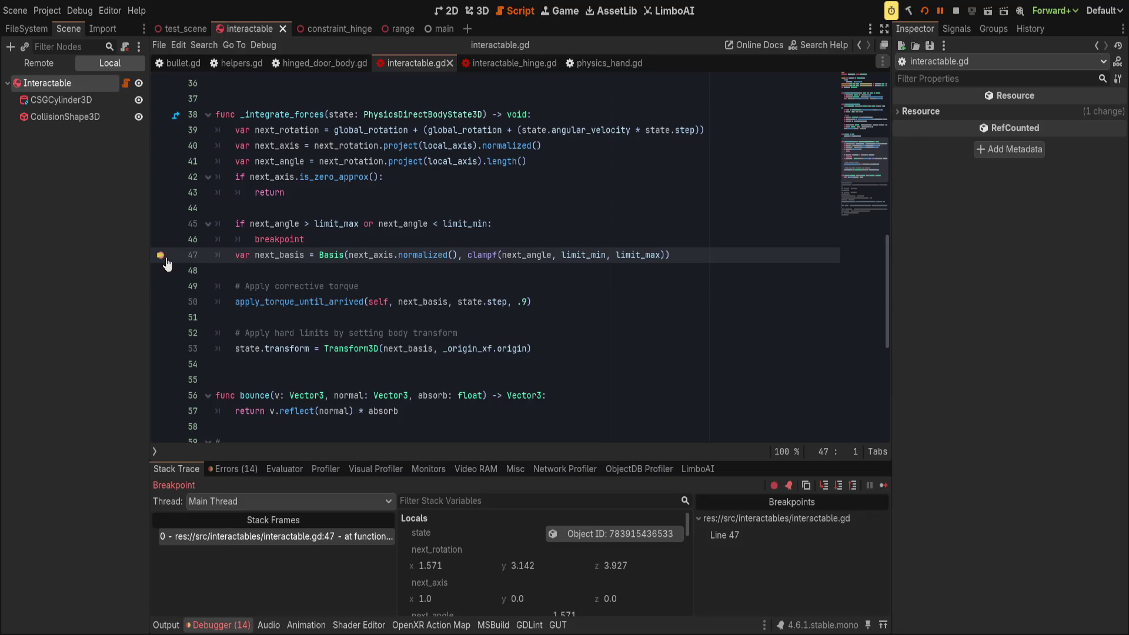
{"action": "left_click", "coordinate": [165, 257]}
{"action": "left_click", "coordinate": [229, 301]}
{"action": "key", "text": "ctrl+k"}
{"action": "key", "text": "ctrl+s"}
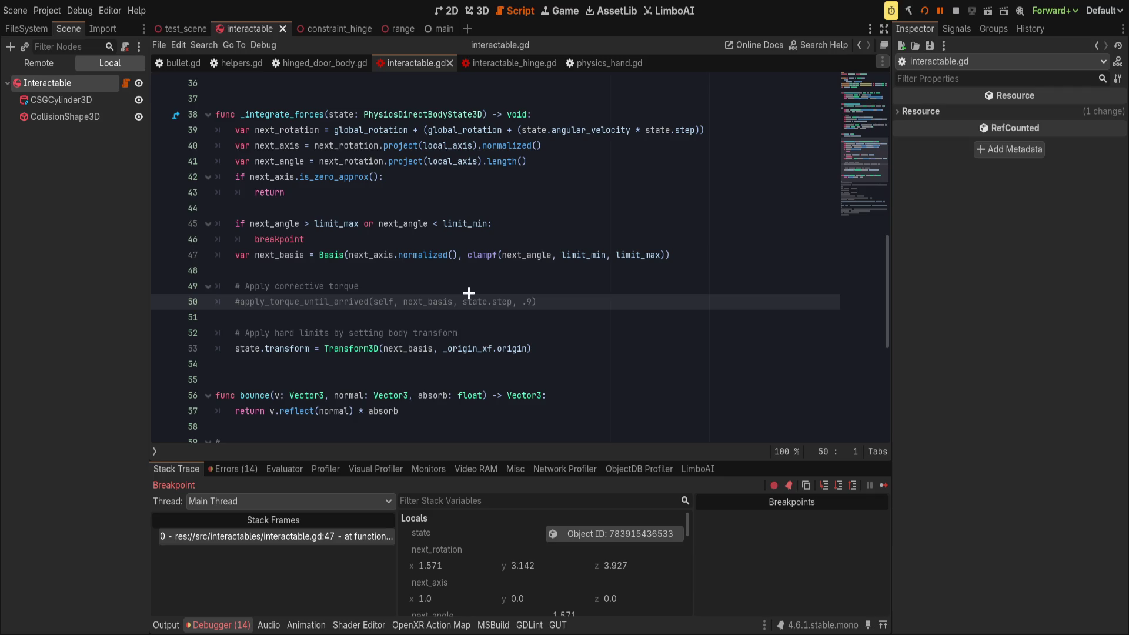
{"action": "key", "text": "F12"}
{"action": "key", "text": "F12"}
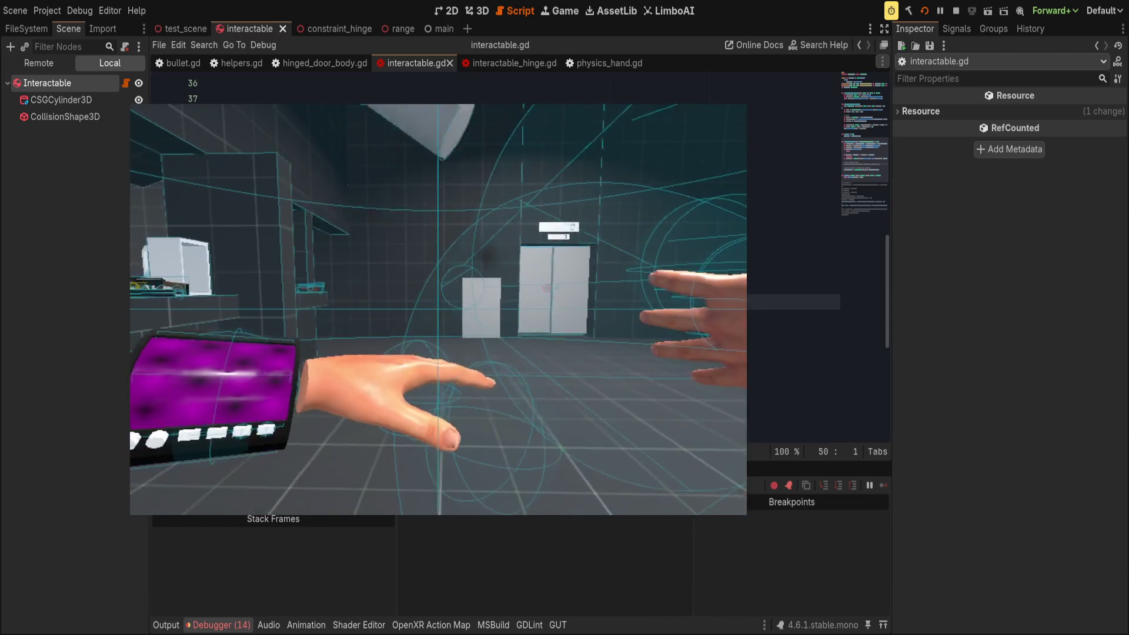
{"action": "key", "text": "alt+Tab"}
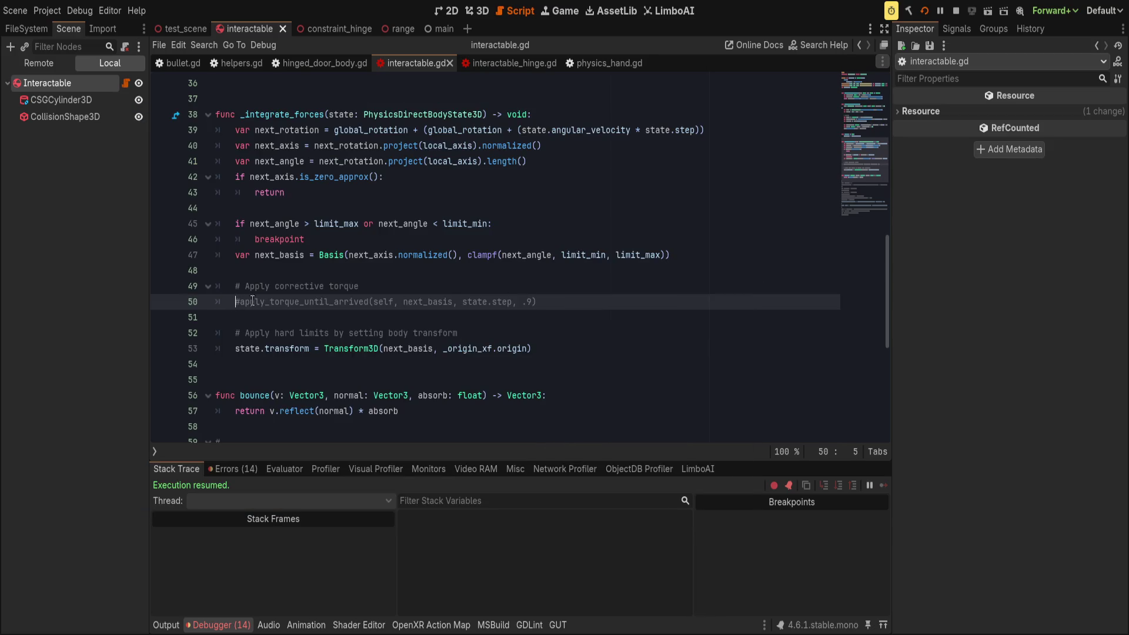
- Uncomment the corrective torque call on line 50, save the script, and resume the VR test
{"action": "key", "text": "ctrl+k"}
{"action": "key", "text": "ctrl+s"}
{"action": "key", "text": "Home"}
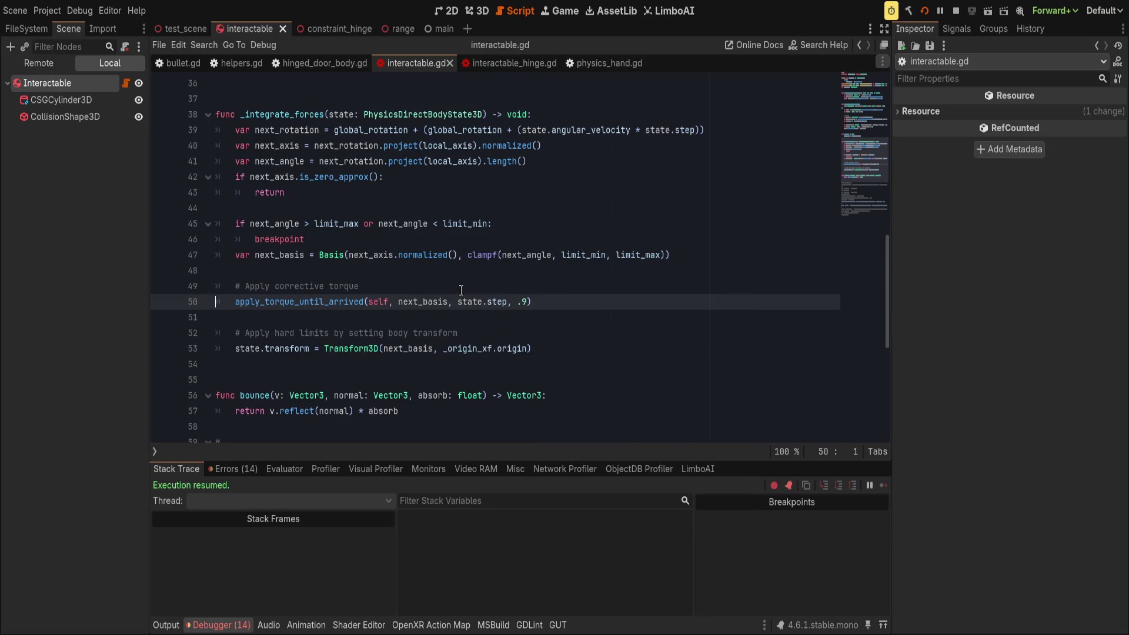
{"action": "key", "text": "alt+Tab"}
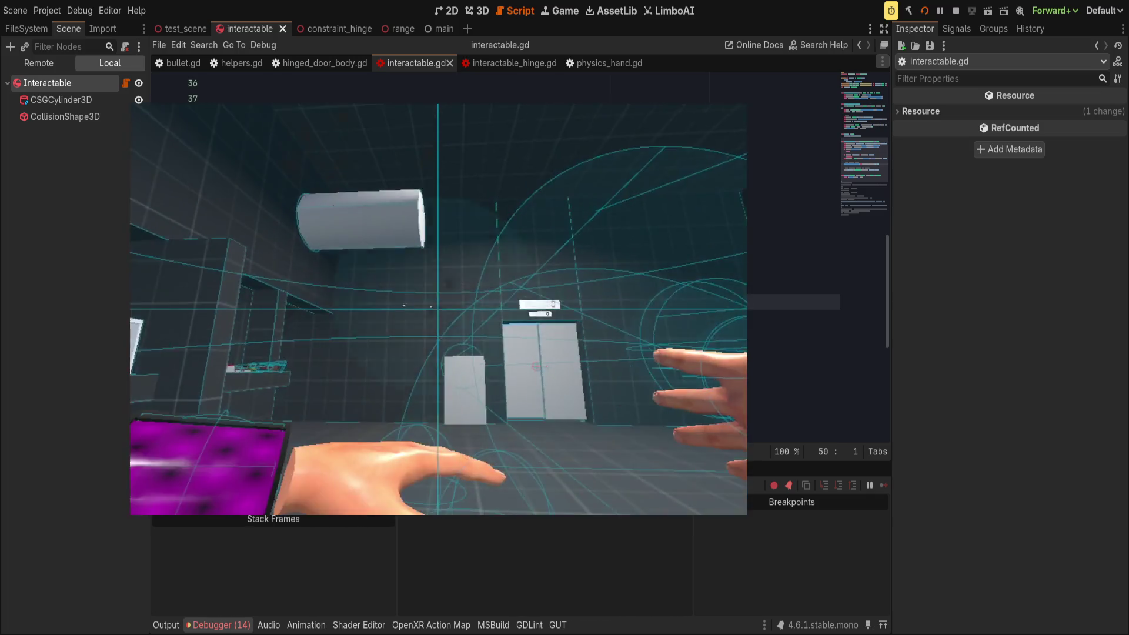
- Back in the script editor, set a breakpoint on the corrective torque line
{"action": "key", "text": "alt+Tab"}
{"action": "left_click", "coordinate": [323, 195]}
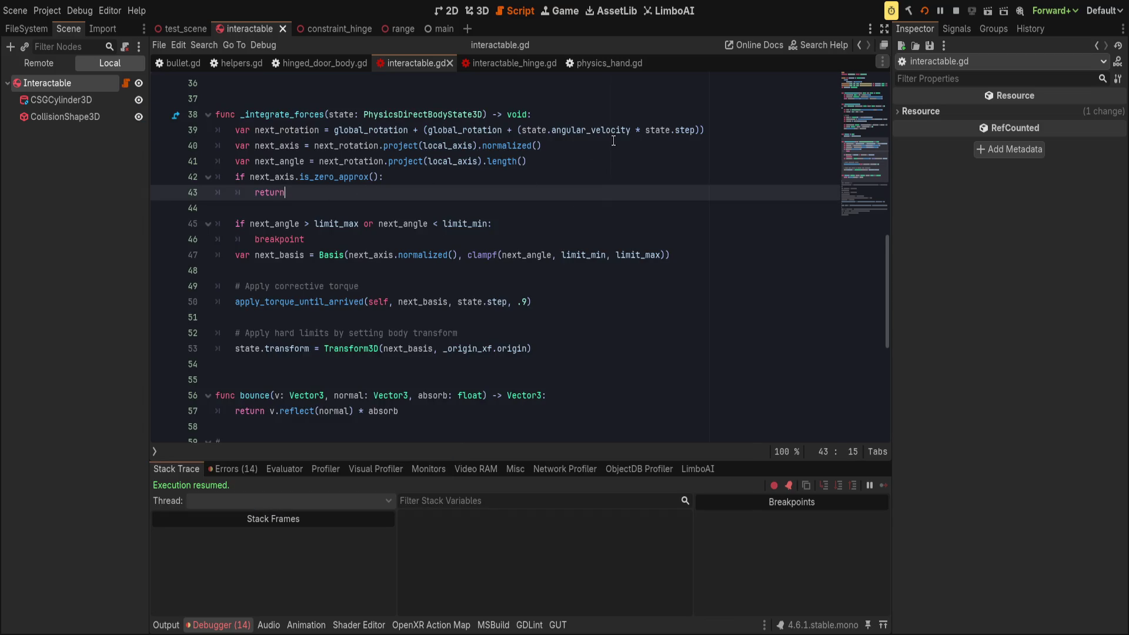
{"action": "left_click", "coordinate": [597, 150]}
{"action": "key", "text": "Down"}
{"action": "key", "text": "Down"}
{"action": "key", "text": "Down"}
{"action": "left_click", "coordinate": [151, 302]}
- Change line 47 to next_basis = Basis.IDENTITY, commenting out the old arguments with #
{"action": "scroll", "coordinate": [488, 559], "scroll_direction": "down", "scroll_amount": 2}
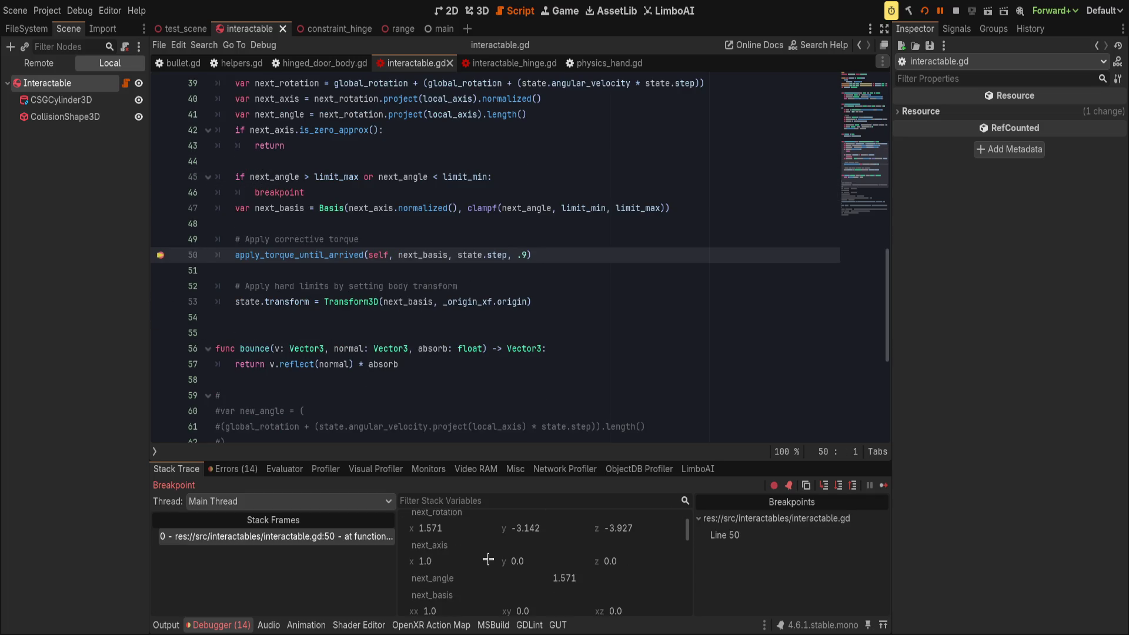
{"action": "double_click", "coordinate": [425, 254]}
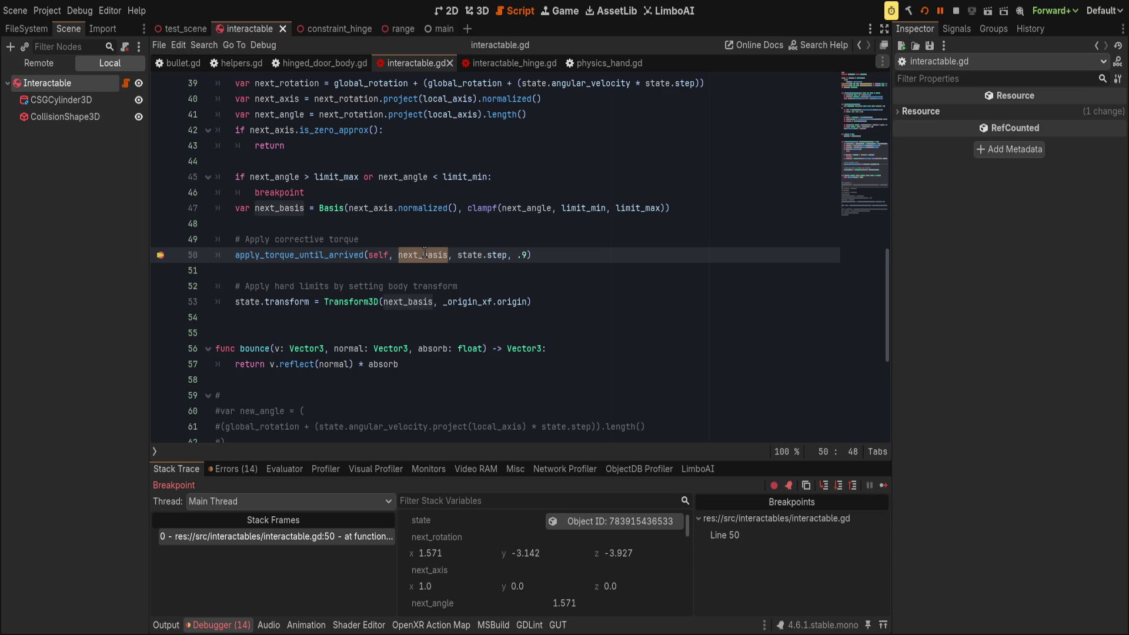
{"action": "left_click", "coordinate": [318, 208]}
{"action": "type", "text": "Basis"}
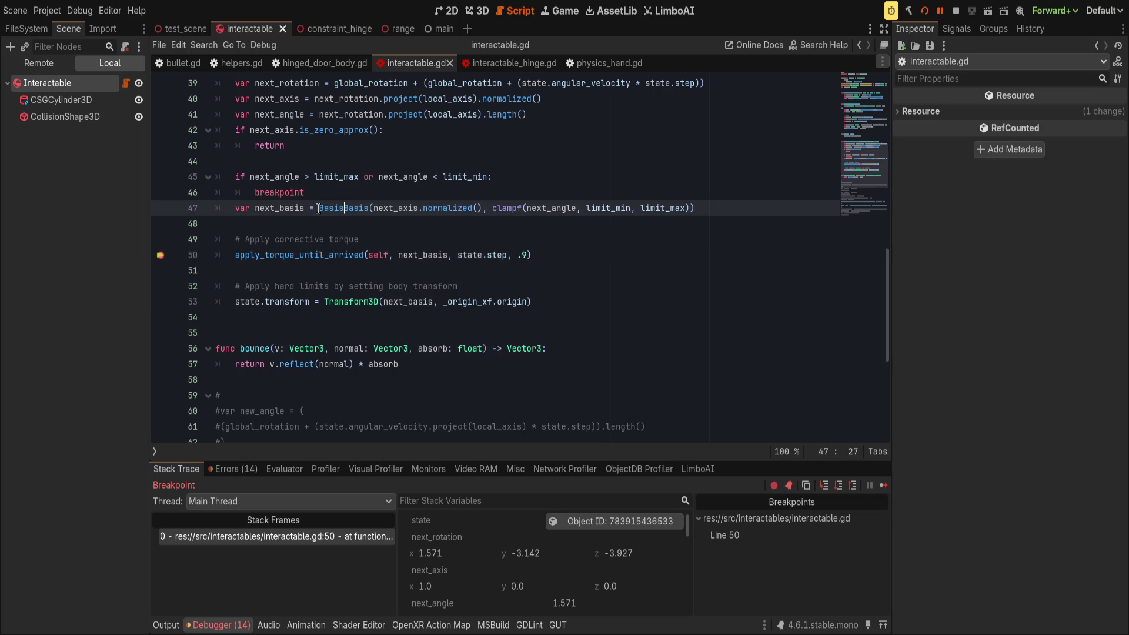
{"action": "type", "text": ".ID"}
{"action": "key", "text": "Tab"}
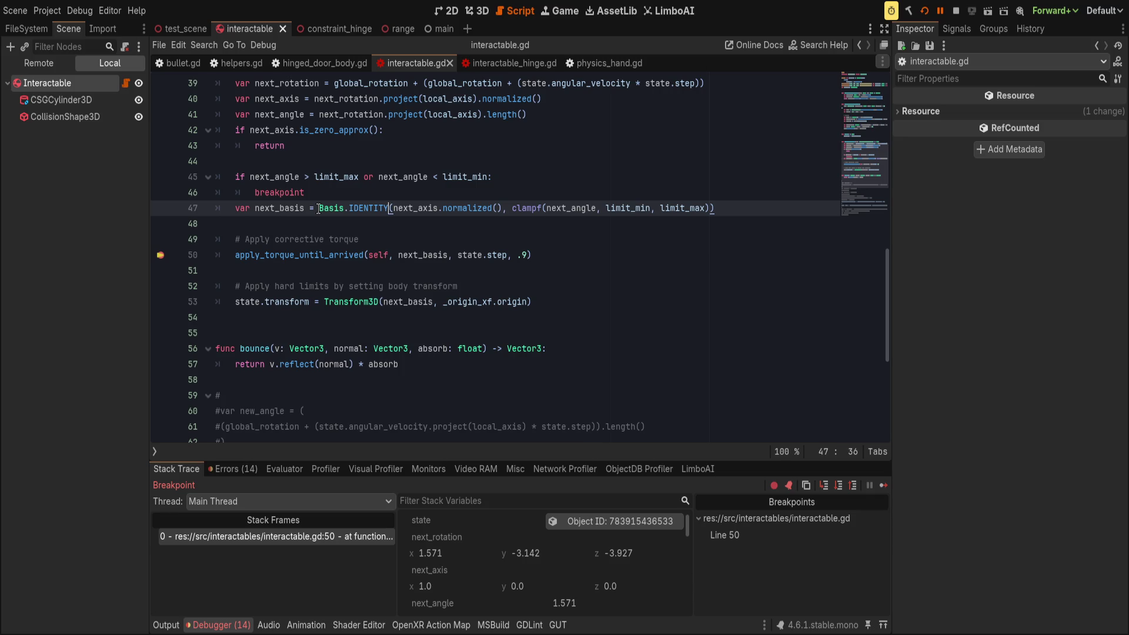
{"action": "type", "text": "#"}
{"action": "key", "text": "End"}
- Save, remove the breakpoint on line 50, and resume execution with F12
{"action": "key", "text": "ctrl+s"}
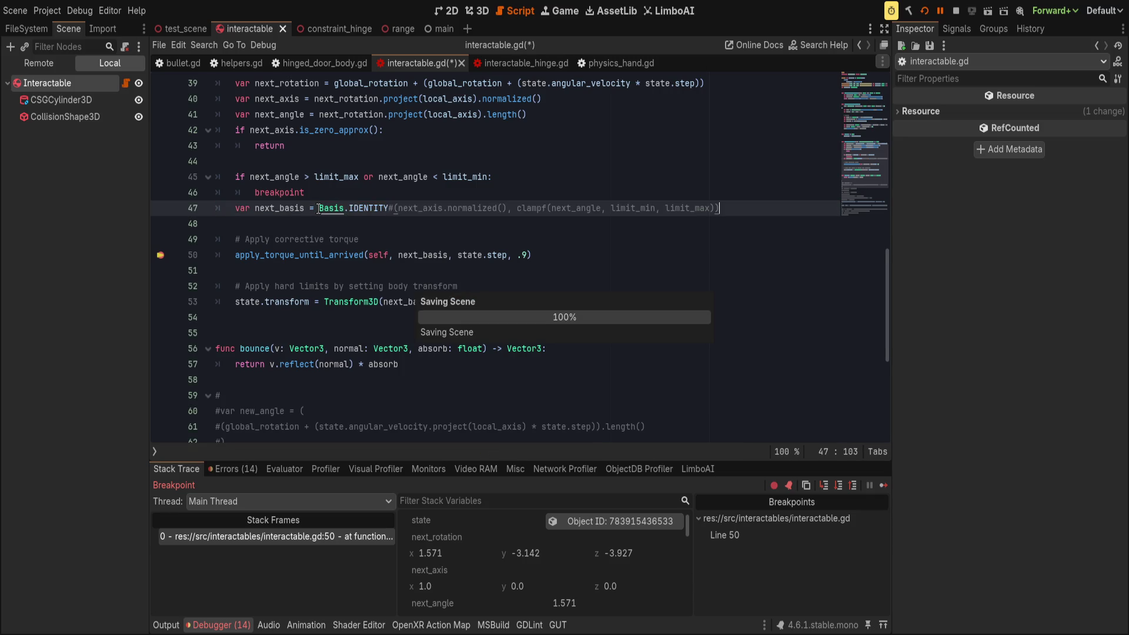
{"action": "left_click", "coordinate": [160, 254]}
{"action": "key", "text": "F12"}
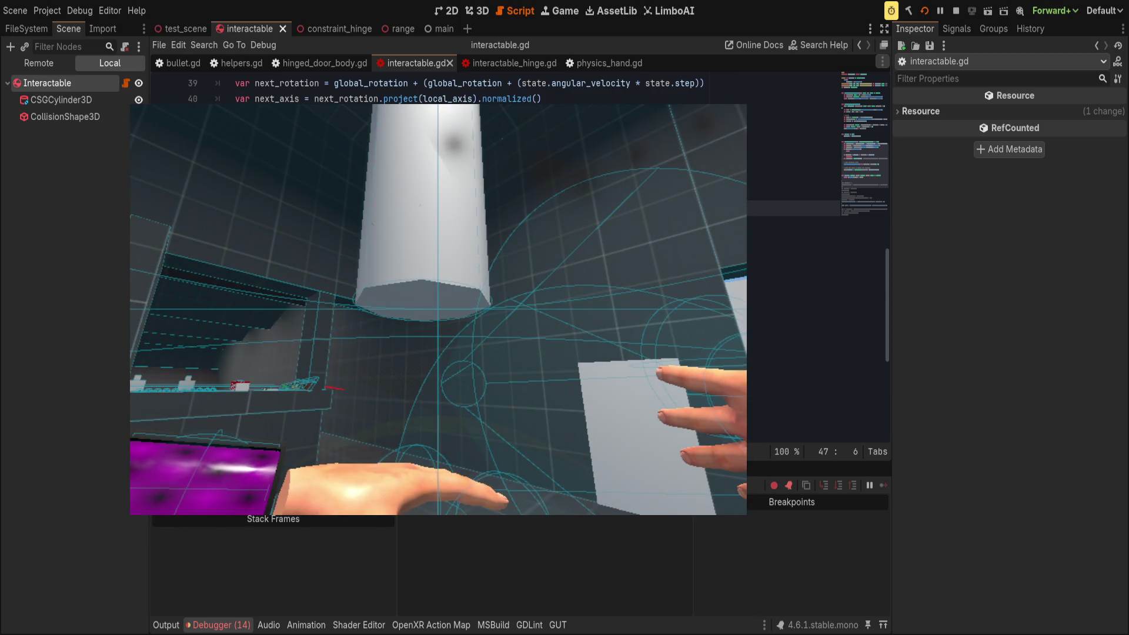
- Add a line under the hard-limits comment: state.transform.origin = _origin_xf.origin
{"action": "left_click", "coordinate": [225, 301]}
{"action": "key", "text": "Up"}
{"action": "key", "text": "End"}
{"action": "key", "text": "Return"}
{"action": "type", "text": "state"}
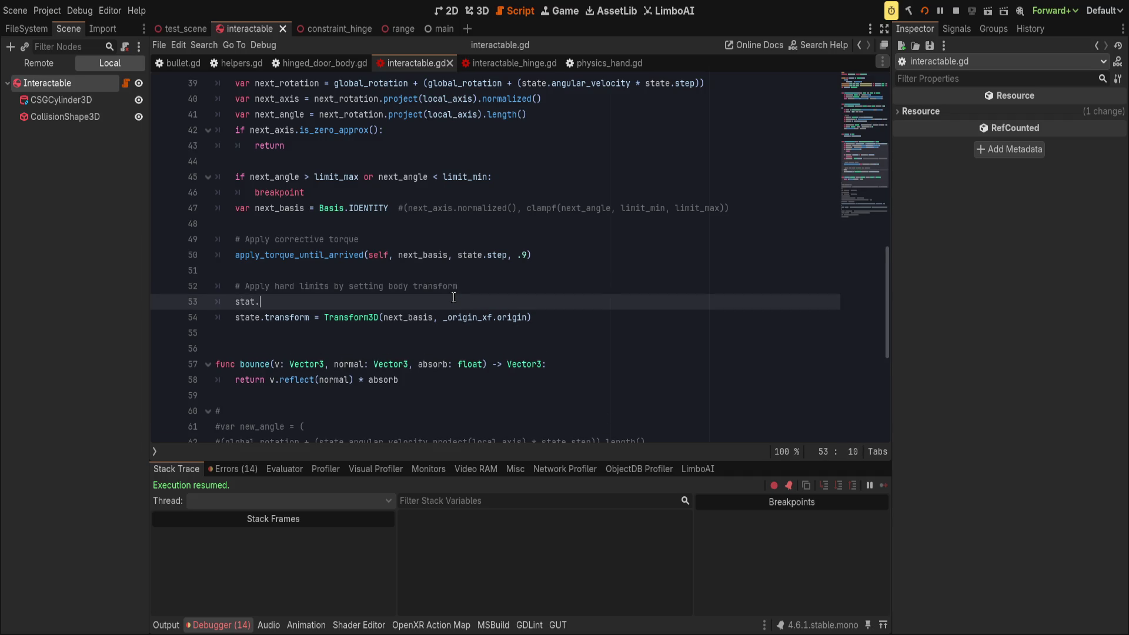
{"action": "type", "text": ".transform.or"}
{"action": "type", "text": "igin = _origi"}
{"action": "key", "text": "Return"}
{"action": "type", "text": ".origin"}
- Rewrite the next line as state.transform.basis = next_basis, save, and launch the game with F5
{"action": "key", "text": "Down"}
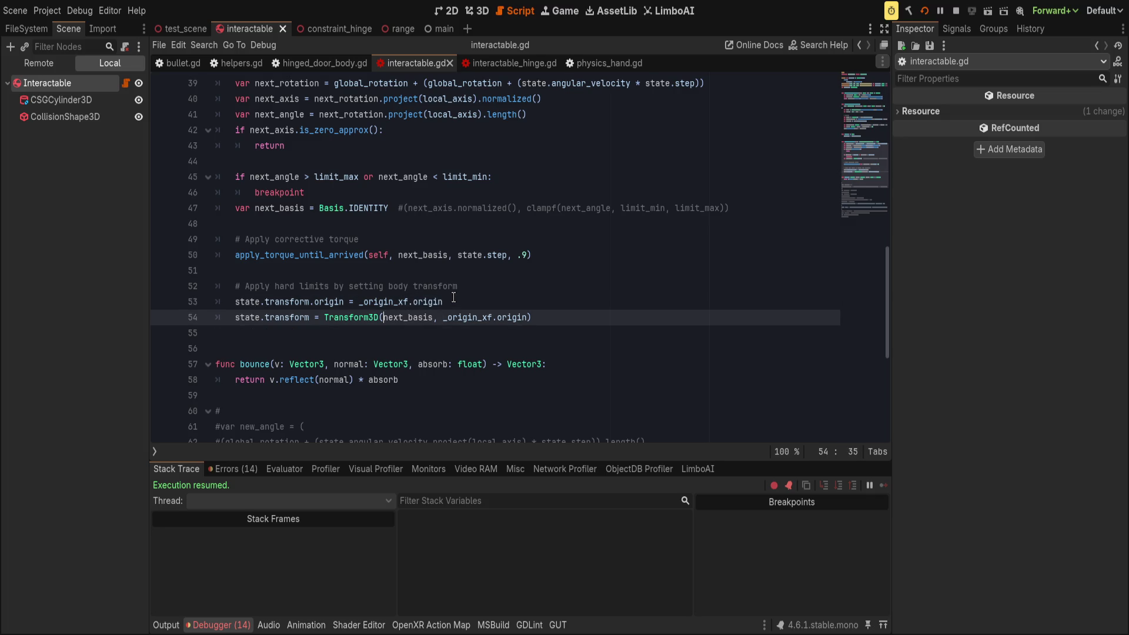
{"action": "type", "text": ".basis"}
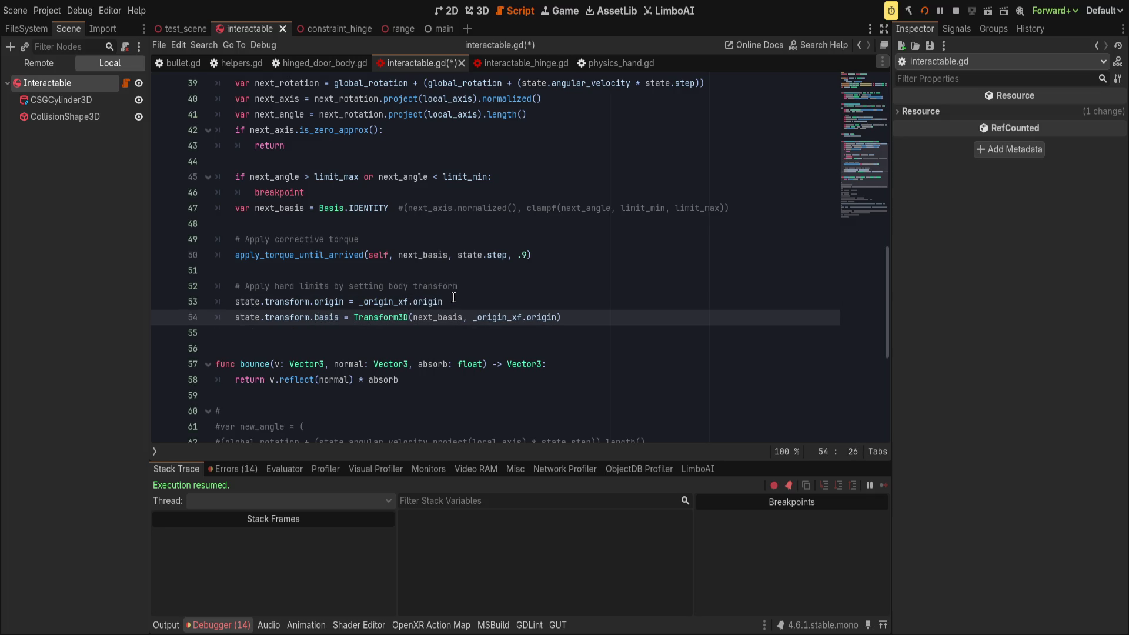
{"action": "key", "text": "Right"}
{"action": "key", "text": "Right"}
{"action": "key", "text": "Right"}
{"action": "key", "text": "Delete"}
{"action": "key", "text": "Delete"}
{"action": "key", "text": "Delete"}
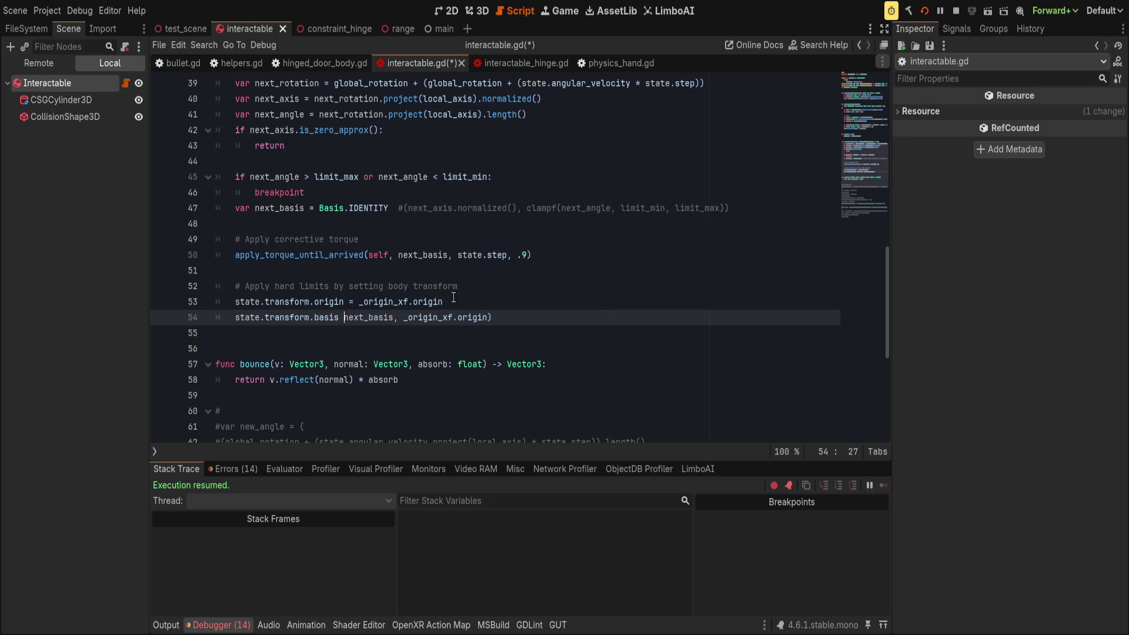
{"action": "key", "text": "ctrl+Right"}
{"action": "key", "text": "shift+End"}
{"action": "key", "text": "Delete"}
{"action": "key", "text": "ctrl+s"}
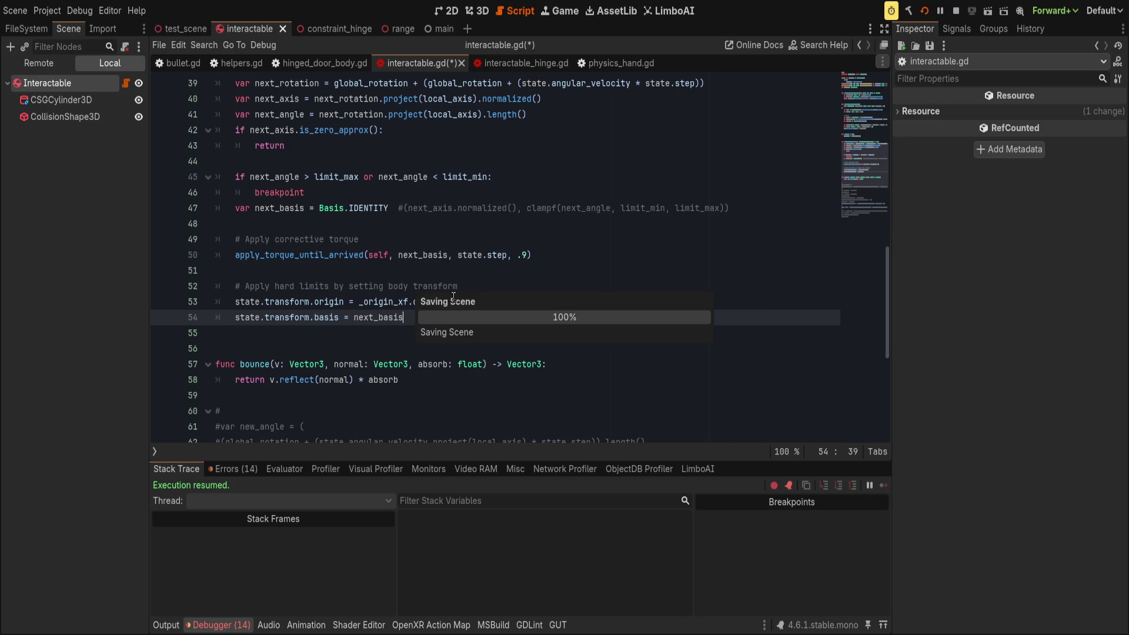
{"action": "key", "text": "F5"}
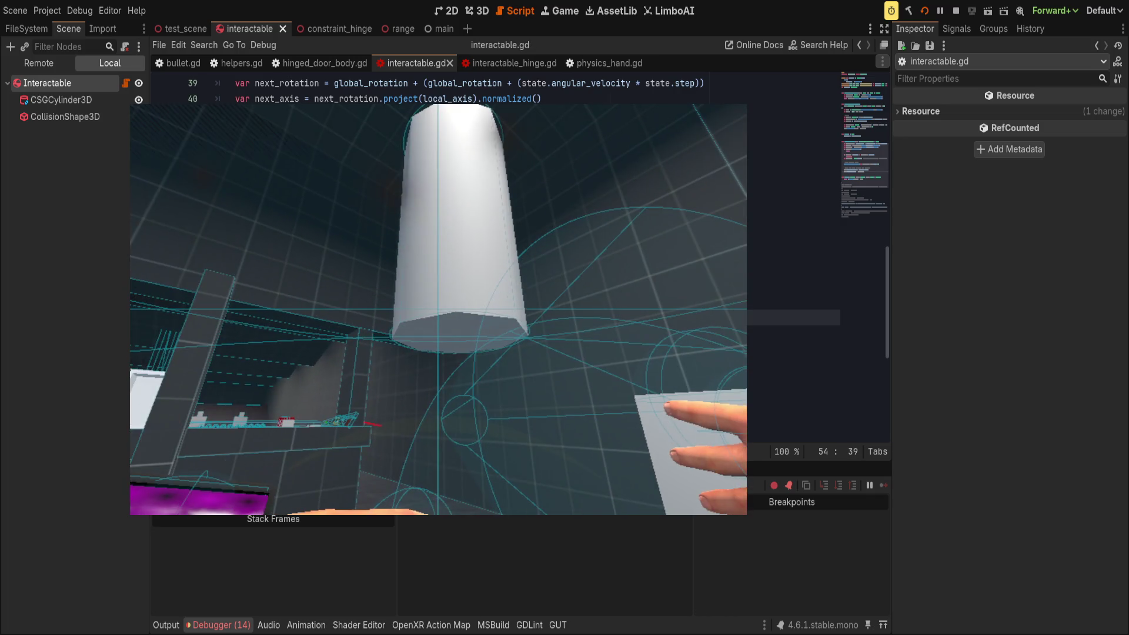
- Comment out line 54 (state.transform.basis = next_basis) with # and save the script
{"action": "key", "text": "F8"}
{"action": "type", "text": "#"}
{"action": "key", "text": "ctrl+s"}
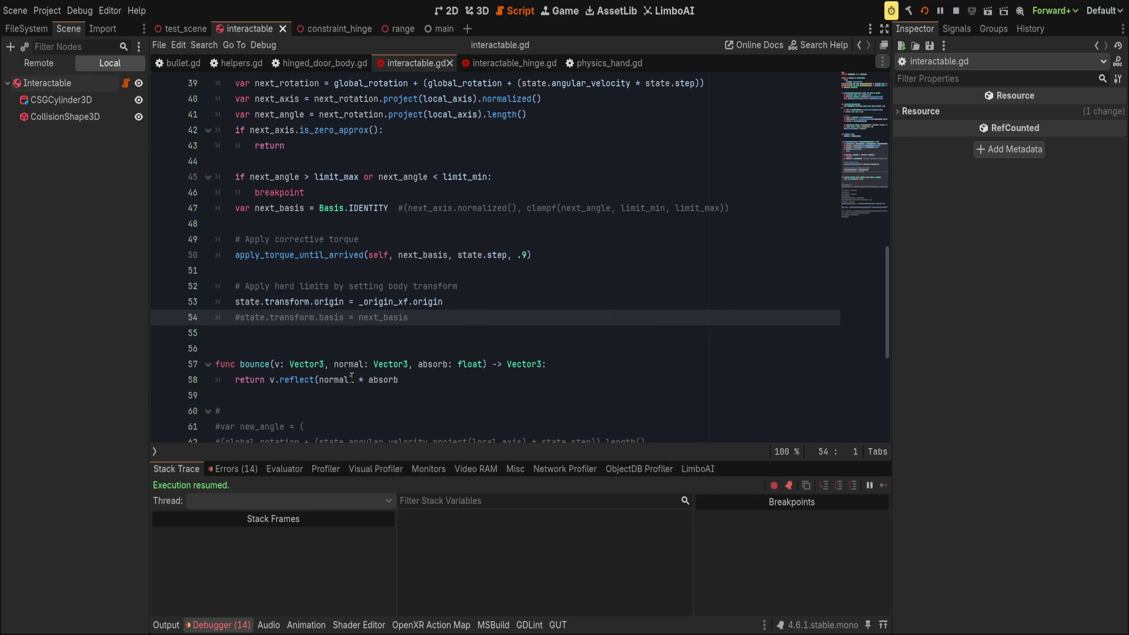
{"action": "left_click", "coordinate": [353, 380]}
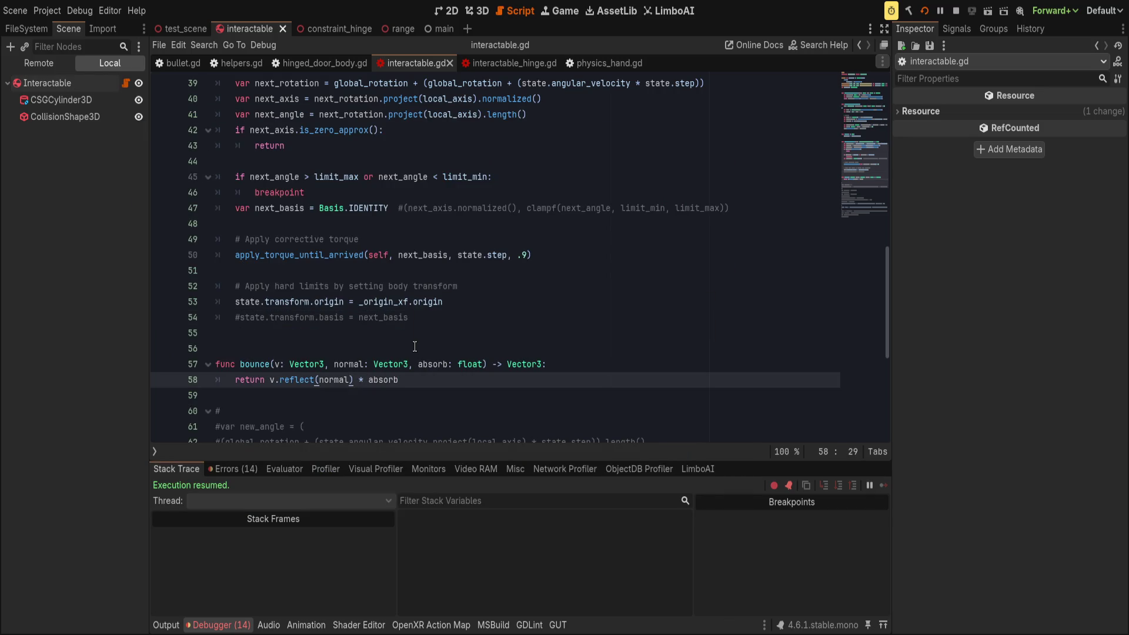
{"action": "left_click", "coordinate": [449, 318]}
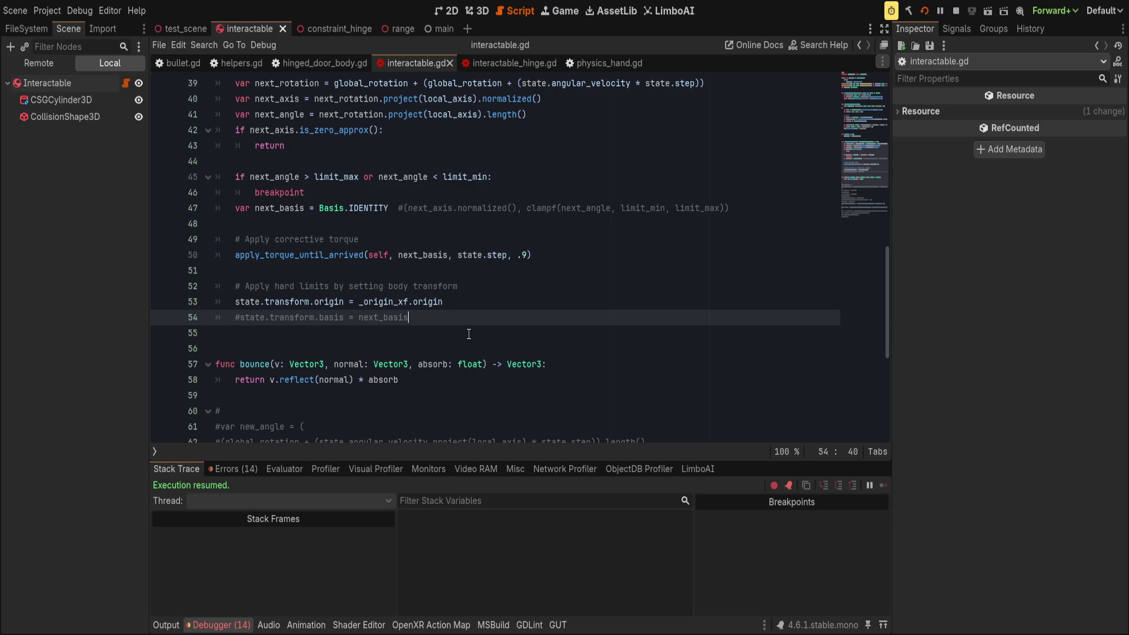
{"action": "left_click", "coordinate": [581, 256]}
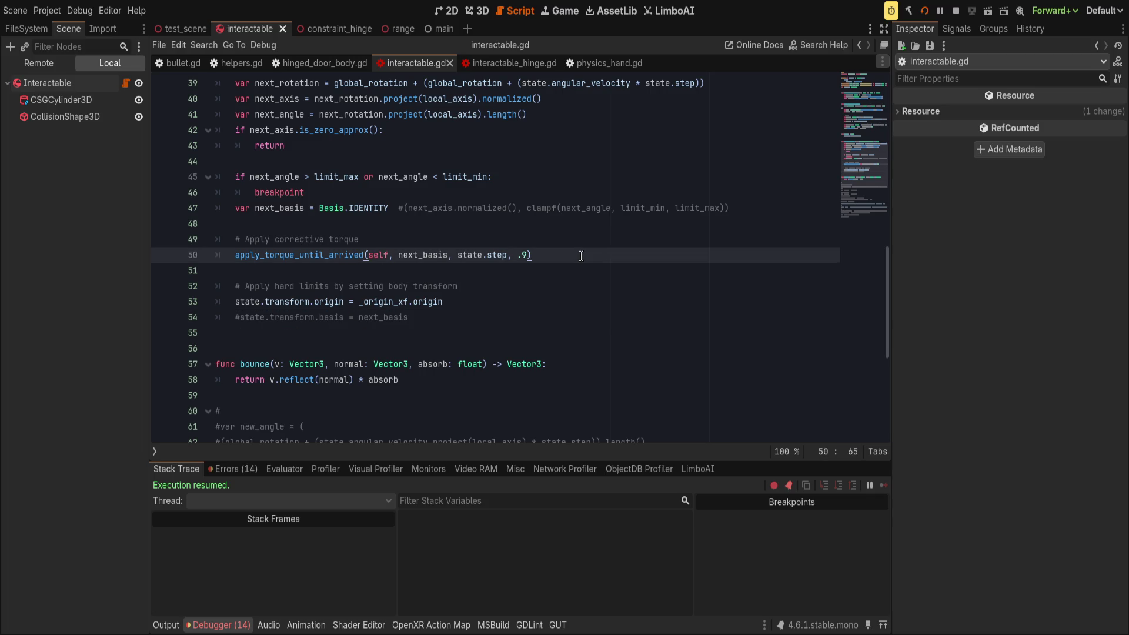
{"action": "double_click", "coordinate": [420, 254]}
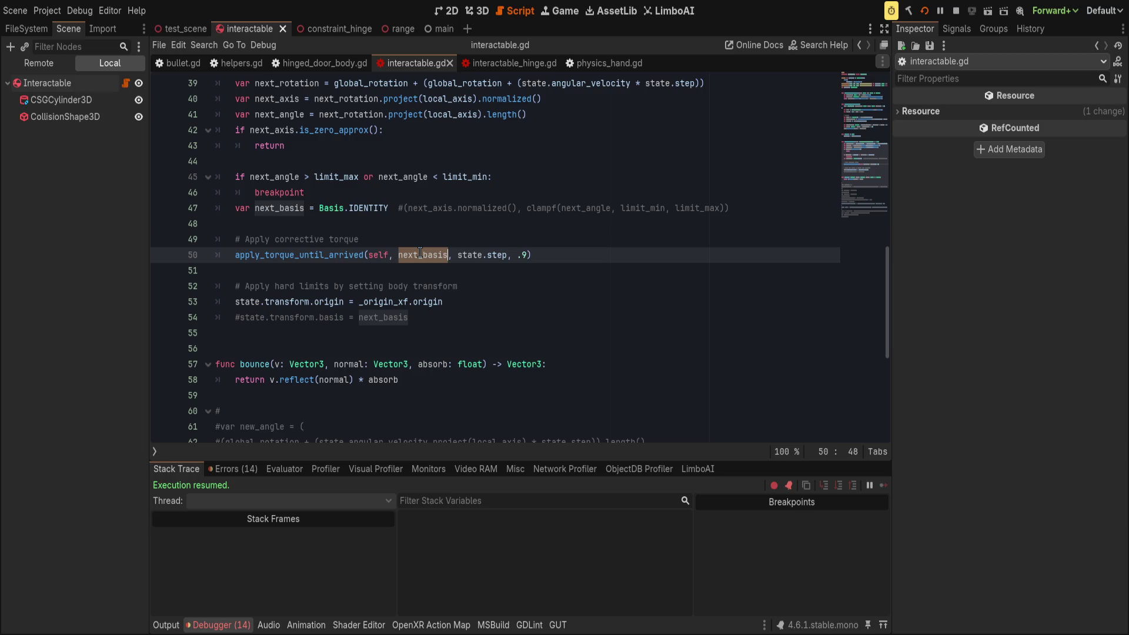
{"action": "scroll", "coordinate": [424, 250], "scroll_direction": "up", "scroll_amount": 2}
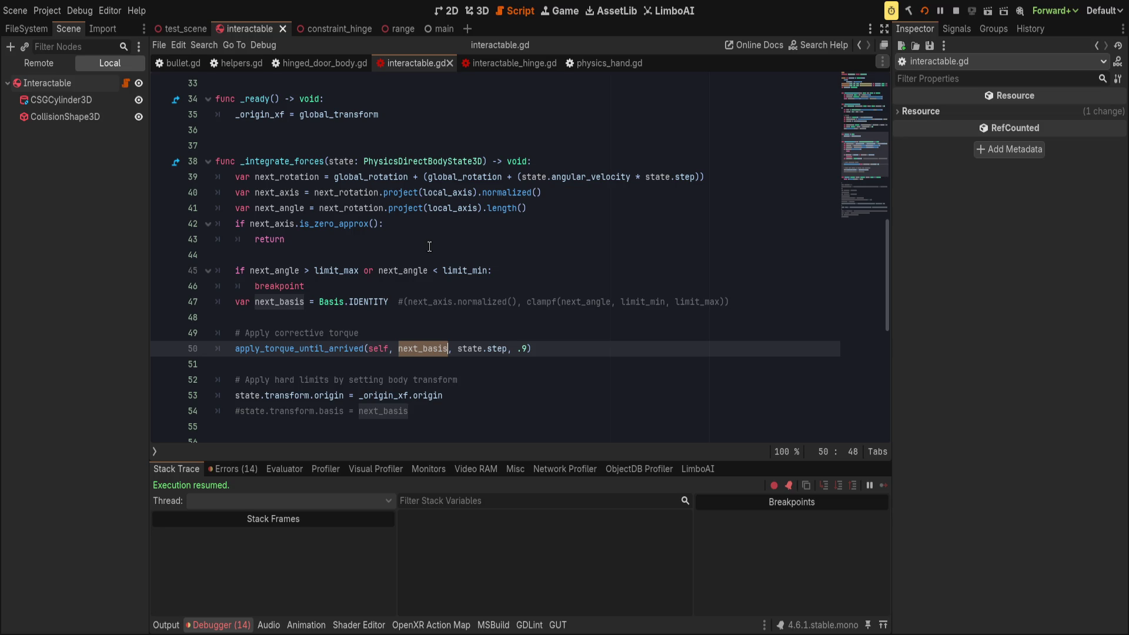
{"action": "left_click_drag", "start_coordinate": [320, 302], "coordinate": [388, 301]}
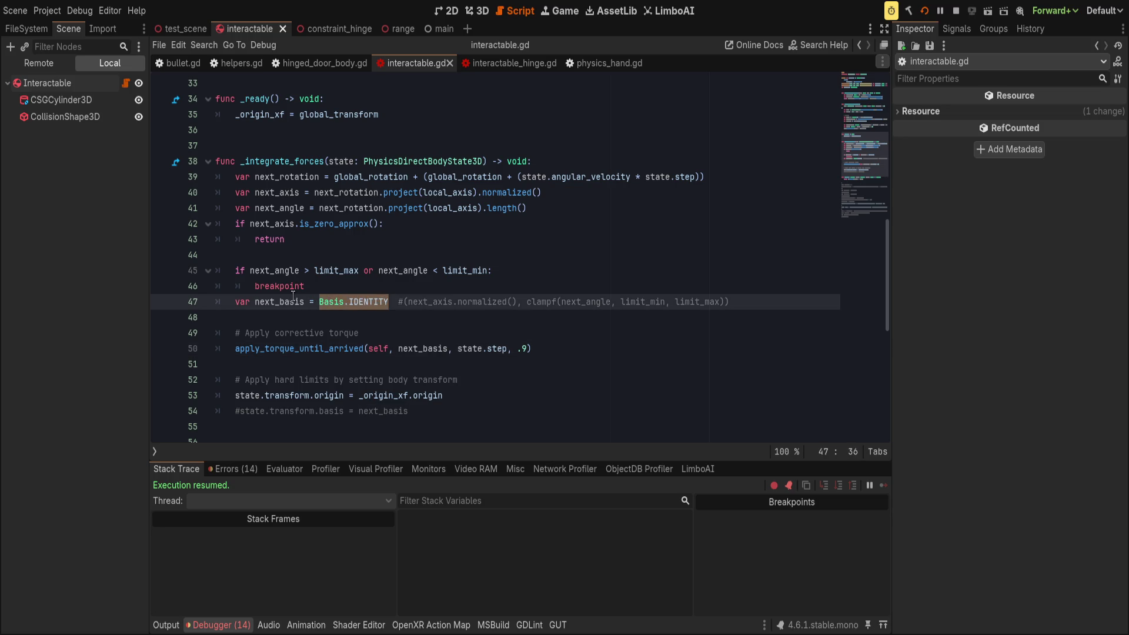
{"action": "double_click", "coordinate": [289, 303]}
{"action": "left_click", "coordinate": [320, 302]}
{"action": "left_click_drag", "start_coordinate": [320, 301], "coordinate": [388, 302]}
- Replace Basis.IDENTITY on line 47 with Basis.from_euler(next_rotation), save, and review next_rotation's uses
{"action": "key", "text": "BackSpace"}
{"action": "type", "text": "Basis.fro"}
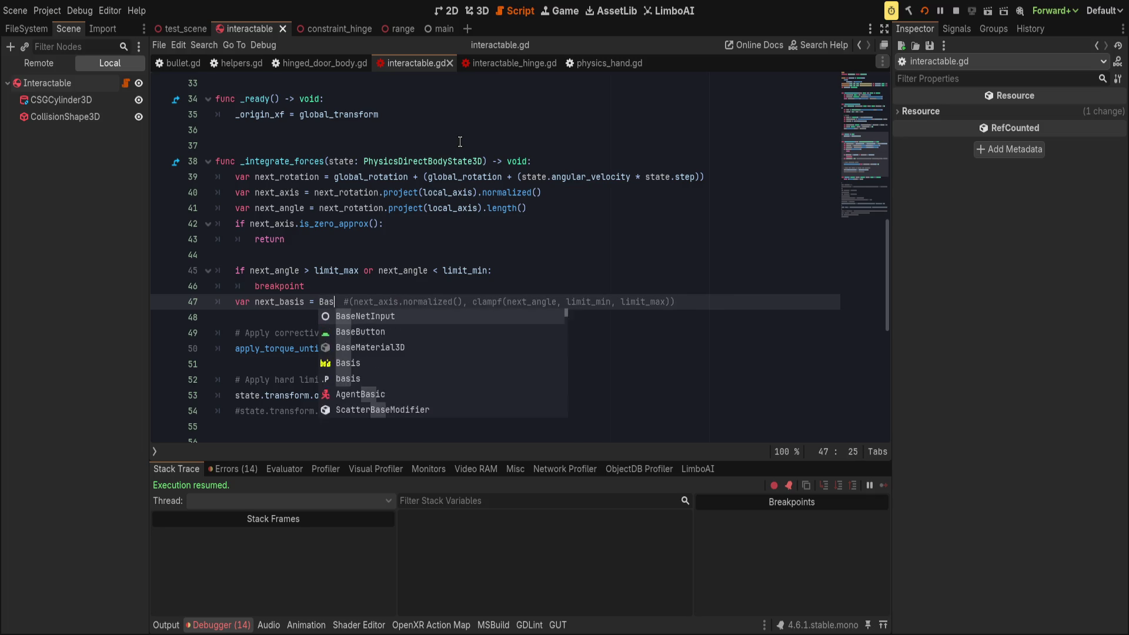
{"action": "type", "text": "m_"}
{"action": "key", "text": "Return"}
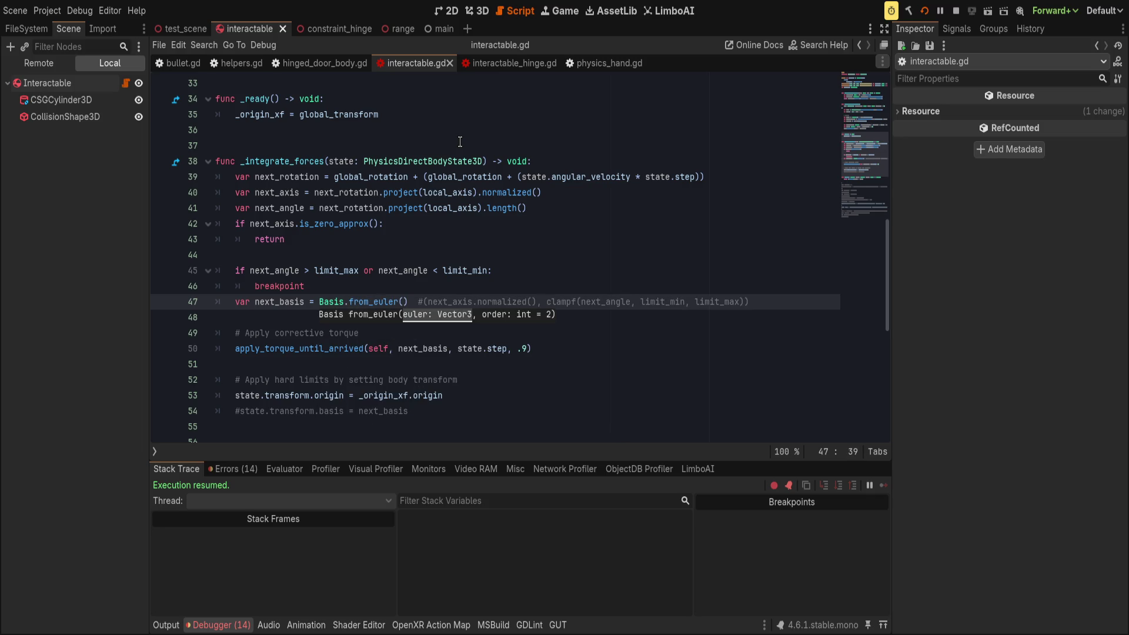
{"action": "type", "text": "next_rotatio"}
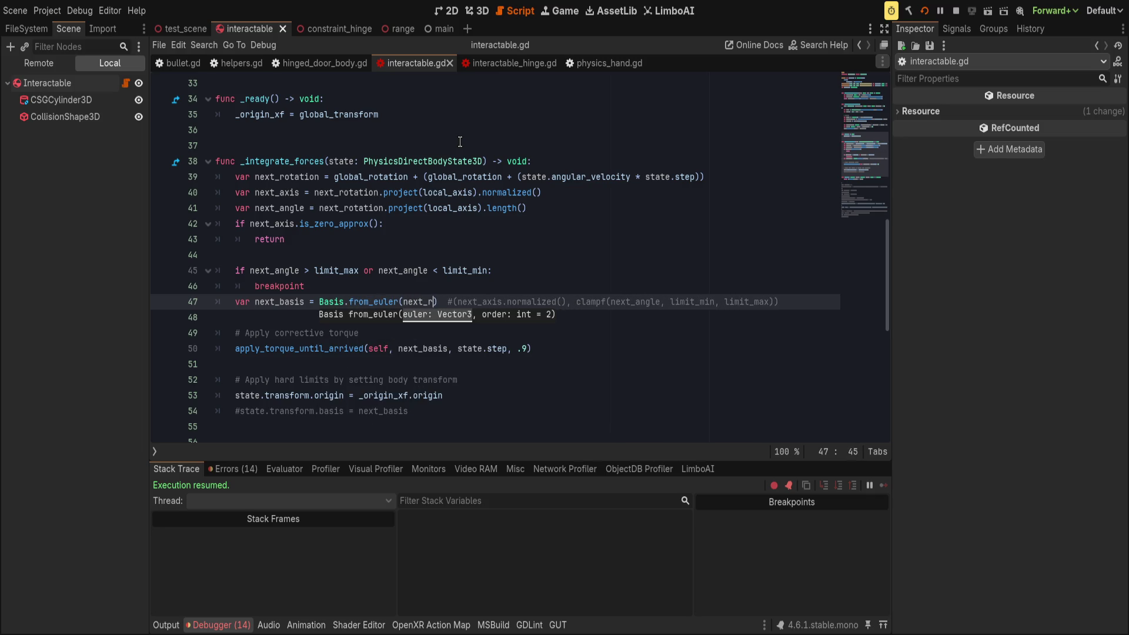
{"action": "type", "text": "n"}
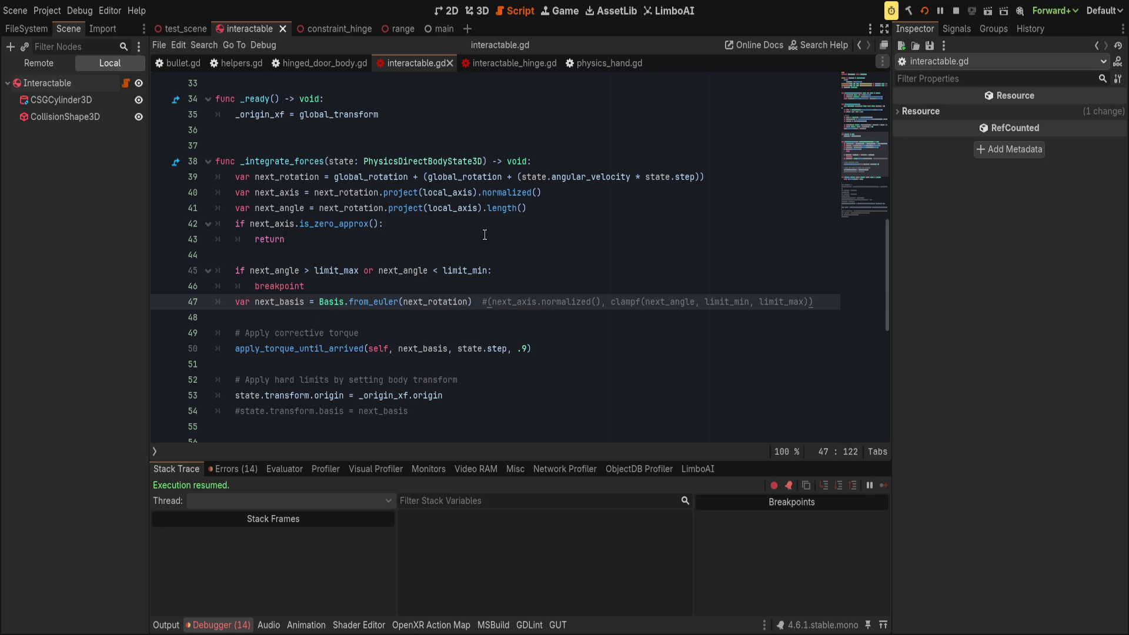
{"action": "key", "text": "ctrl+s"}
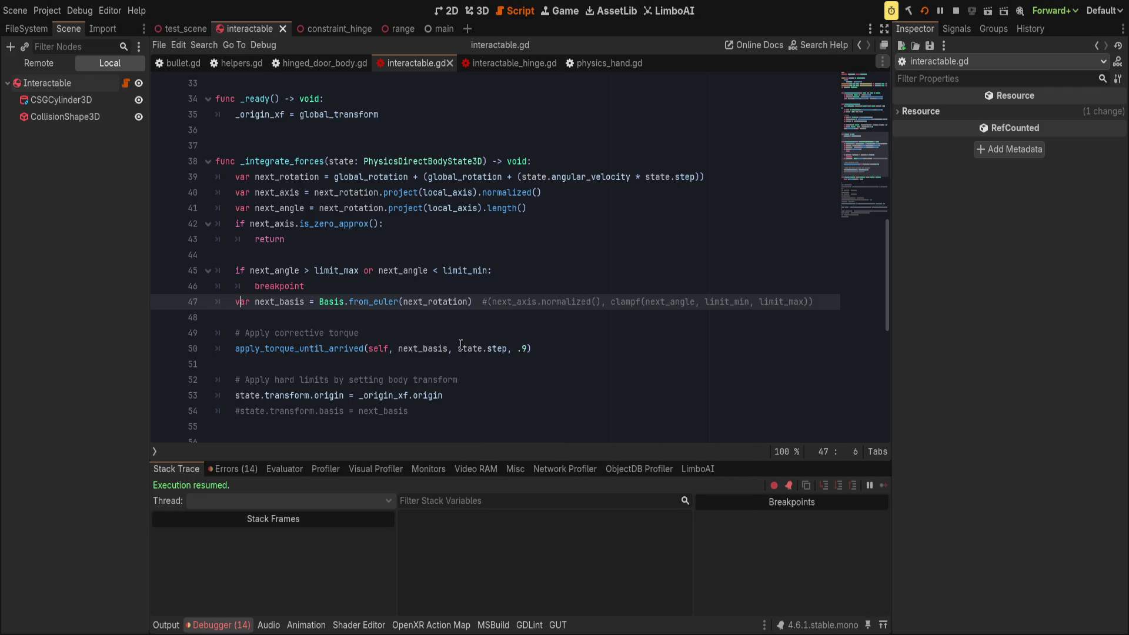
{"action": "double_click", "coordinate": [414, 302]}
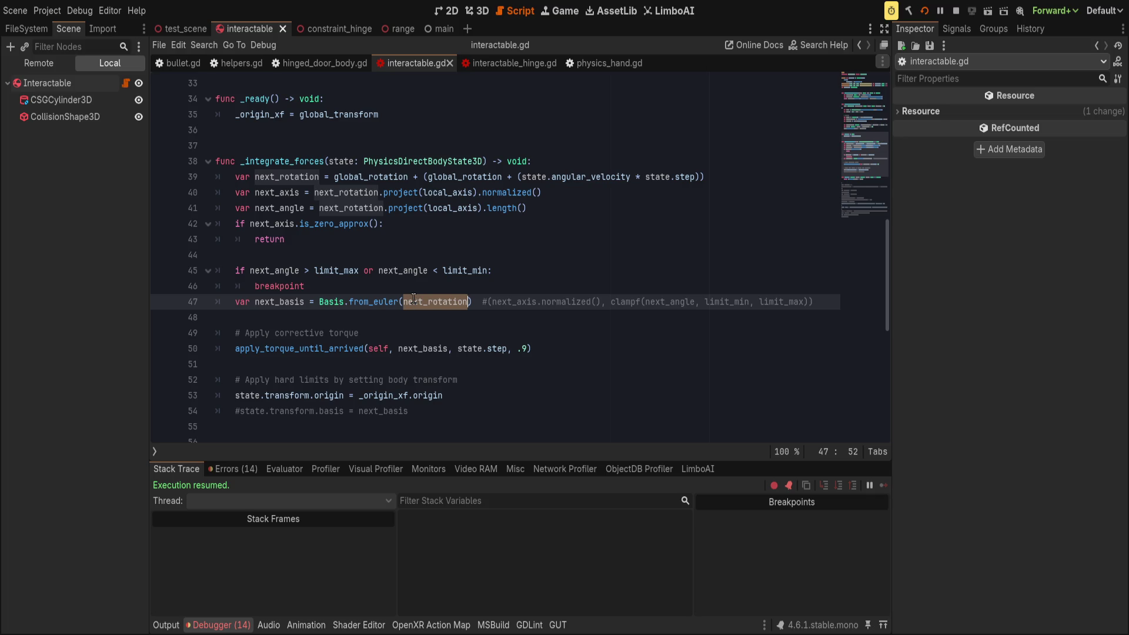
{"action": "double_click", "coordinate": [403, 177]}
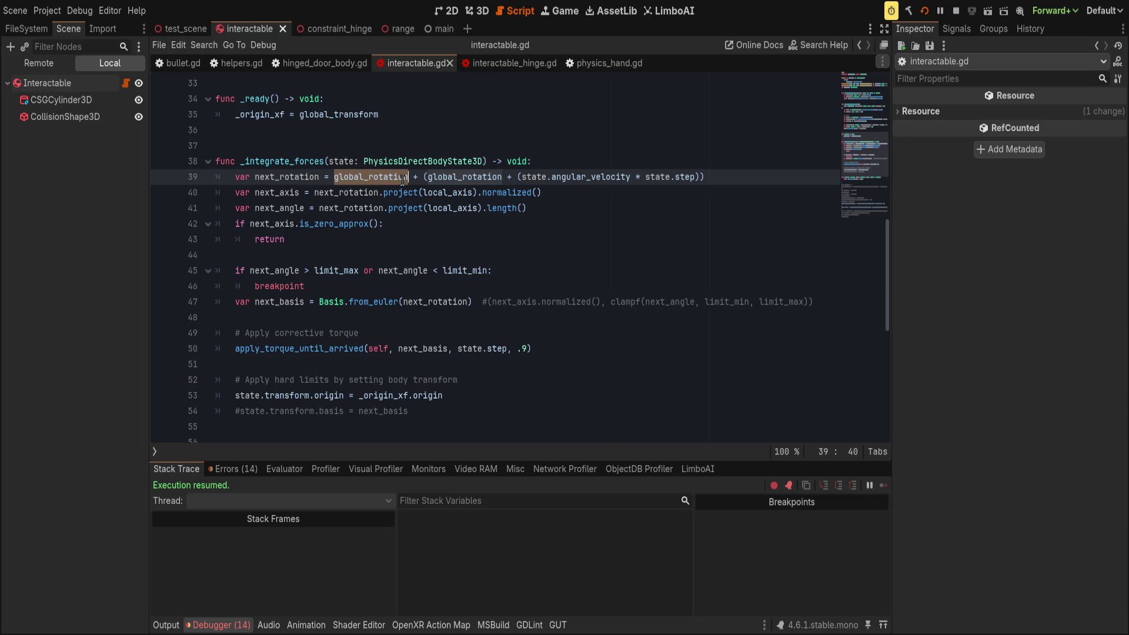
- Rework the parentheses on line 39 so one closes right after state.angular_velocity
{"action": "left_click", "coordinate": [425, 364]}
{"action": "left_click", "coordinate": [627, 352]}
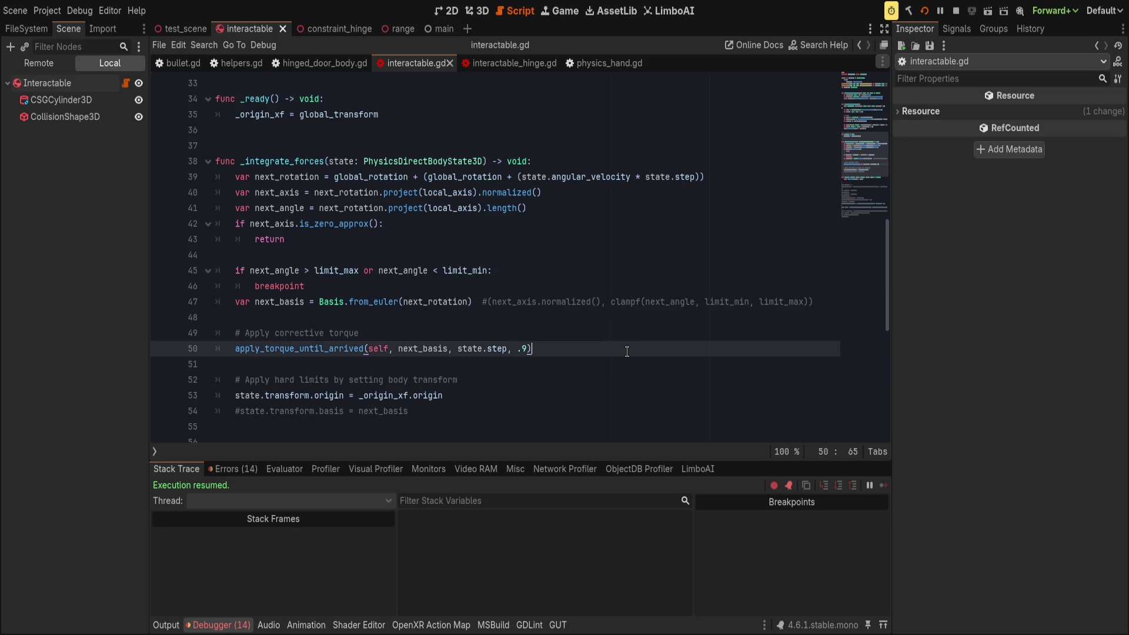
{"action": "left_click", "coordinate": [545, 176]}
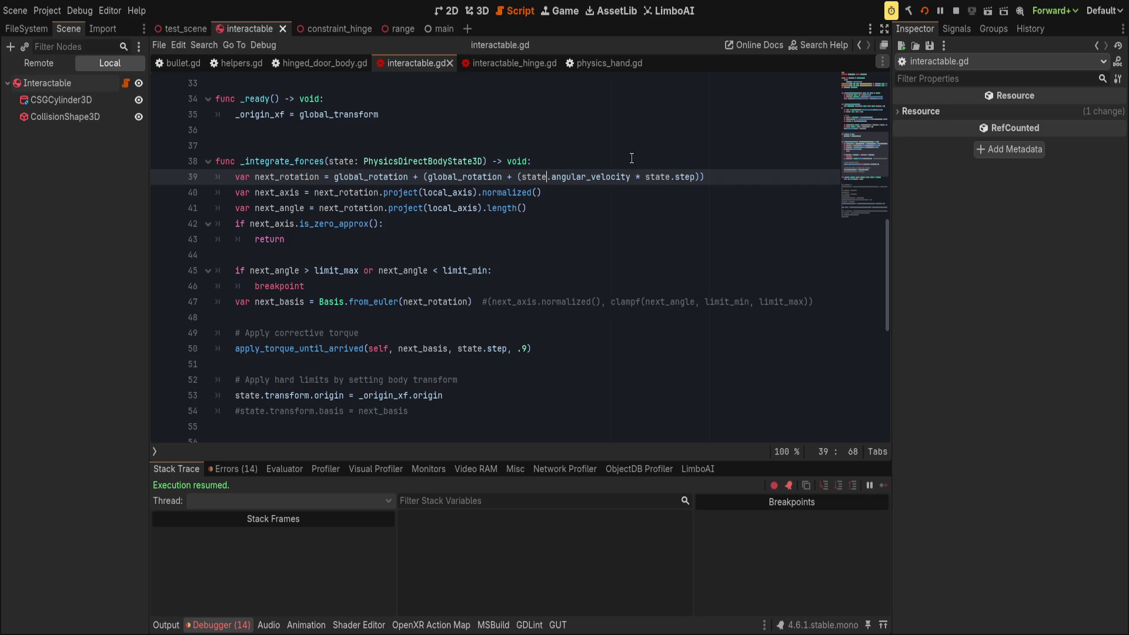
{"action": "double_click", "coordinate": [593, 177]}
{"action": "left_click", "coordinate": [449, 177]}
{"action": "double_click", "coordinate": [449, 177]}
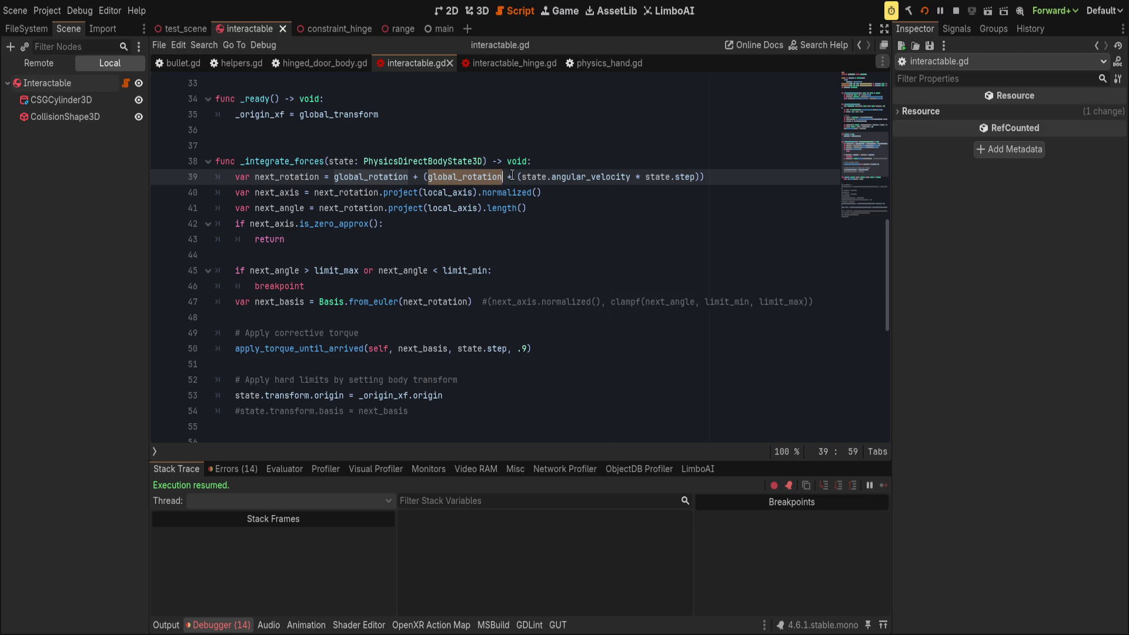
{"action": "key", "text": "Right"}
{"action": "key", "text": "Right"}
{"action": "key", "text": "Right"}
{"action": "key", "text": "BackSpace"}
{"action": "key", "text": "ctrl+Right"}
{"action": "key", "text": "ctrl+Right"}
{"action": "key", "text": "ctrl+Right"}
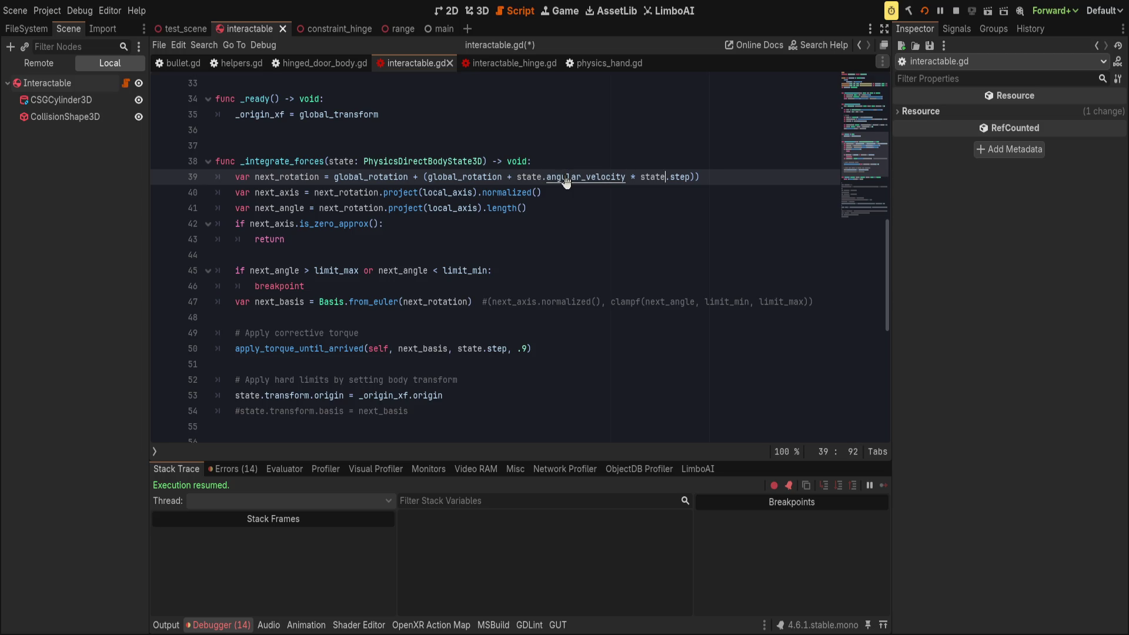
{"action": "key", "text": "ctrl+Left"}
{"action": "key", "text": "ctrl+Left"}
{"action": "key", "text": "ctrl+Left"}
{"action": "type", "text": ")"}
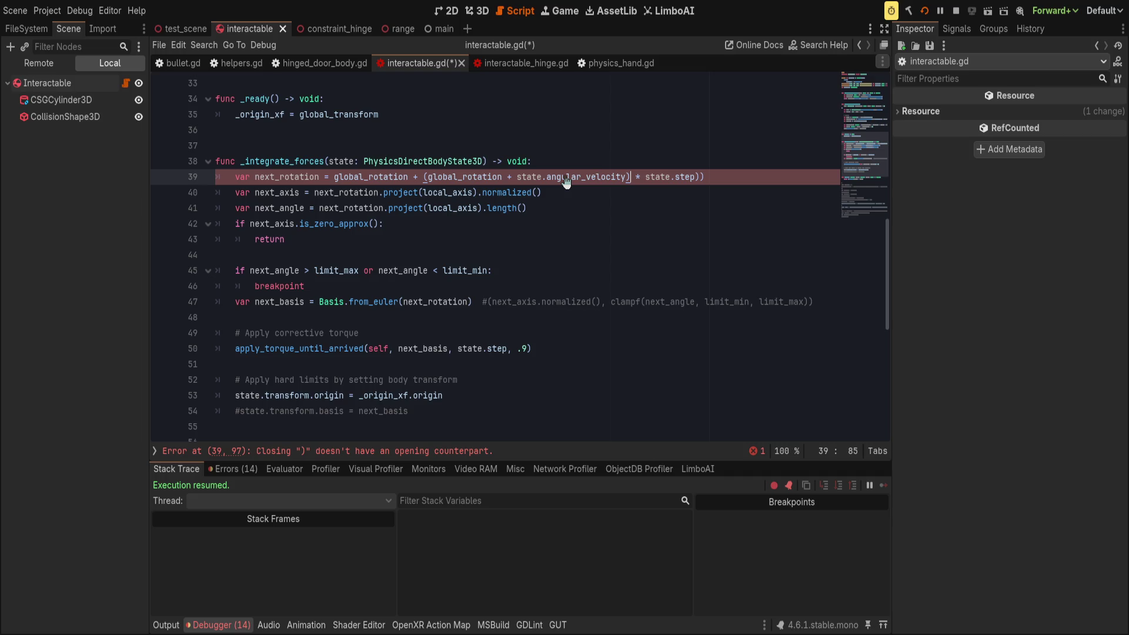
{"action": "key", "text": "End"}
{"action": "key", "text": "BackSpace"}
- Add an opening parenthesis before the grouped expression on line 39 and save
{"action": "left_click", "coordinate": [424, 176]}
{"action": "type", "text": "("}
{"action": "key", "text": "End"}
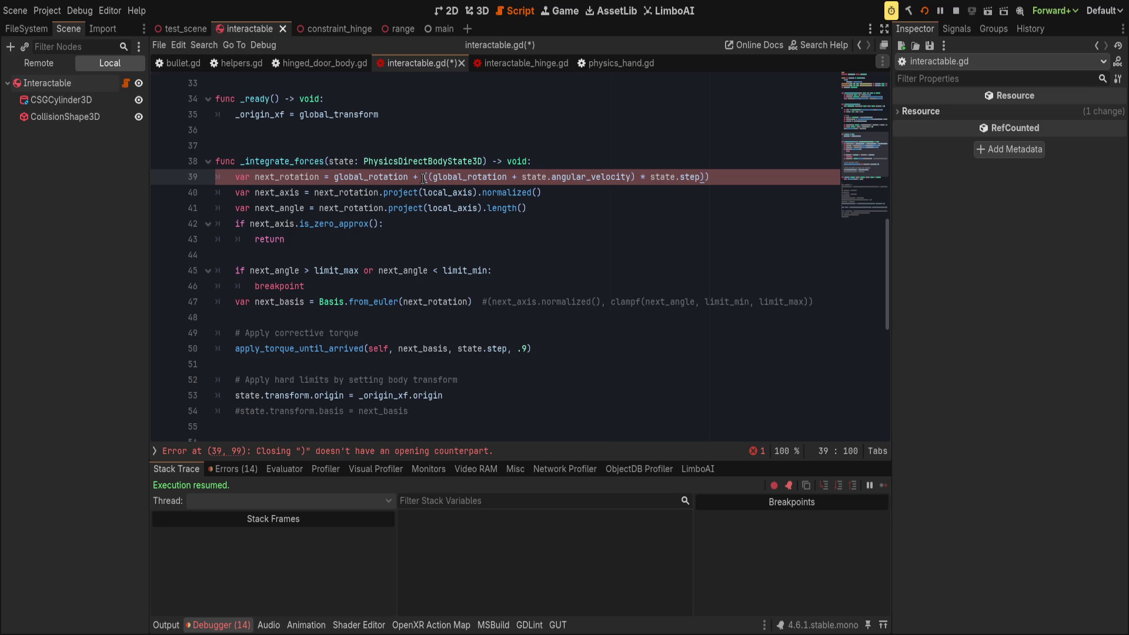
{"action": "key", "text": "ctrl+z"}
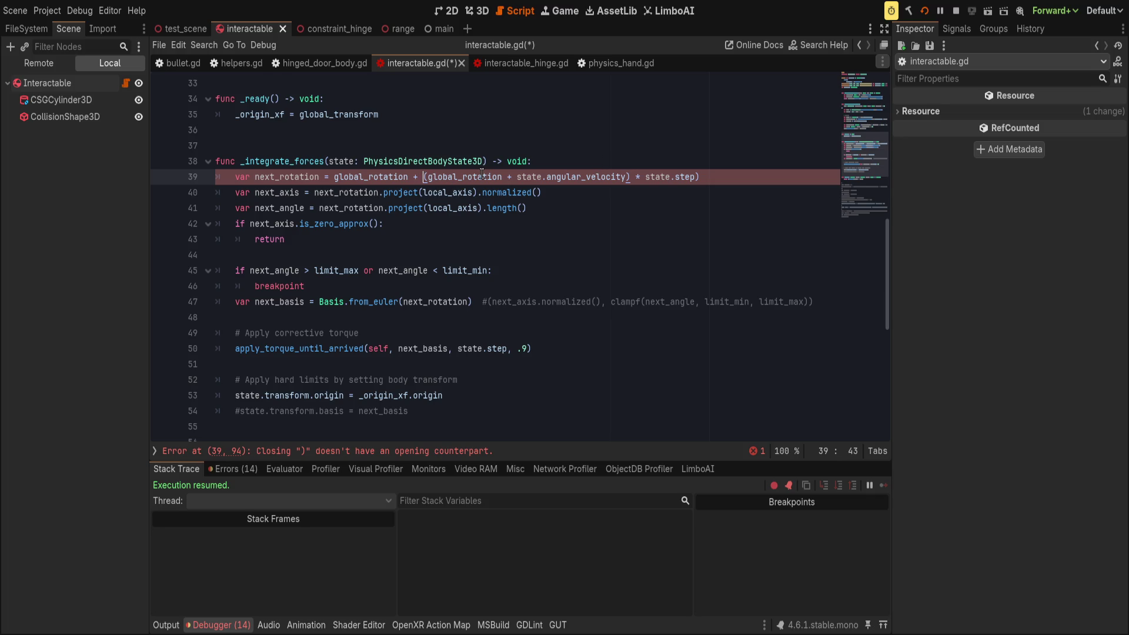
{"action": "type", "text": "("}
{"action": "key", "text": "Delete"}
{"action": "key", "text": "End"}
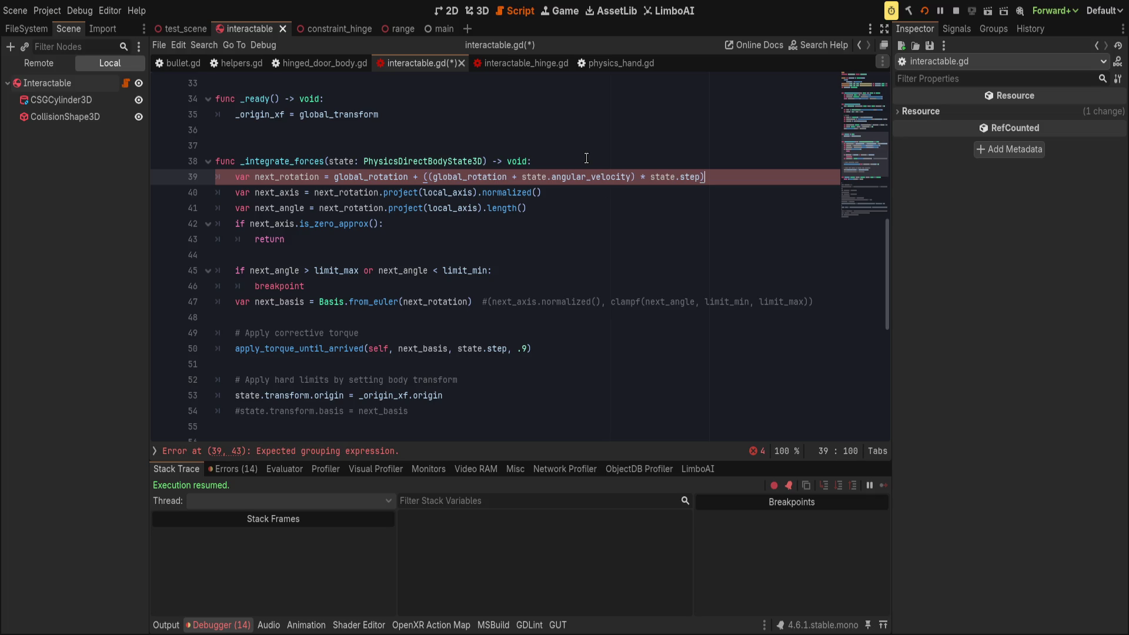
{"action": "key", "text": "ctrl+s"}
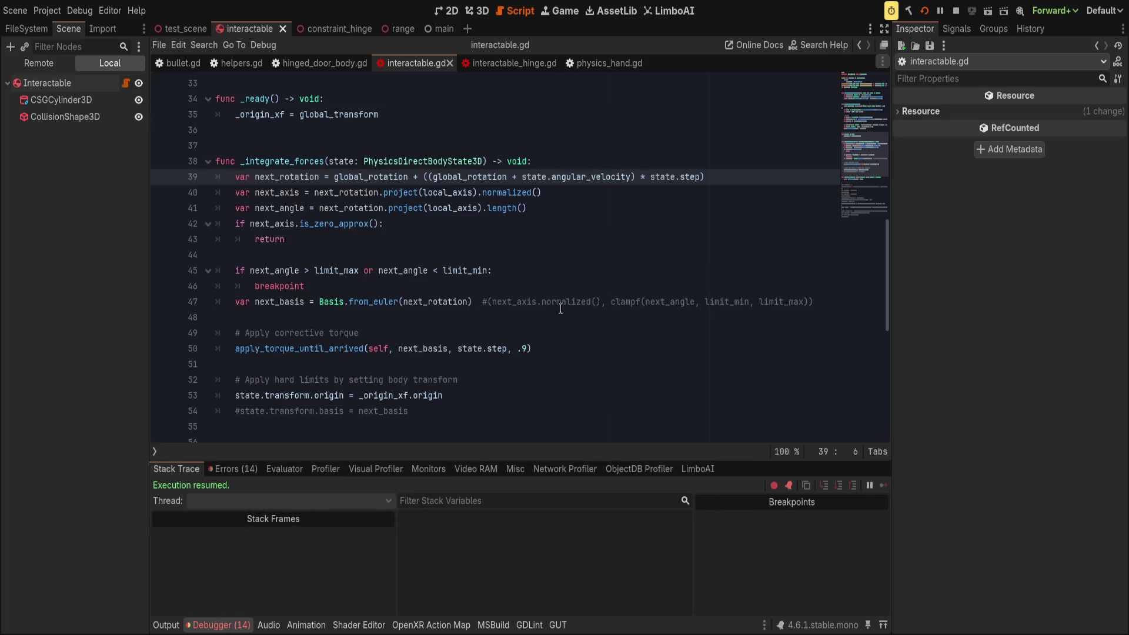
- Drop the extra leading global_rotation + term and trailing parenthesis, save, and run with F5
{"action": "left_click", "coordinate": [434, 177]}
{"action": "key", "text": "BackSpace"}
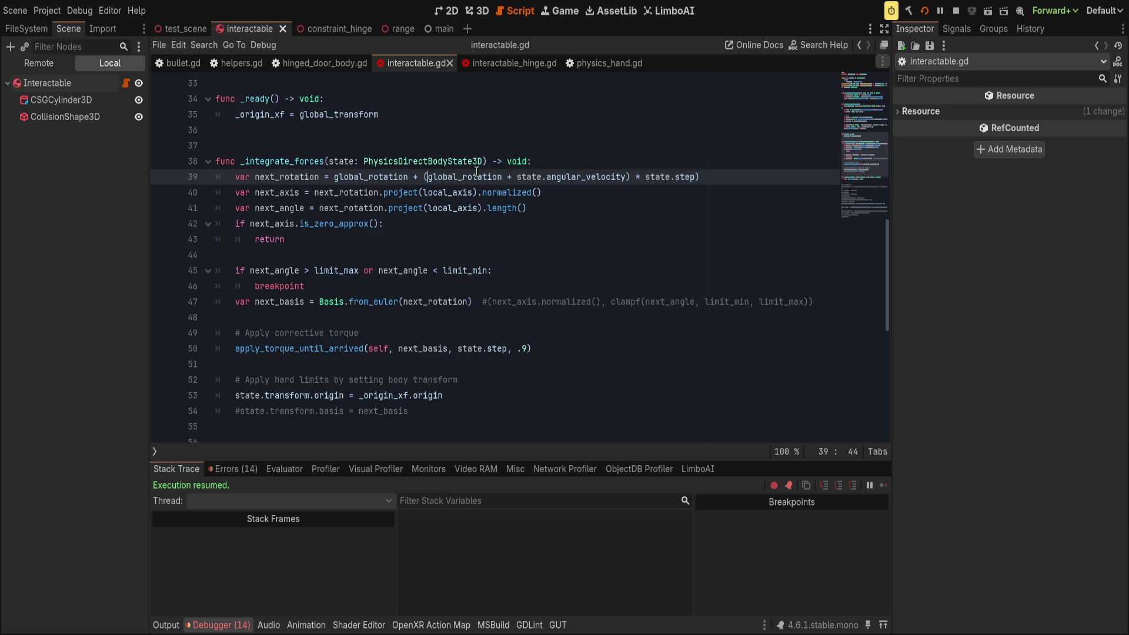
{"action": "key", "text": "Left"}
{"action": "key", "text": "ctrl+BackSpace"}
{"action": "key", "text": "ctrl+BackSpace"}
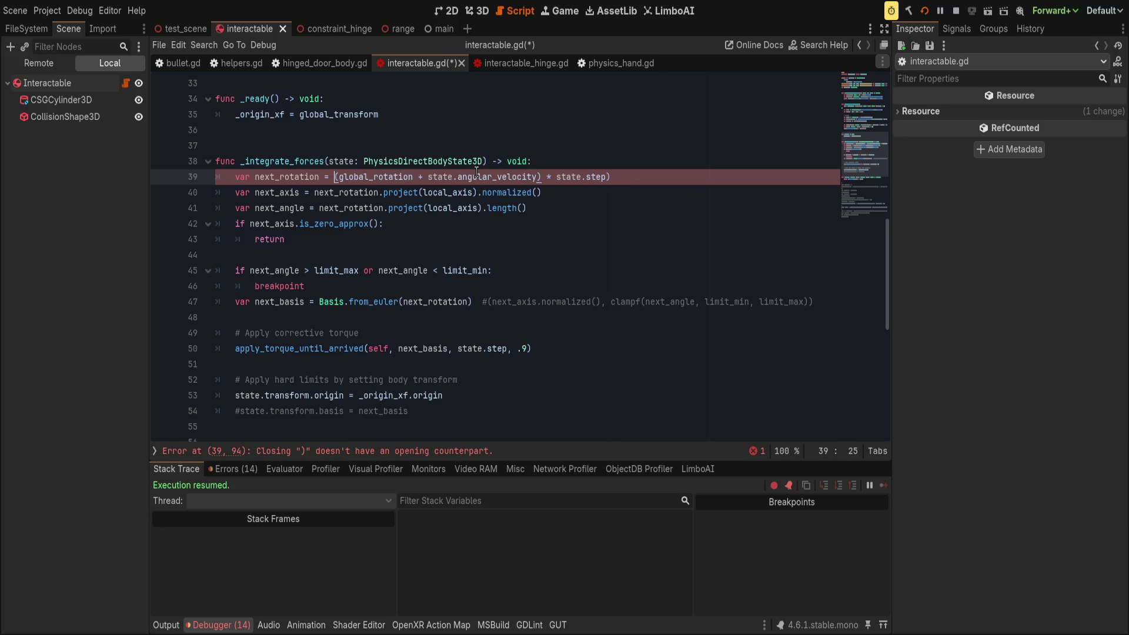
{"action": "key", "text": "End"}
{"action": "key", "text": "BackSpace"}
{"action": "key", "text": "ctrl+s"}
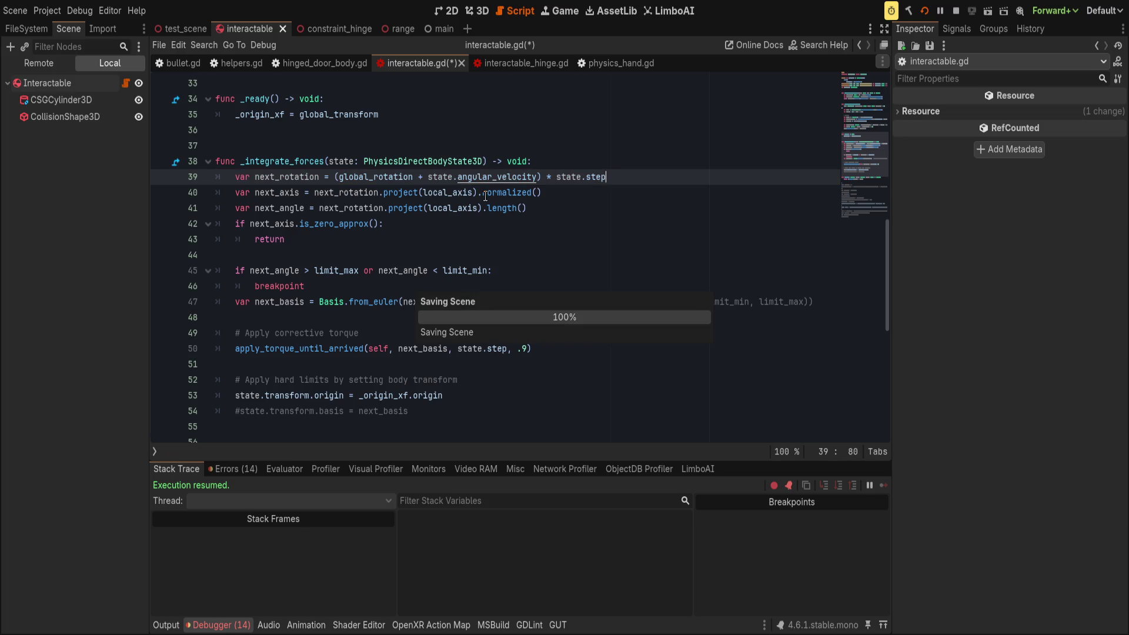
{"action": "key", "text": "F5"}
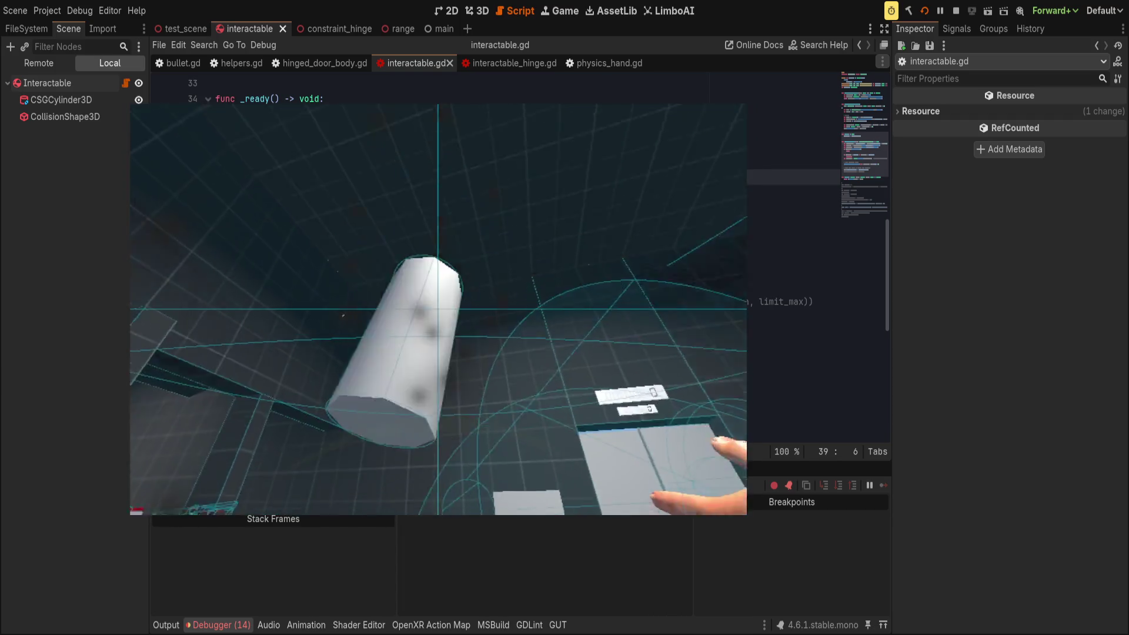
- Stop the game, scroll through bullet.gd's _physics_process velocity code, then return to interactable.gd
{"action": "key", "text": "F5"}
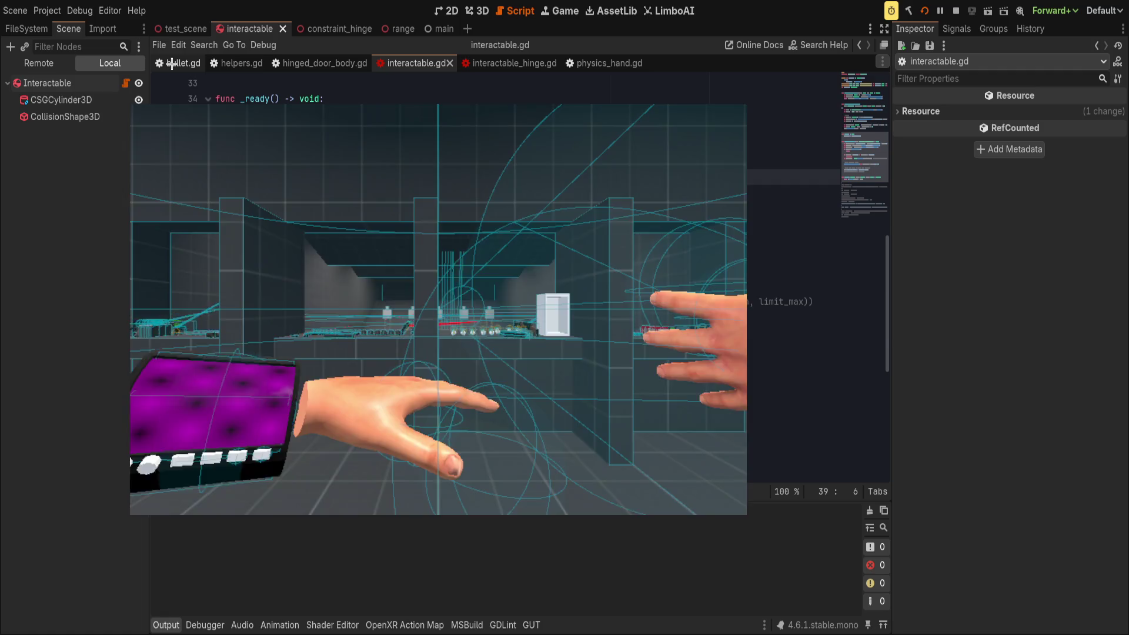
{"action": "left_click", "coordinate": [171, 63]}
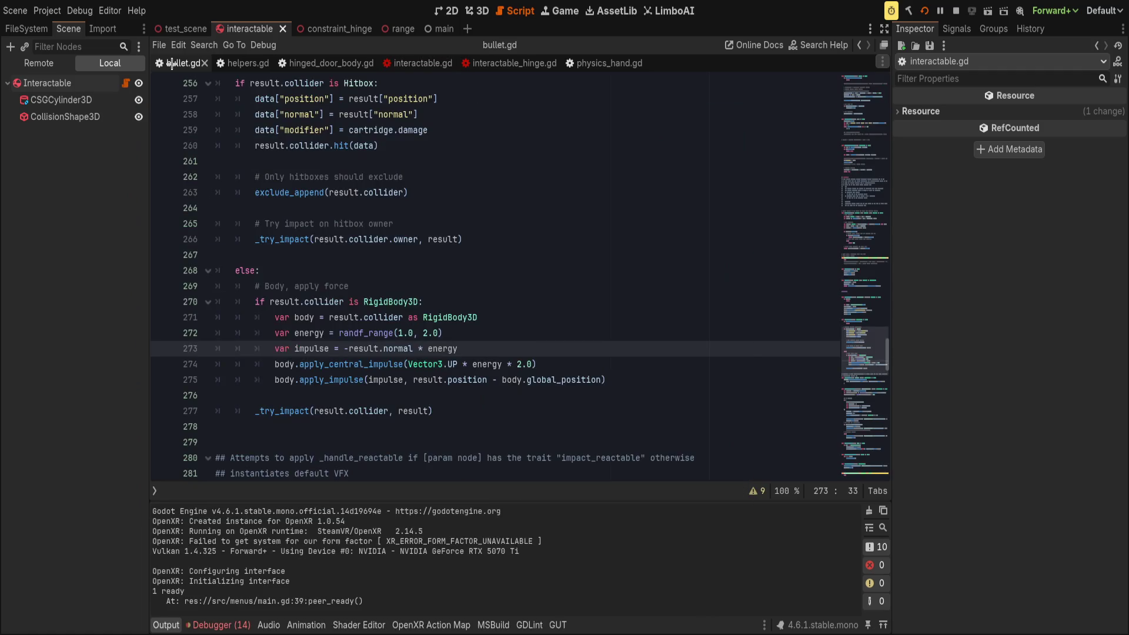
{"action": "scroll", "coordinate": [879, 334], "scroll_direction": "up", "scroll_amount": 6}
{"action": "scroll", "coordinate": [569, 298], "scroll_direction": "up", "scroll_amount": 20}
{"action": "scroll", "coordinate": [571, 298], "scroll_direction": "down", "scroll_amount": 12}
{"action": "scroll", "coordinate": [571, 298], "scroll_direction": "down", "scroll_amount": 13}
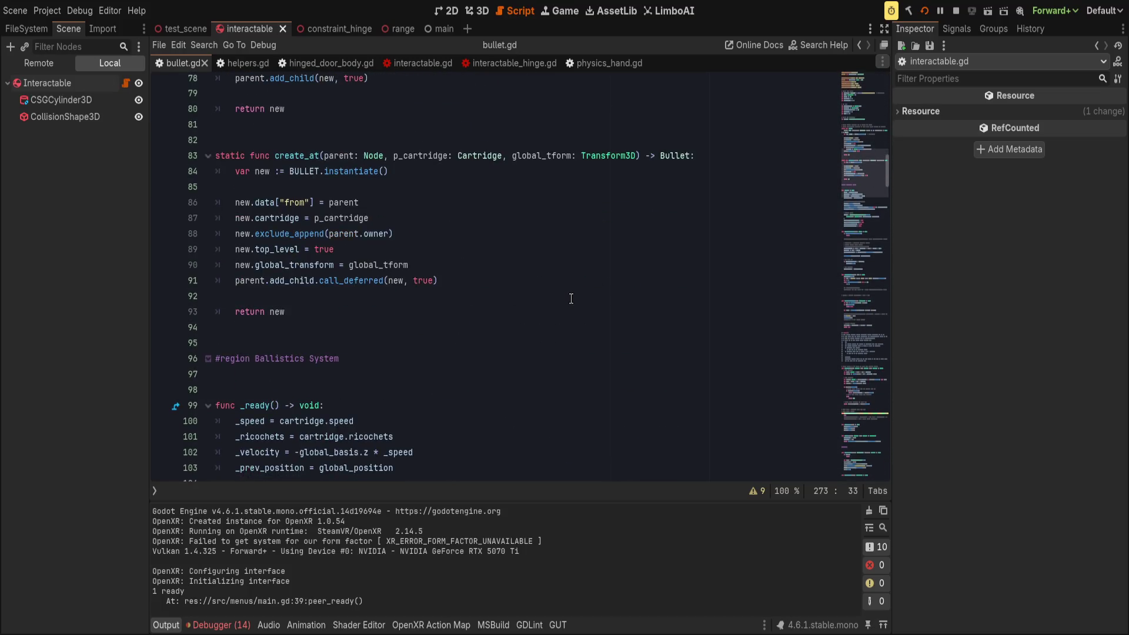
{"action": "scroll", "coordinate": [571, 299], "scroll_direction": "down", "scroll_amount": 1}
{"action": "scroll", "coordinate": [570, 299], "scroll_direction": "up", "scroll_amount": 1}
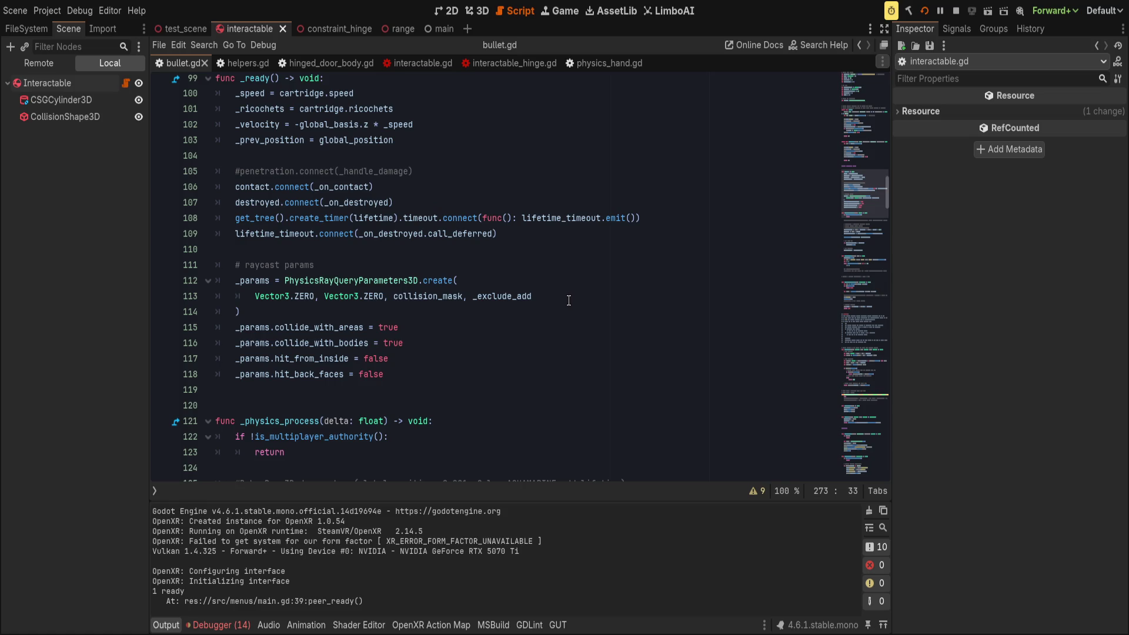
{"action": "scroll", "coordinate": [566, 305], "scroll_direction": "down", "scroll_amount": 7}
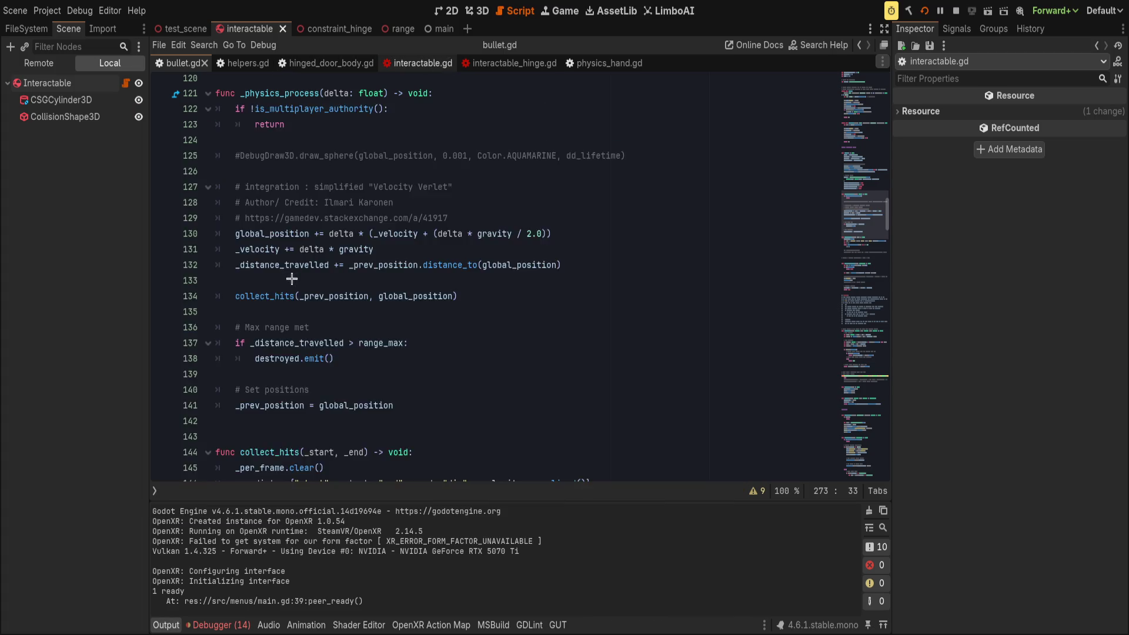
{"action": "left_click", "coordinate": [416, 63]}
{"action": "left_click", "coordinate": [399, 301]}
- On line 39, move the closing parenthesis from after angular_velocity to after state.step
{"action": "left_click", "coordinate": [400, 292]}
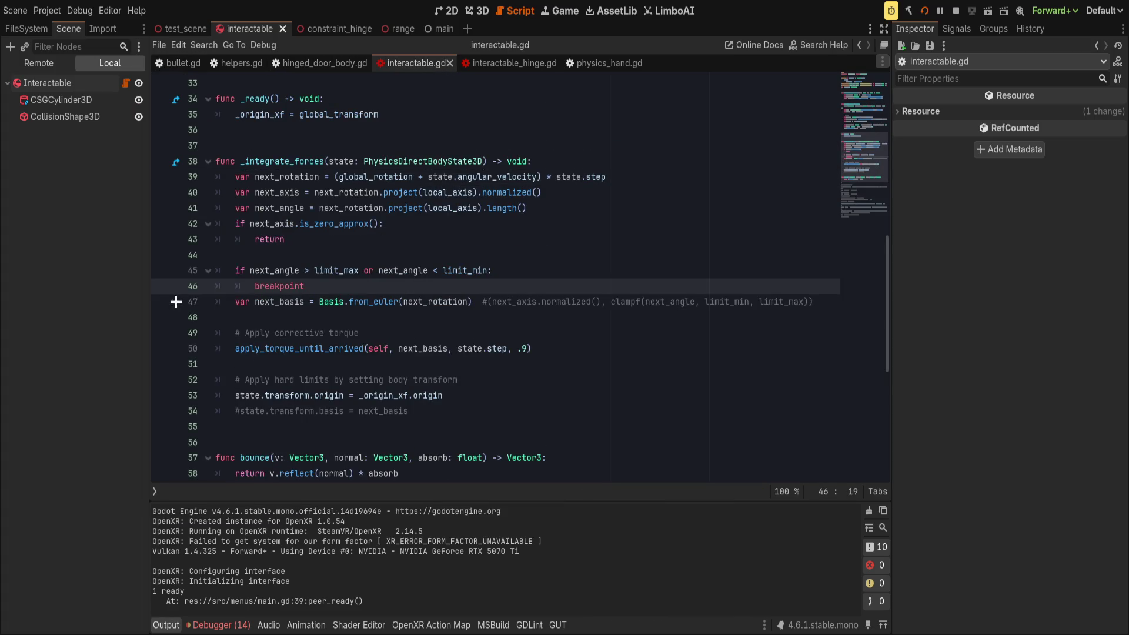
{"action": "double_click", "coordinate": [441, 301]}
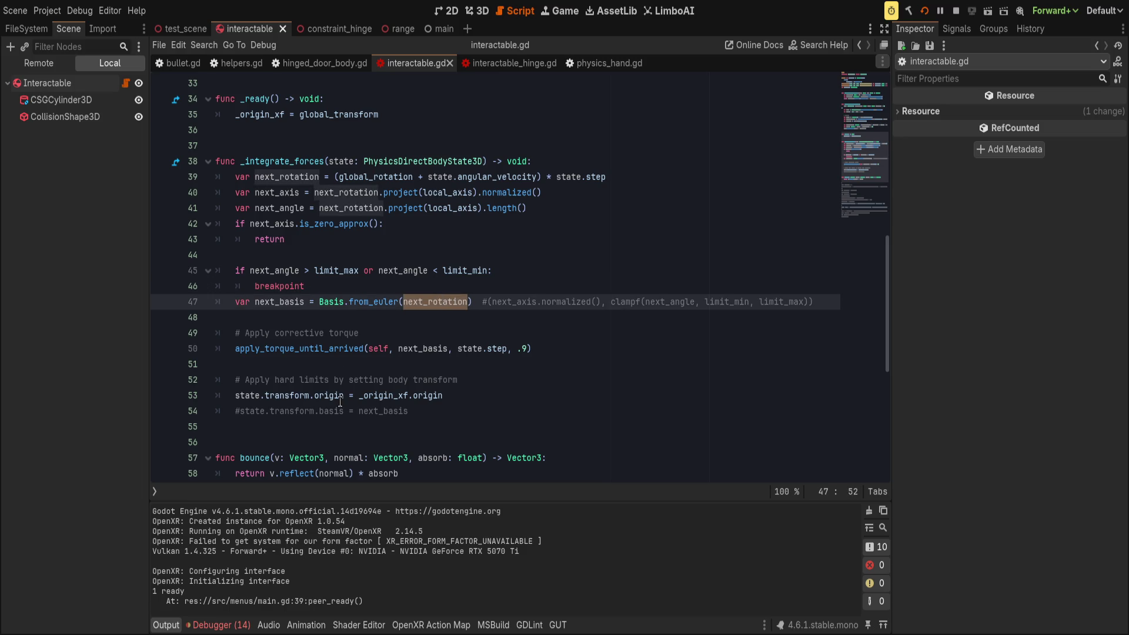
{"action": "left_click", "coordinate": [435, 325]}
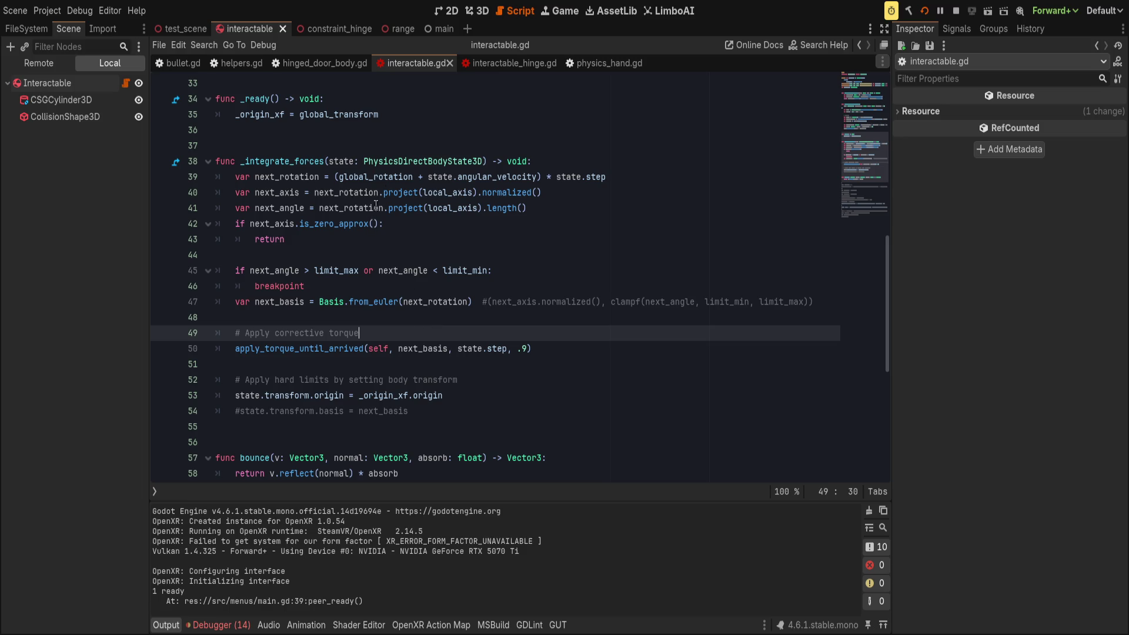
{"action": "left_click", "coordinate": [540, 176]}
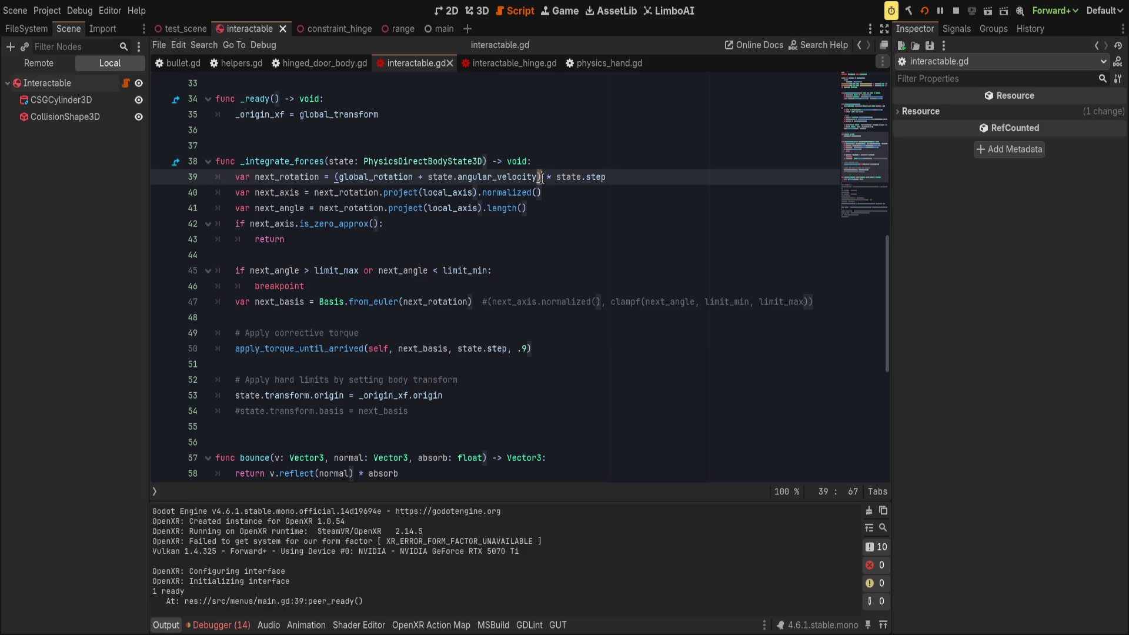
{"action": "key", "text": "BackSpace"}
{"action": "key", "text": "End"}
{"action": "type", "text": ")"}
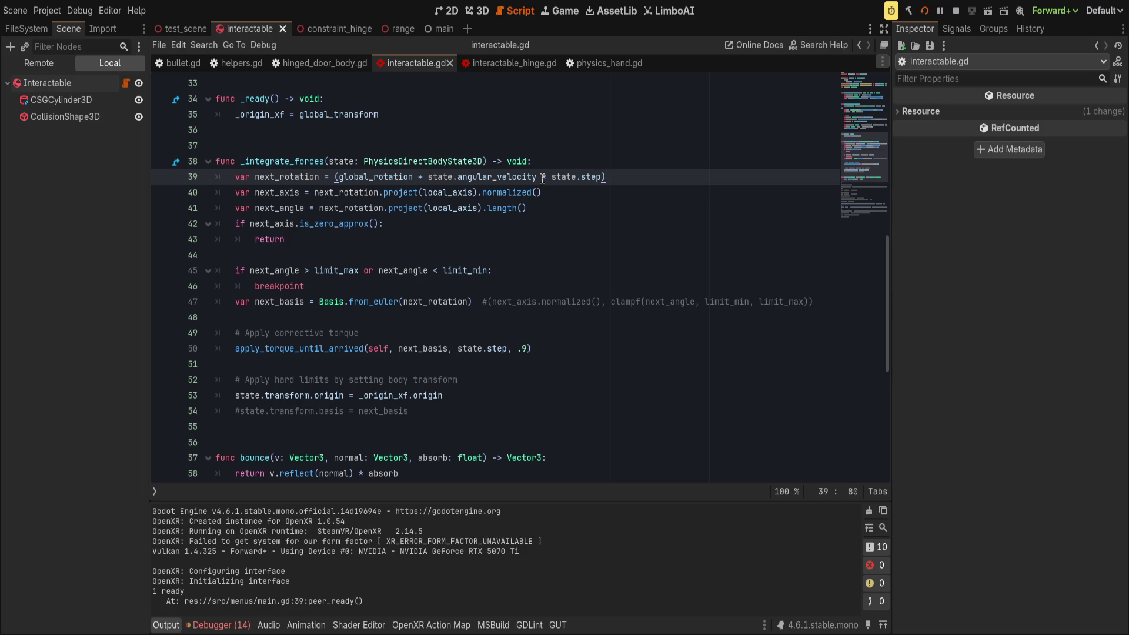
- Save, run the interactable scene with F6 to test in VR, then stop it
{"action": "key", "text": "ctrl+s"}
{"action": "key", "text": "F6"}
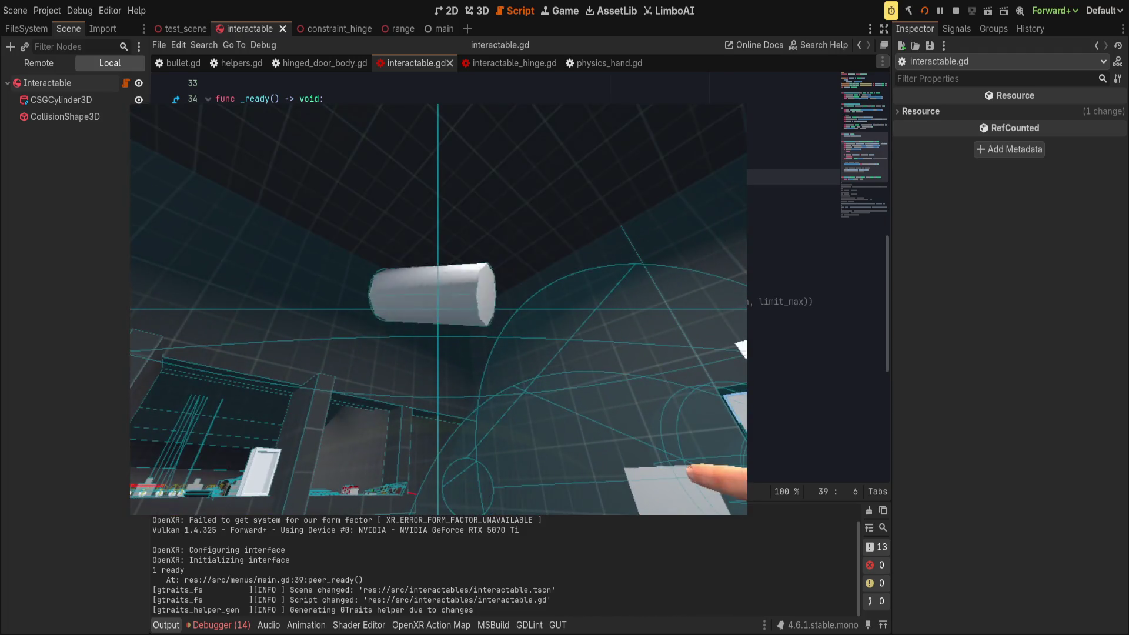
{"action": "left_click", "coordinate": [955, 10]}
- Delete the next_rotation, next_axis, next_angle, limit-check and next_basis lines, leaving an indented empty line 39
{"action": "left_click", "coordinate": [630, 170]}
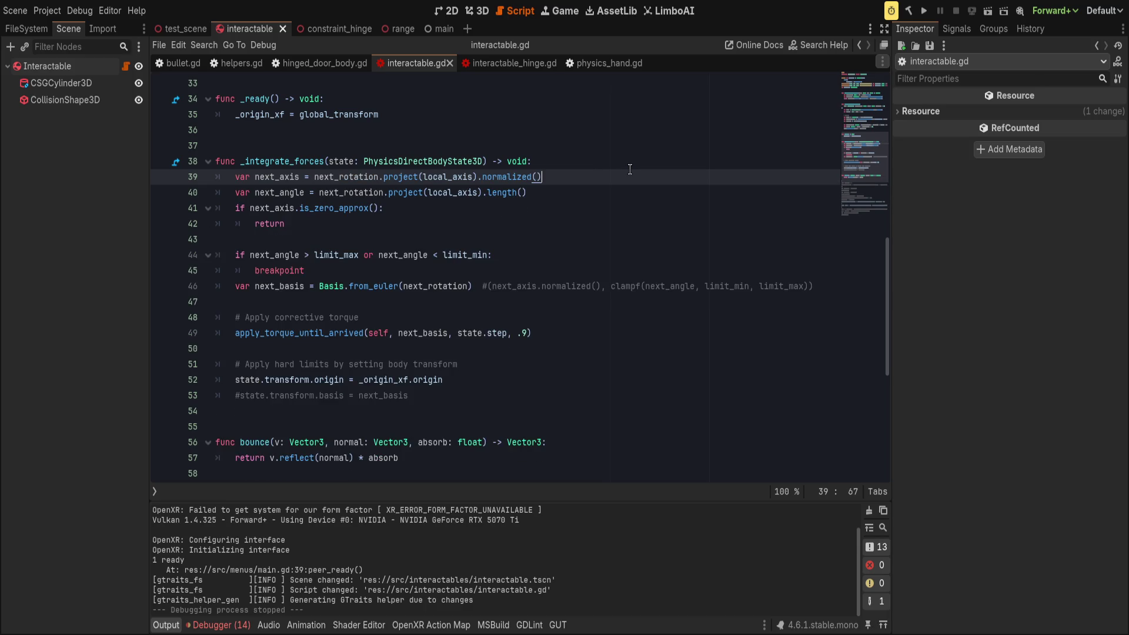
{"action": "key", "text": "ctrl+shift+k"}
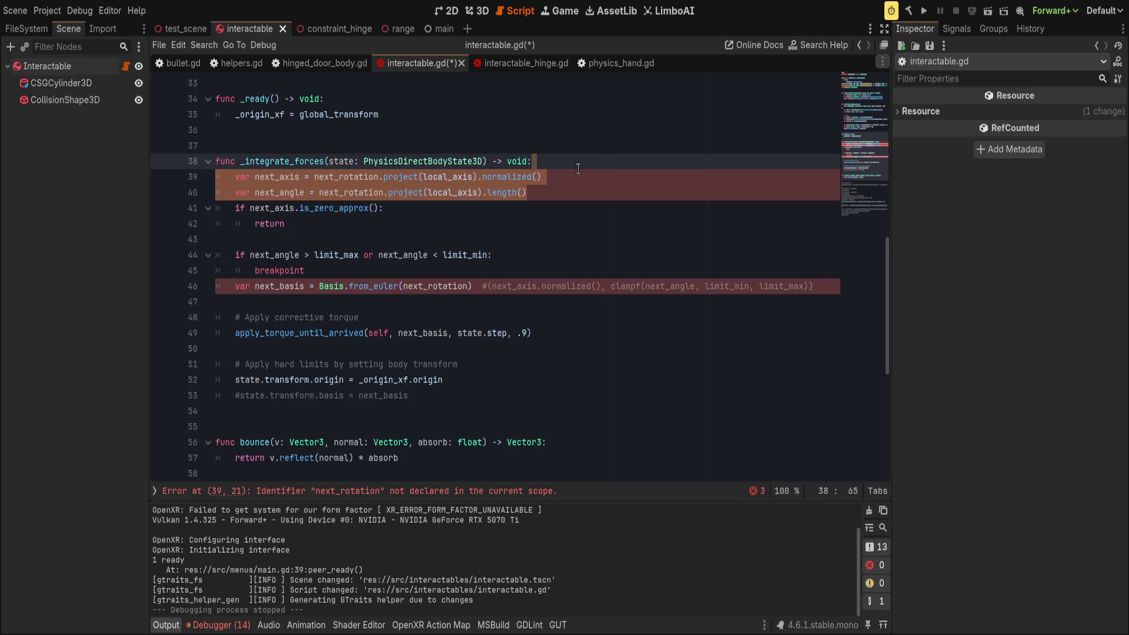
{"action": "key", "text": "shift+Down"}
{"action": "key", "text": "shift+Down"}
{"action": "key", "text": "shift+Down"}
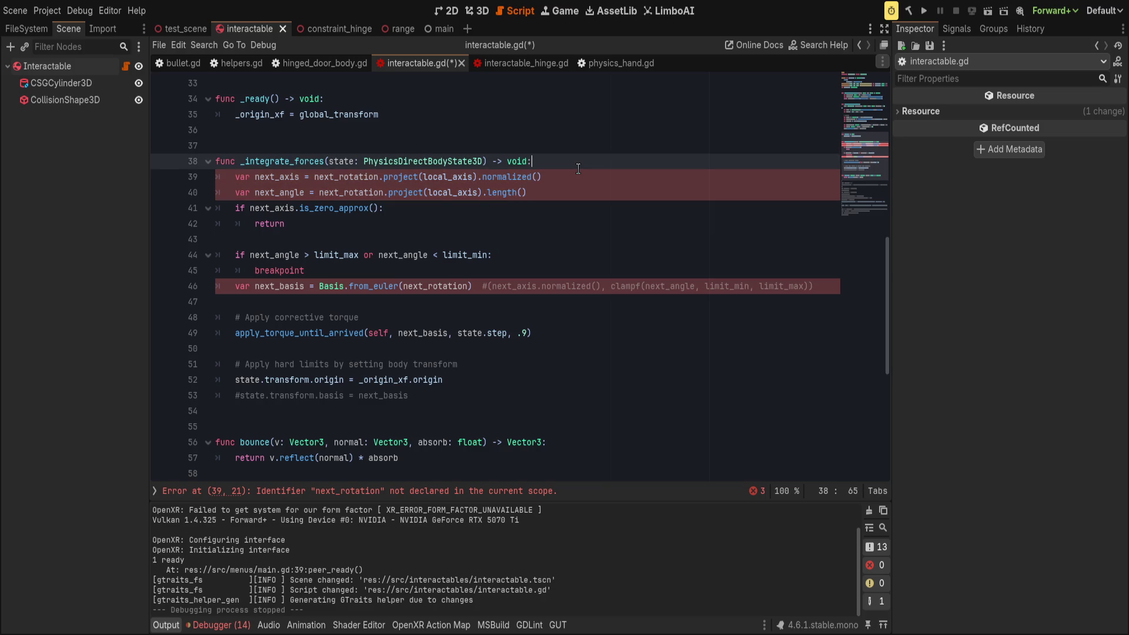
{"action": "key", "text": "shift+Down"}
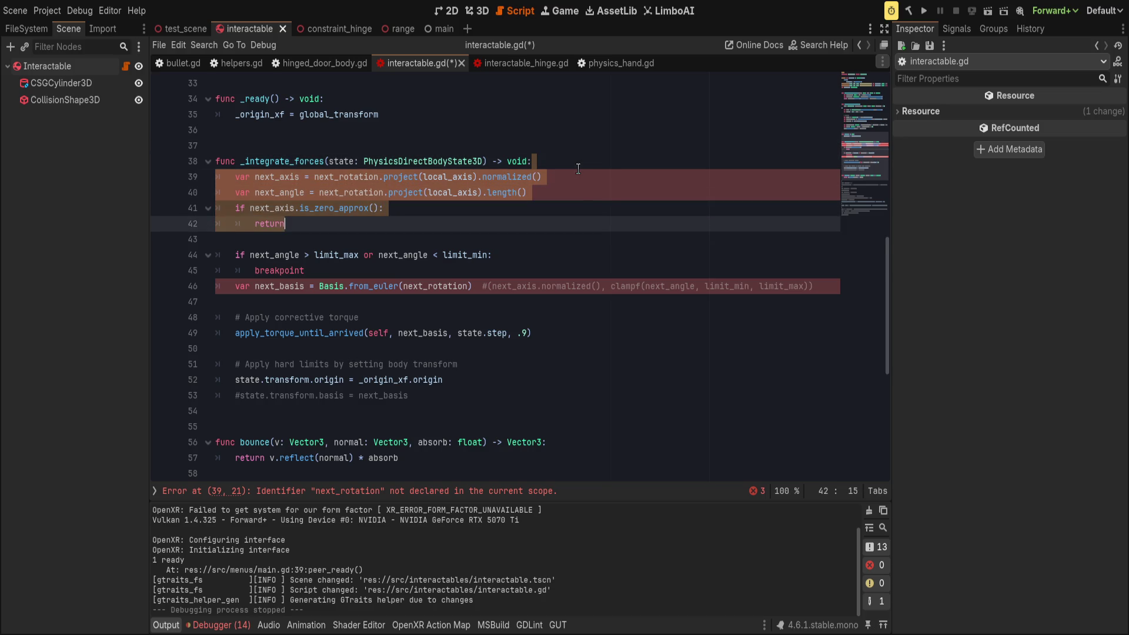
{"action": "key", "text": "Delete"}
{"action": "key", "text": "Delete"}
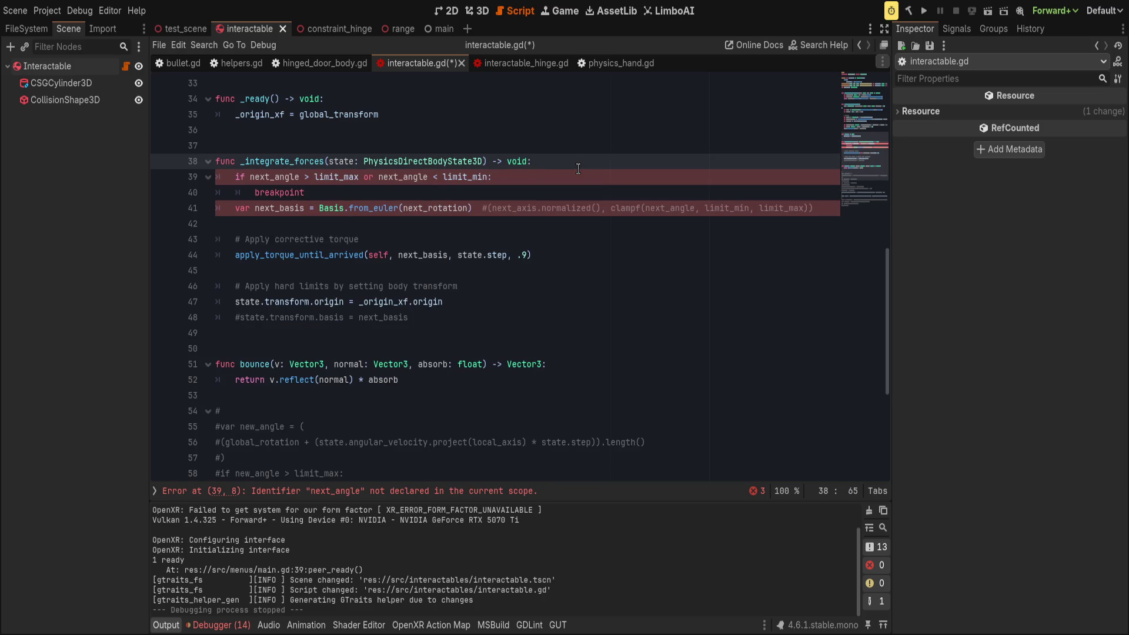
{"action": "key", "text": "shift+Down"}
{"action": "key", "text": "shift+Down"}
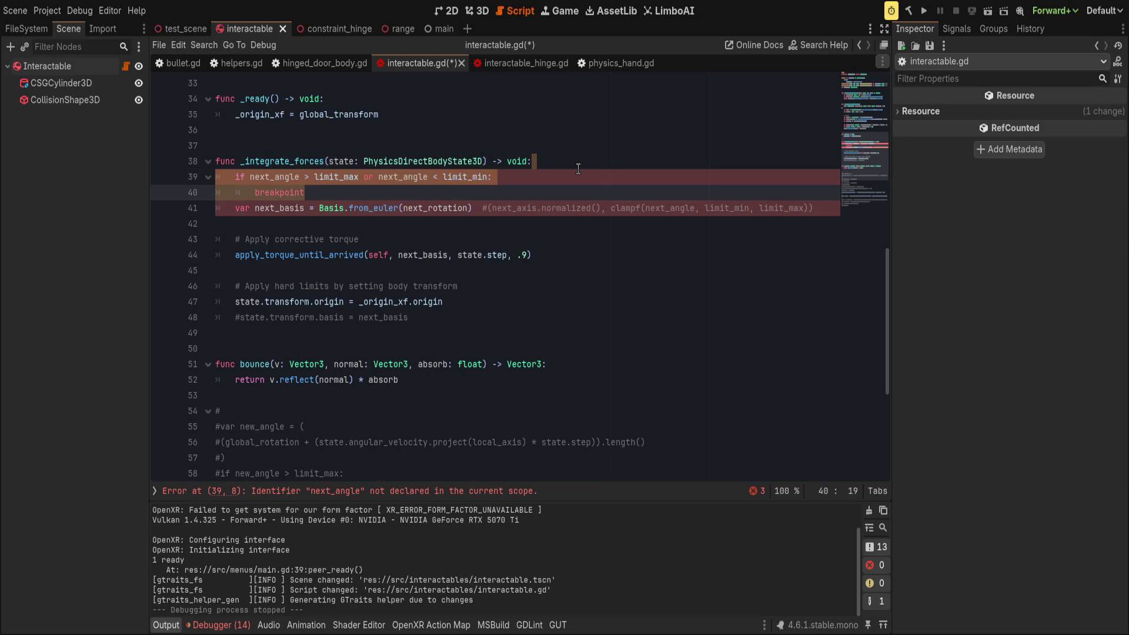
{"action": "key", "text": "shift+Down"}
{"action": "key", "text": "shift+Down"}
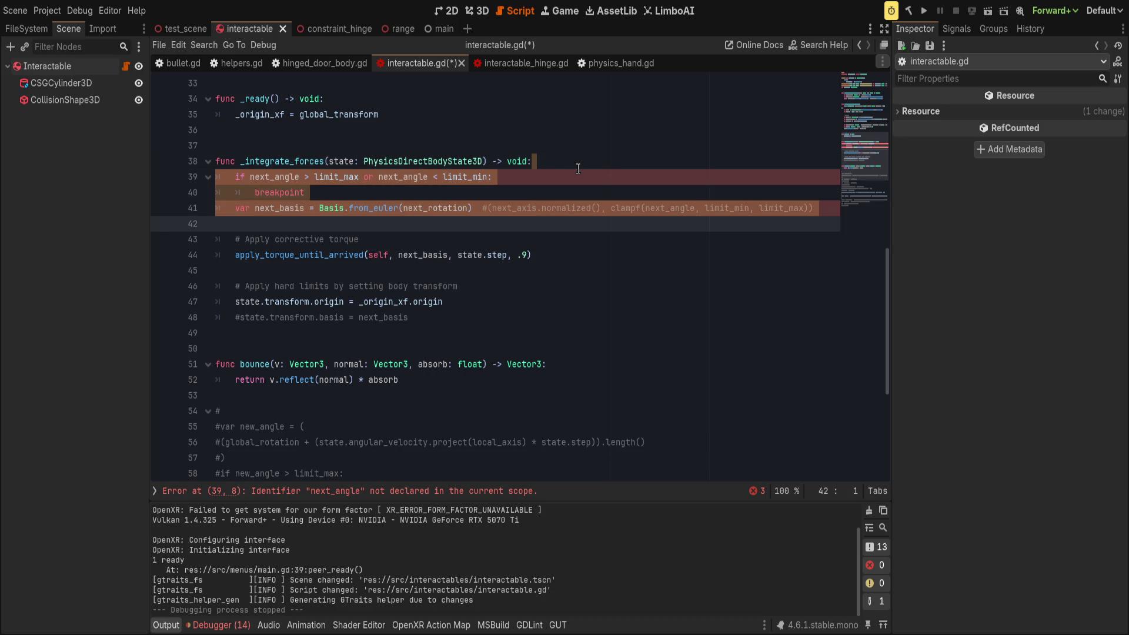
{"action": "key", "text": "BackSpace"}
{"action": "key", "text": "Return"}
{"action": "key", "text": "Return"}
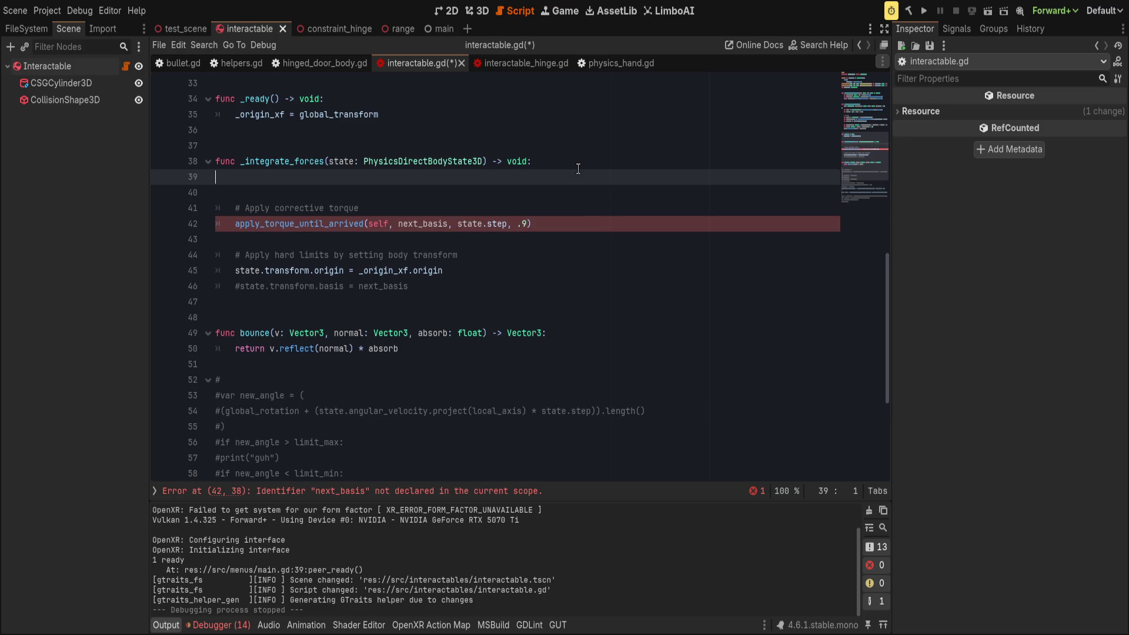
{"action": "key", "text": "Tab"}
- Write if global_rotation.x > limit_max: followed by apply_torque_until_arrived(body, Basis.from_euler(...))
{"action": "type", "text": "if global_r"}
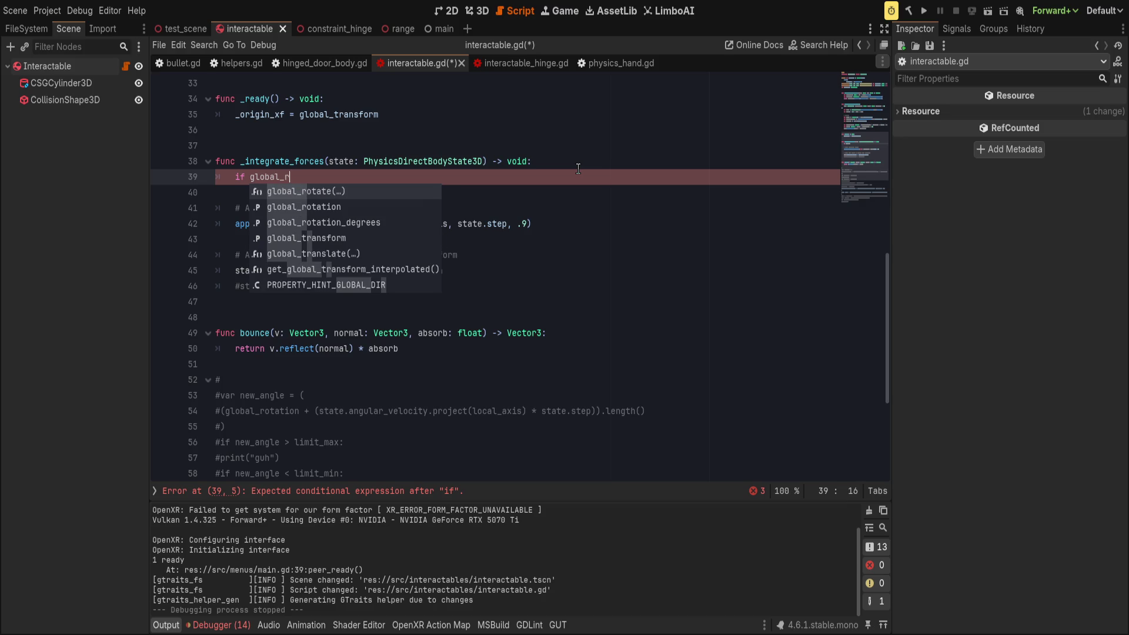
{"action": "type", "text": "otation.x"}
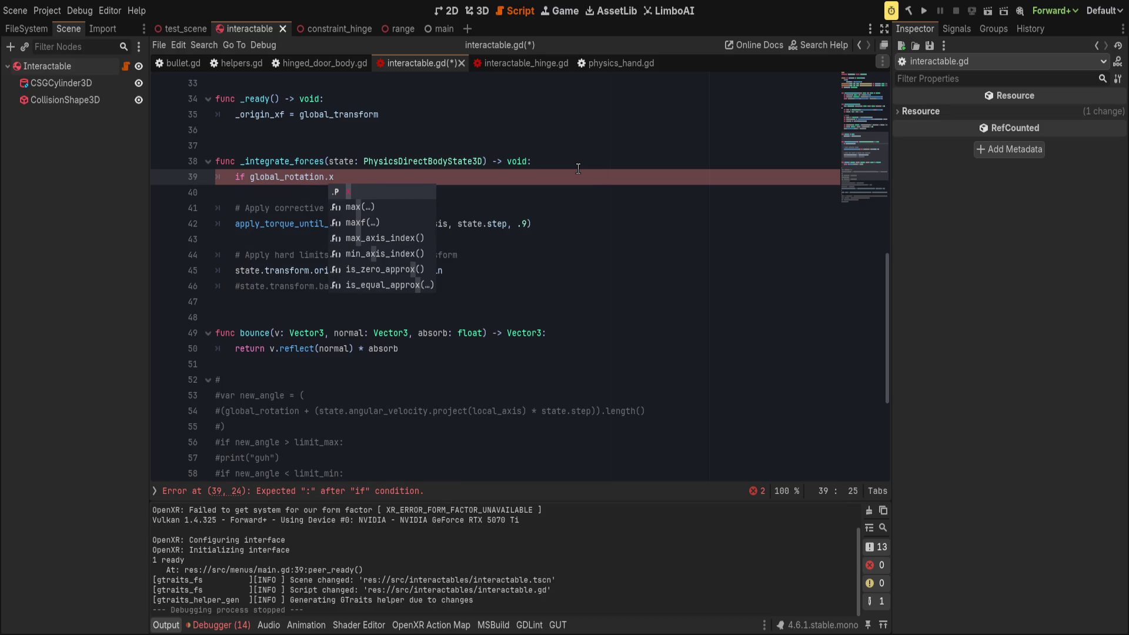
{"action": "type", "text": " >"}
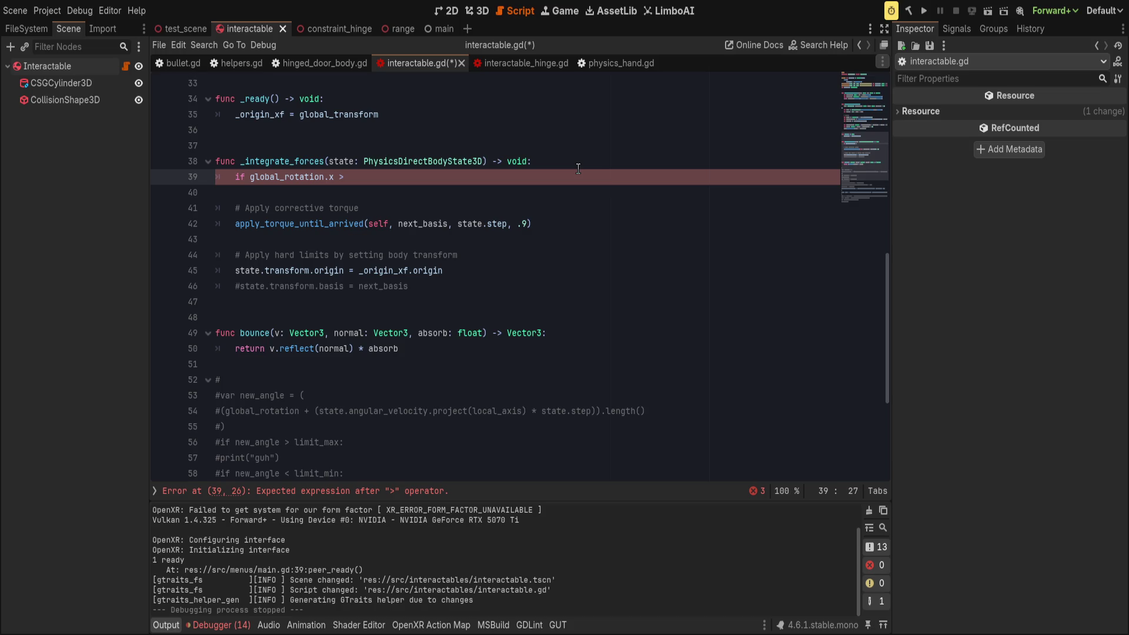
{"action": "type", "text": " limit_max"}
{"action": "type", "text": ":"}
{"action": "key", "text": "Return"}
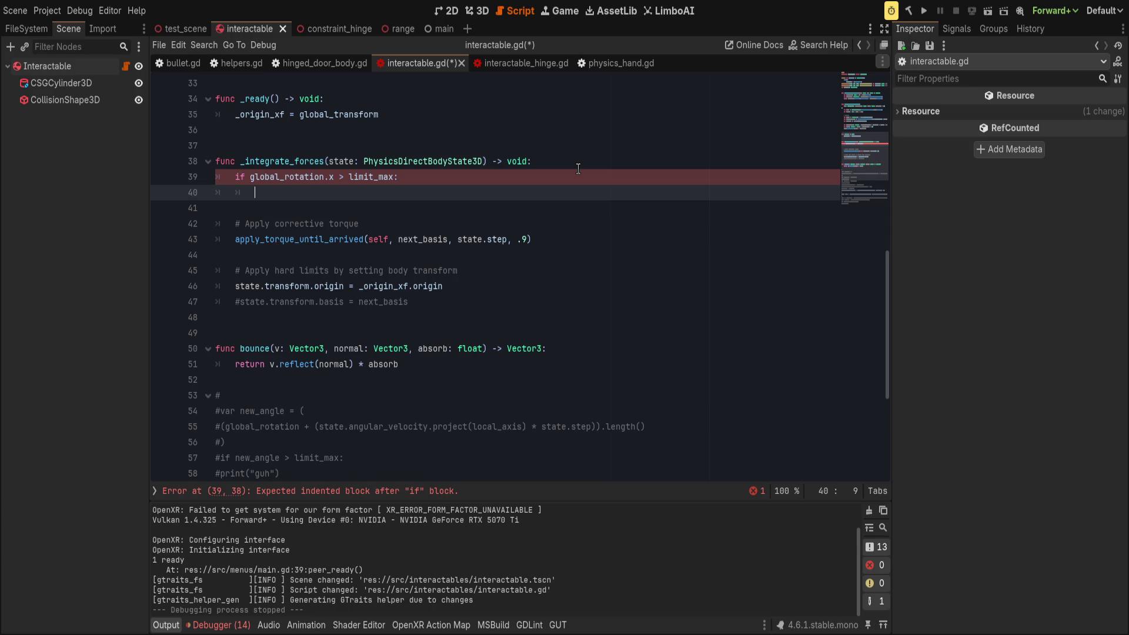
{"action": "type", "text": "apply_tori"}
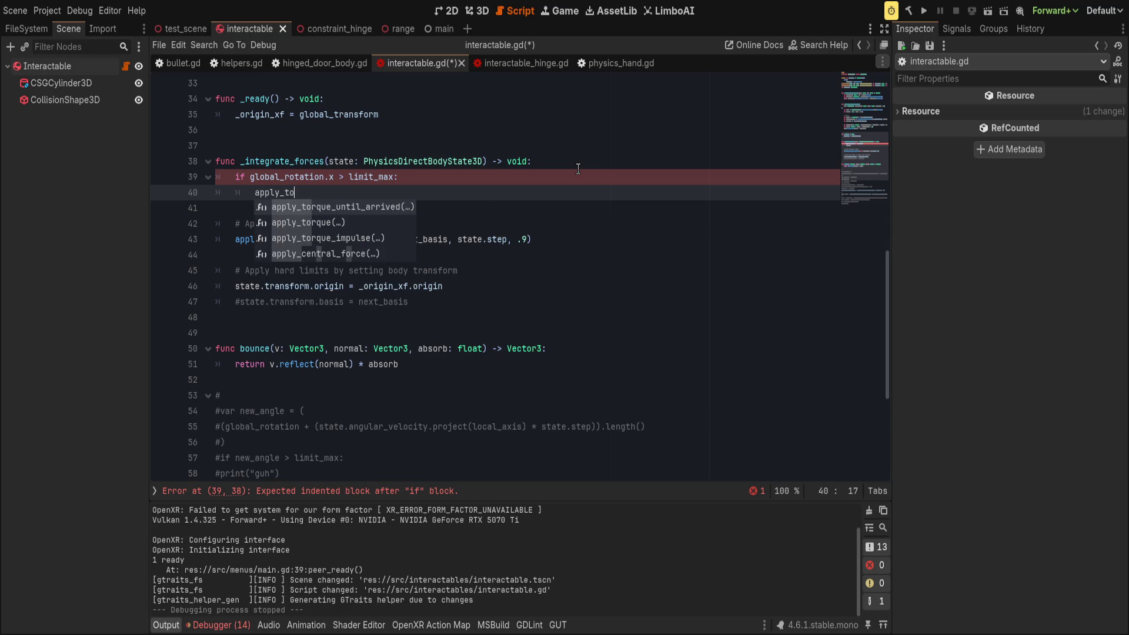
{"action": "key", "text": "BackSpace"}
{"action": "type", "text": "que"}
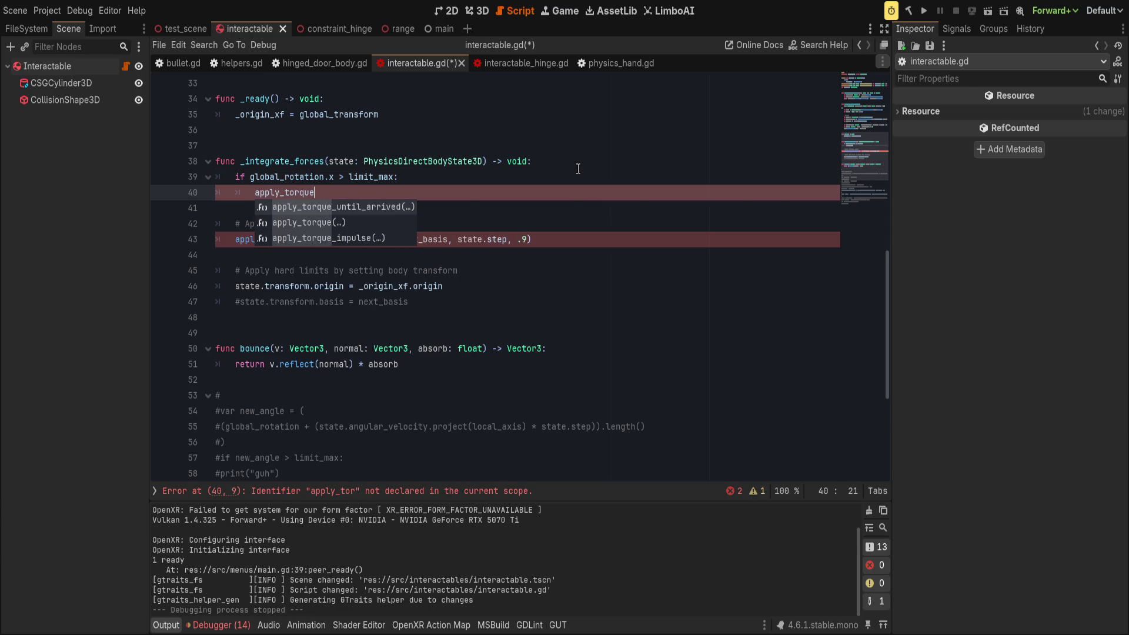
{"action": "key", "text": "Return"}
{"action": "type", "text": "body, "}
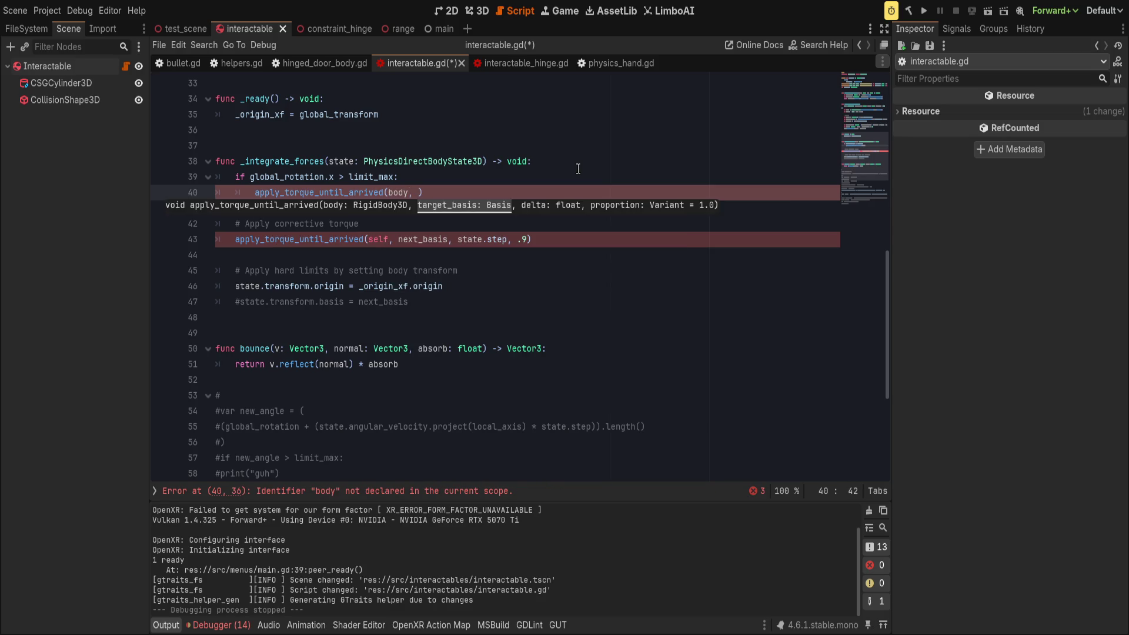
{"action": "type", "text": "Basis.from"}
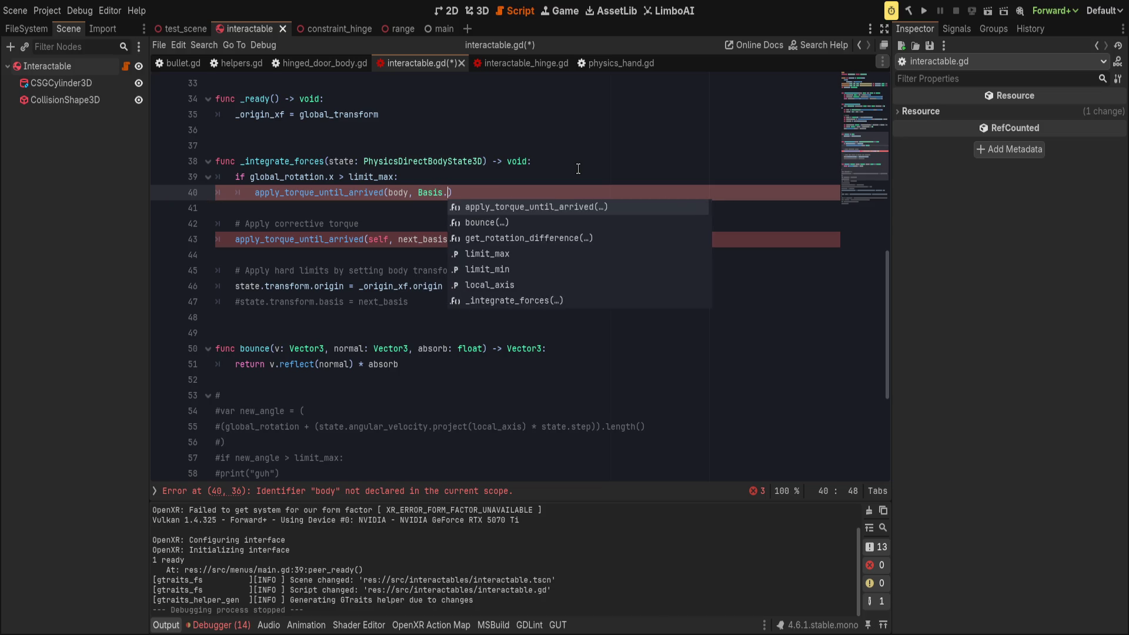
{"action": "key", "text": "Return"}
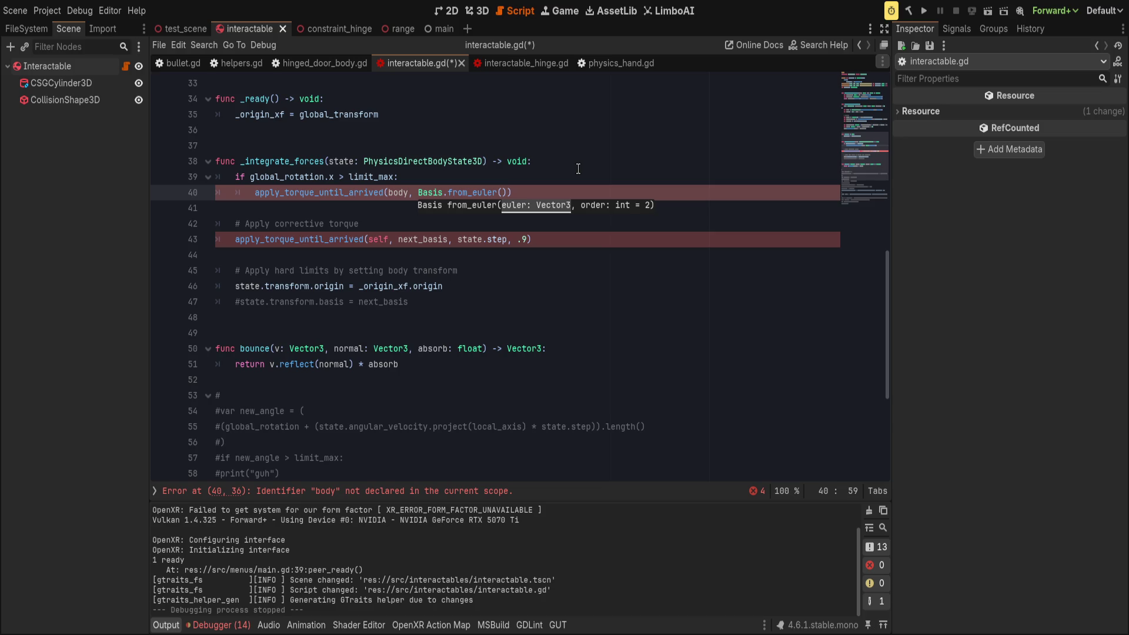
- Set the from_euler argument to Vector3(limit_max, 0.0, 0.0), correcting typos along the way
{"action": "type", "text": "global_"}
{"action": "key", "text": "ctrl+BackSpace"}
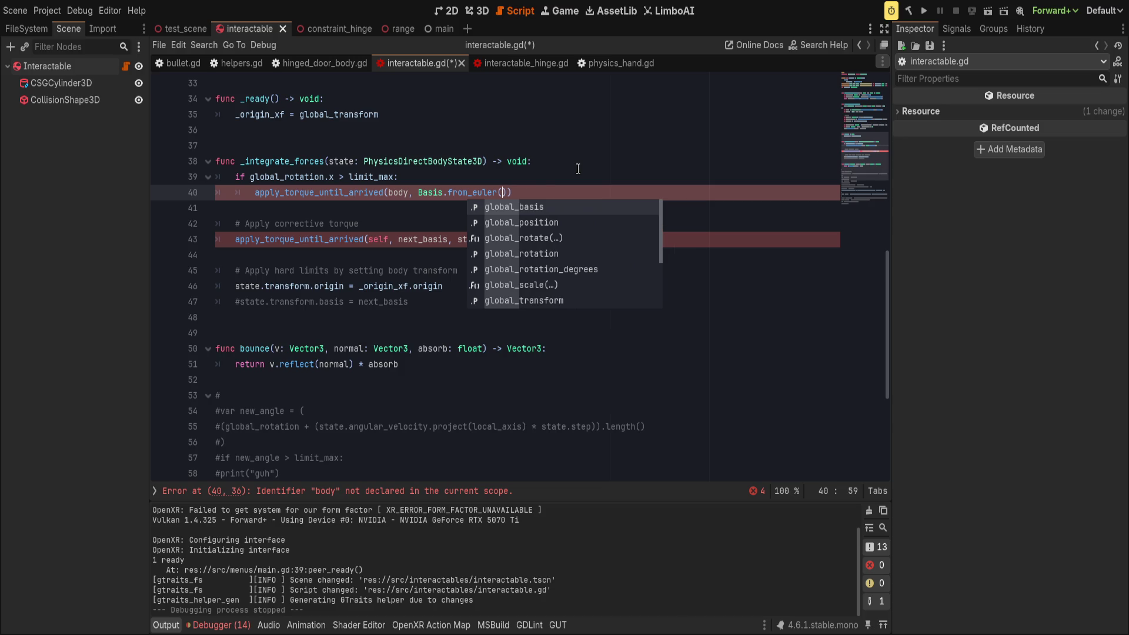
{"action": "type", "text": "glob"}
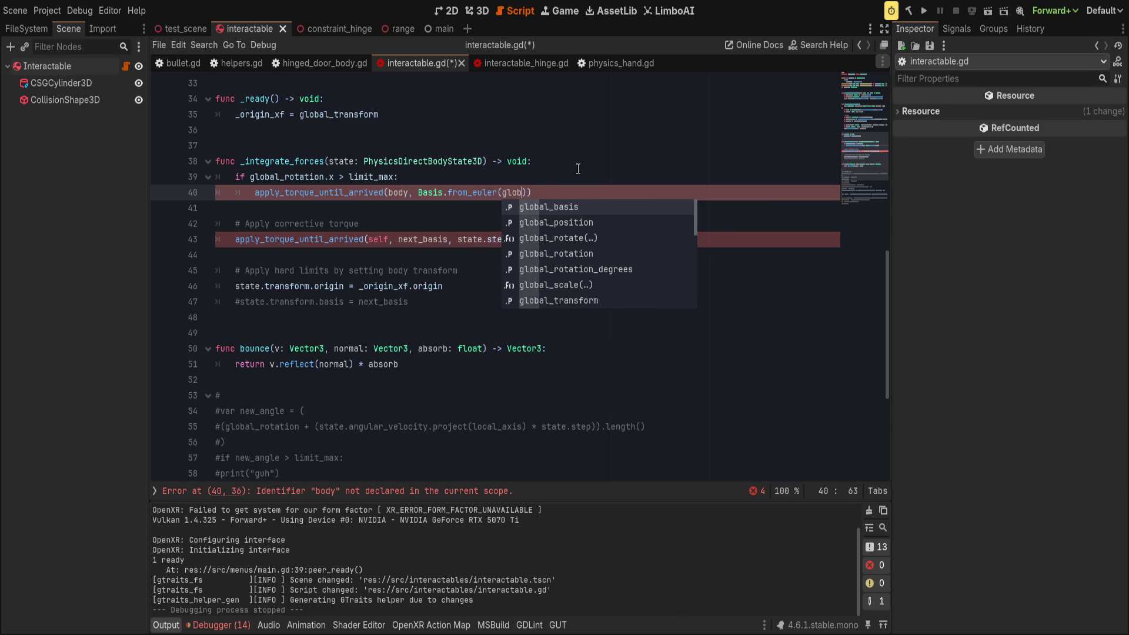
{"action": "key", "text": "ctrl+BackSpace"}
{"action": "type", "text": "limit_m"}
{"action": "key", "text": "Return"}
{"action": "type", "text": ","}
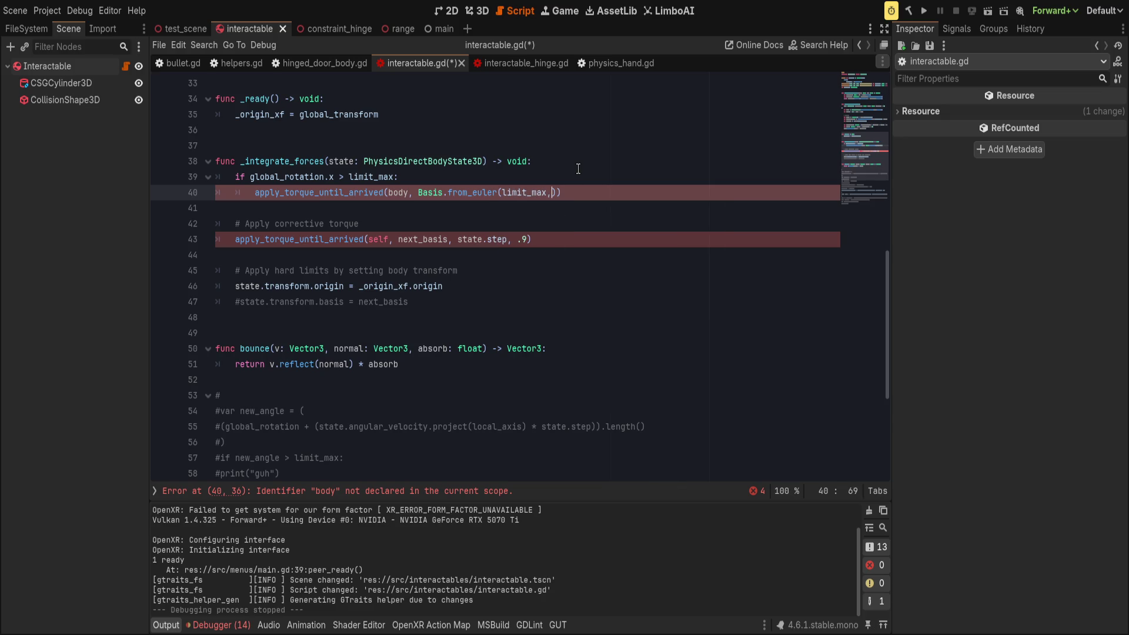
{"action": "type", "text": " 0.0"}
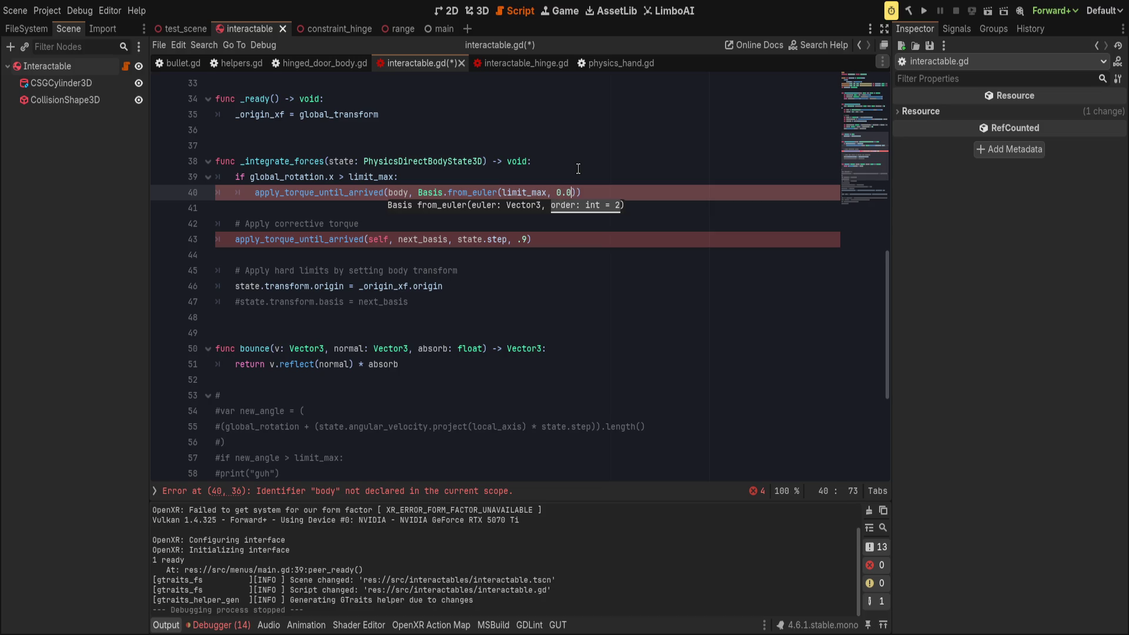
{"action": "key", "text": "ctrl+BackSpace"}
{"action": "key", "text": "ctrl+BackSpace"}
{"action": "key", "text": "ctrl+BackSpace"}
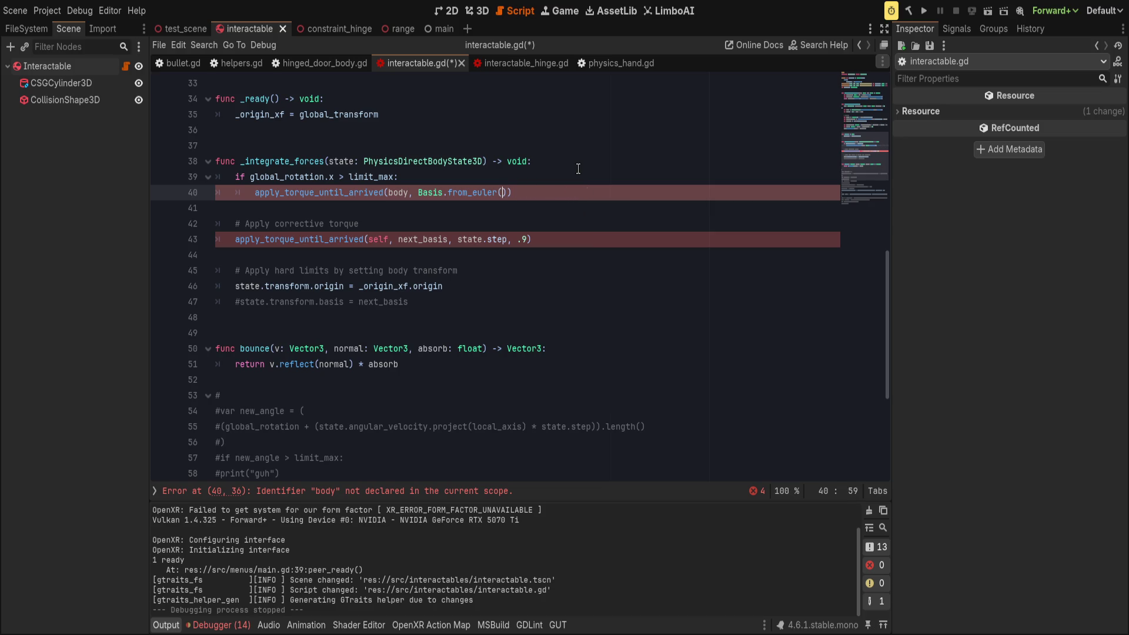
{"action": "type", "text": "Vector"}
{"action": "type", "text": "3(limit-"}
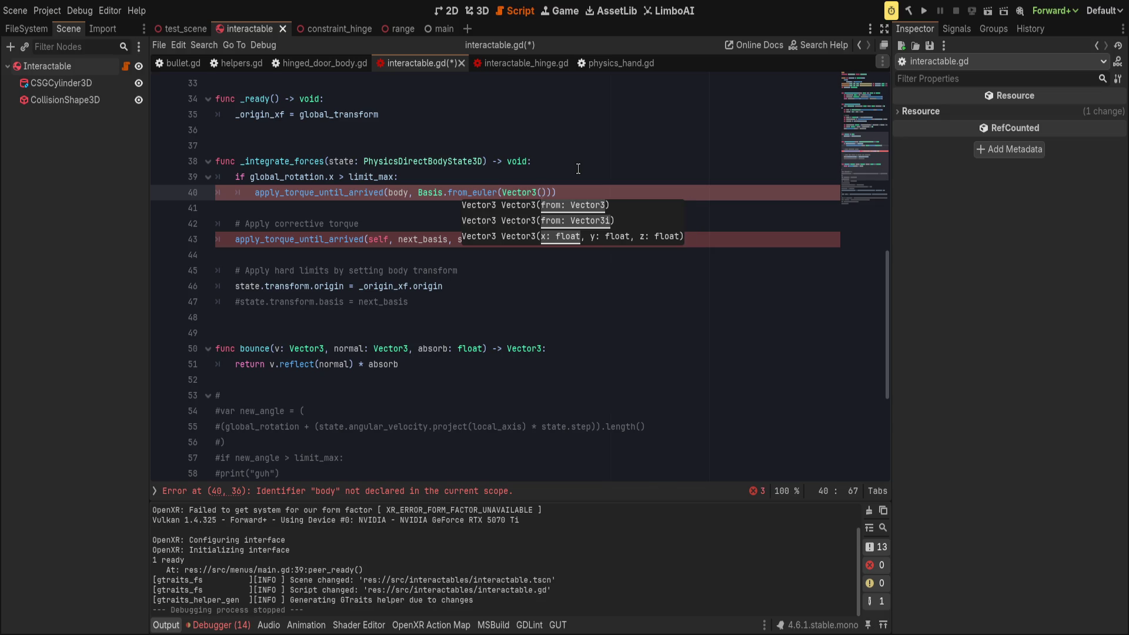
{"action": "key", "text": "Left"}
{"action": "key", "text": "Left"}
{"action": "key", "text": "Left"}
{"action": "key", "text": "BackSpace"}
{"action": "type", "text": "_"}
{"action": "key", "text": "Right"}
{"action": "key", "text": "Right"}
{"action": "key", "text": "Right"}
{"action": "type", "text": ", 09"}
{"action": "key", "text": "BackSpace"}
{"action": "type", "text": ".0, 0.0)"}
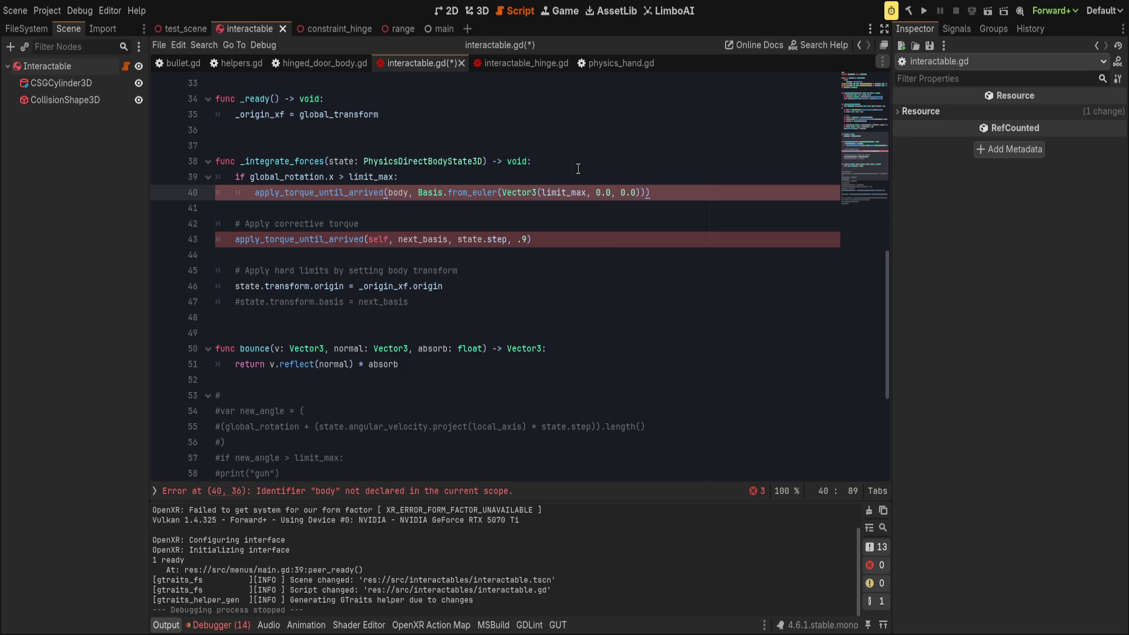
- Replace body with self in the limit_max torque call and add state.step with proportion 0.9
{"action": "key", "text": "Return"}
{"action": "type", "text": "apply_tor"}
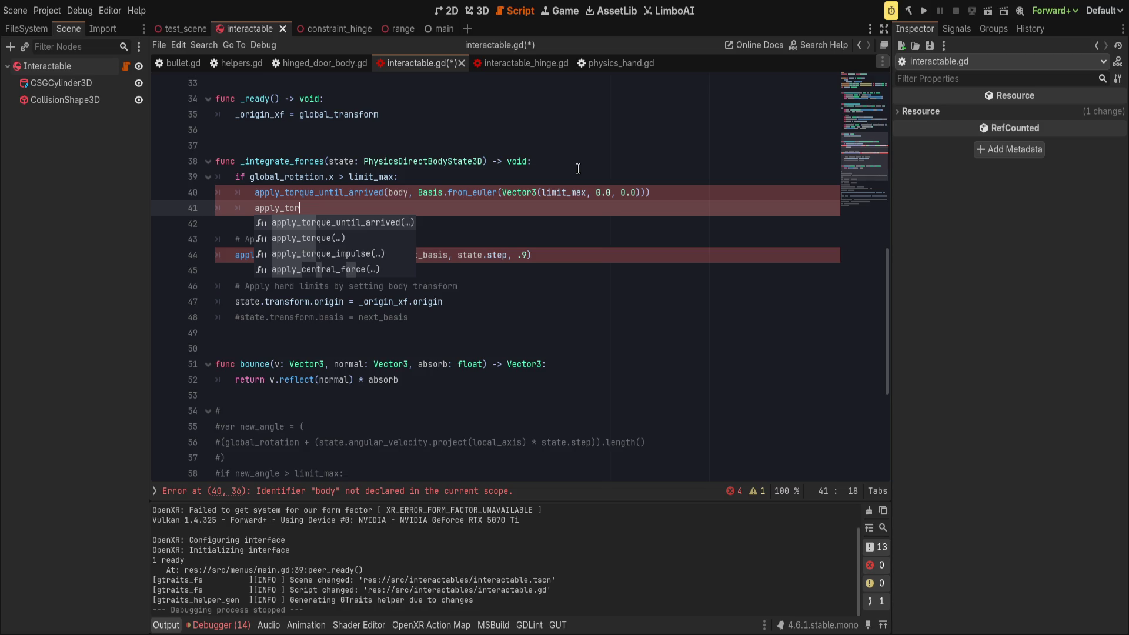
{"action": "key", "text": "shift+Home"}
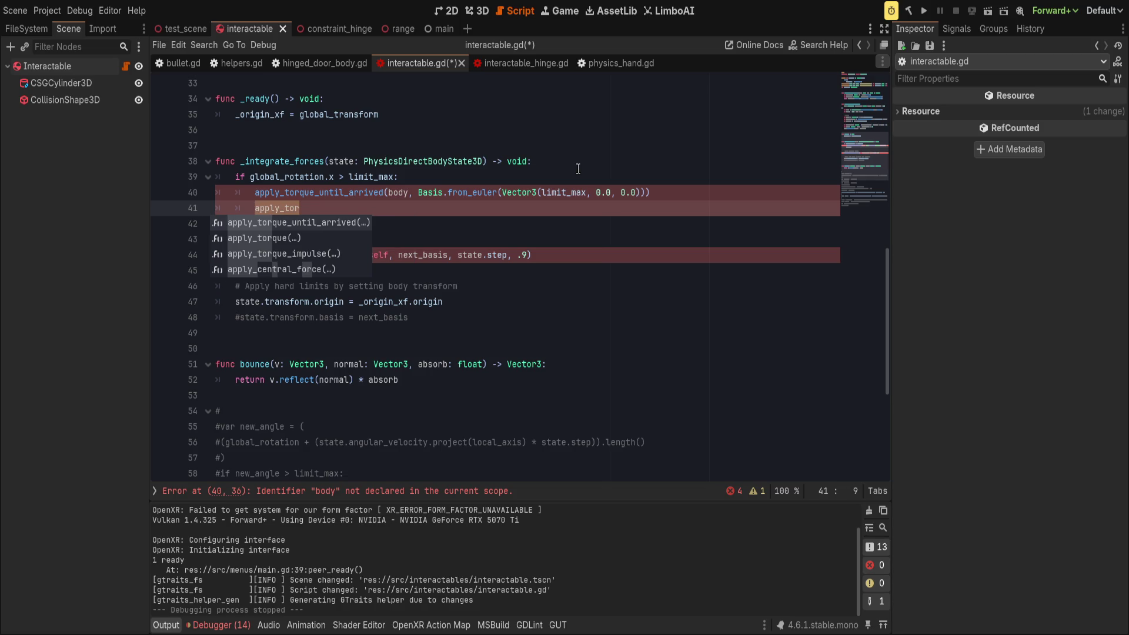
{"action": "key", "text": "BackSpace"}
{"action": "key", "text": "BackSpace"}
{"action": "key", "text": "BackSpace"}
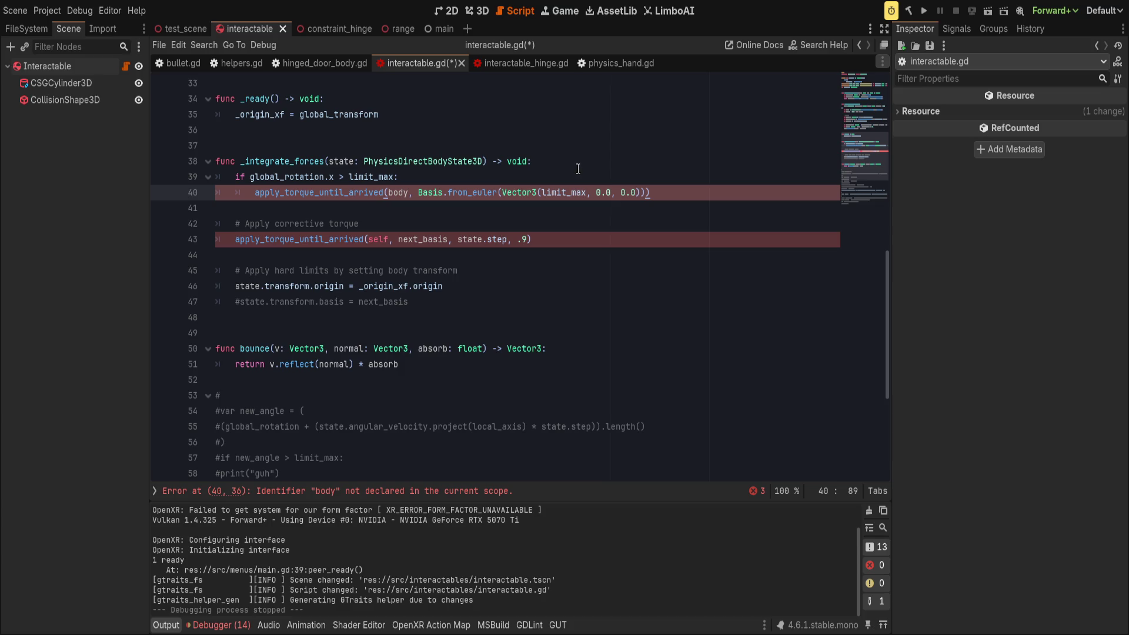
{"action": "double_click", "coordinate": [402, 192]}
{"action": "type", "text": "self"}
{"action": "key", "text": "Escape"}
{"action": "key", "text": "End"}
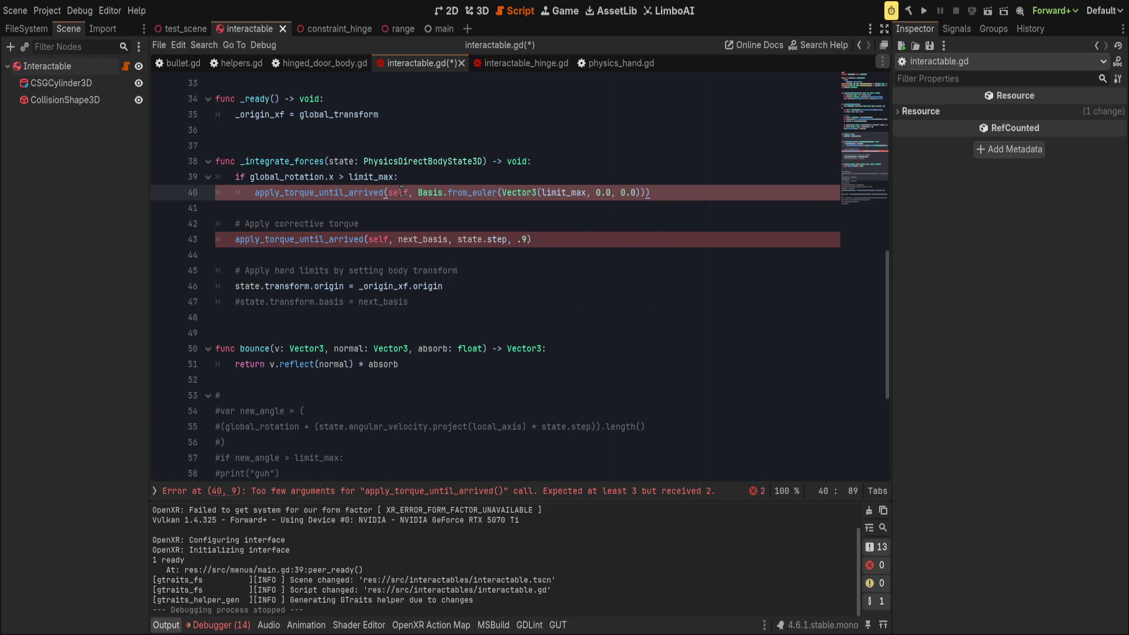
{"action": "key", "text": "Left"}
{"action": "type", "text": ", state."}
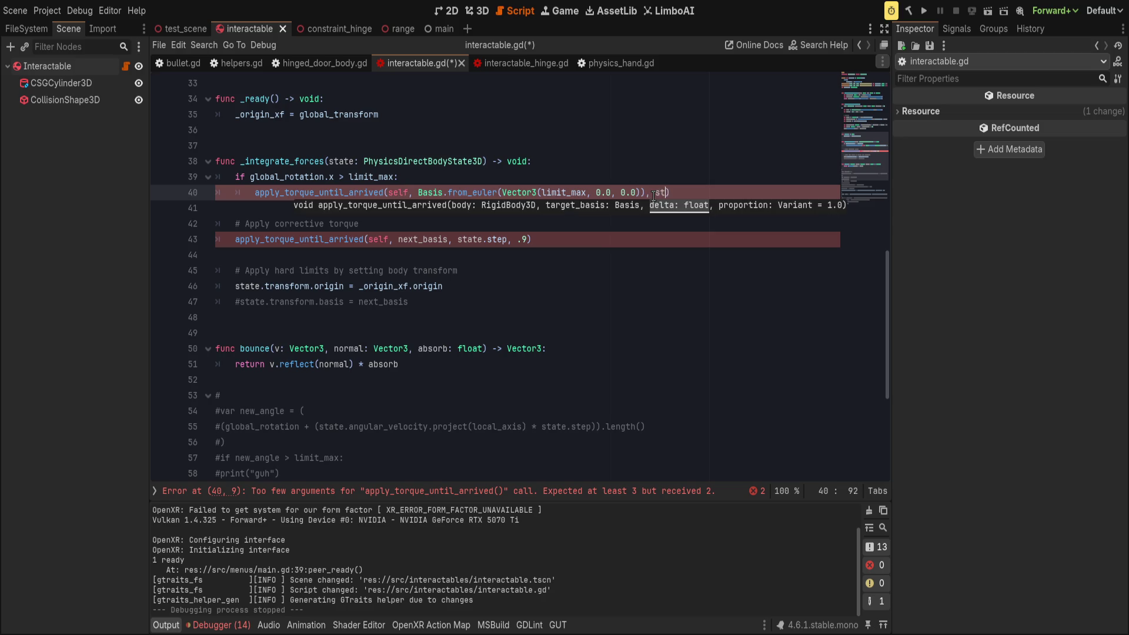
{"action": "type", "text": "step, ."}
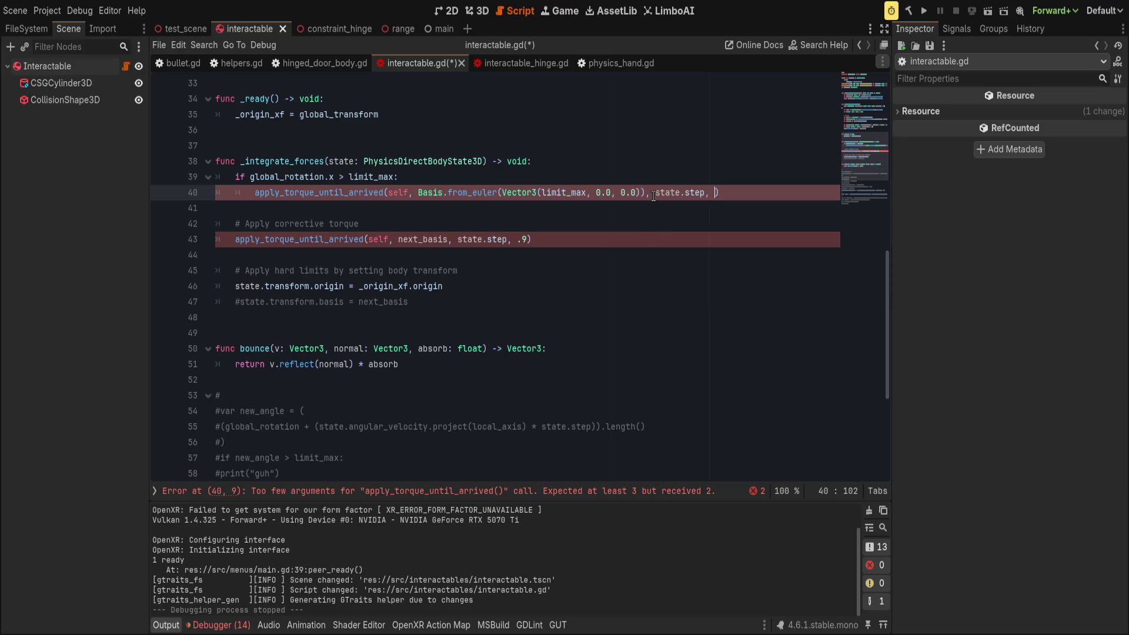
{"action": "key", "text": "BackSpace"}
{"action": "type", "text": "0.8"}
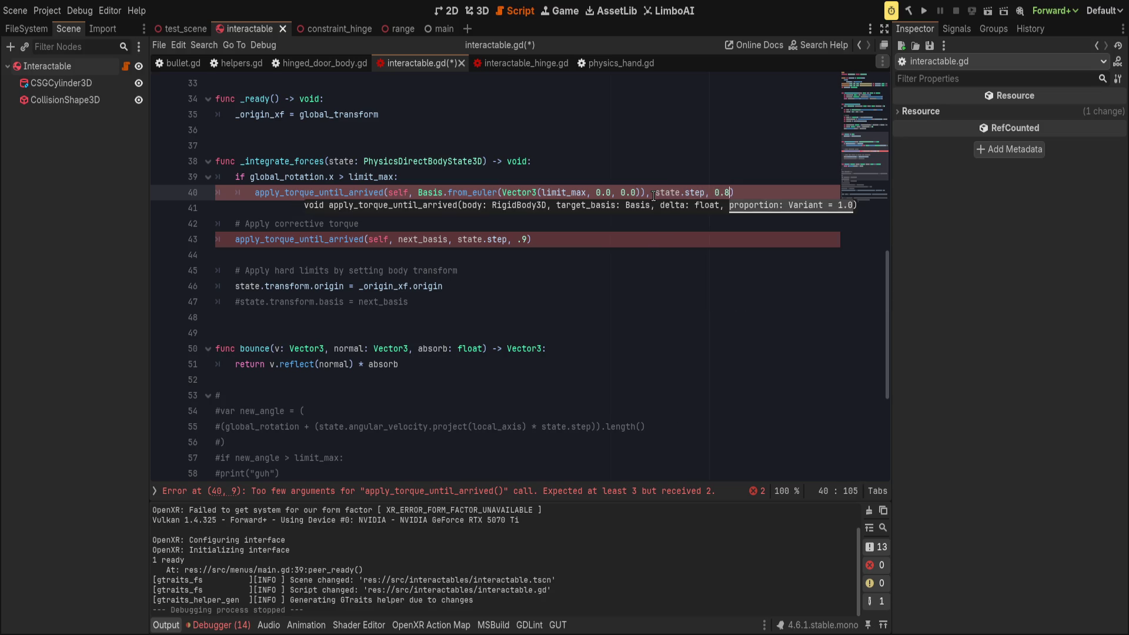
{"action": "type", "text": ".9"}
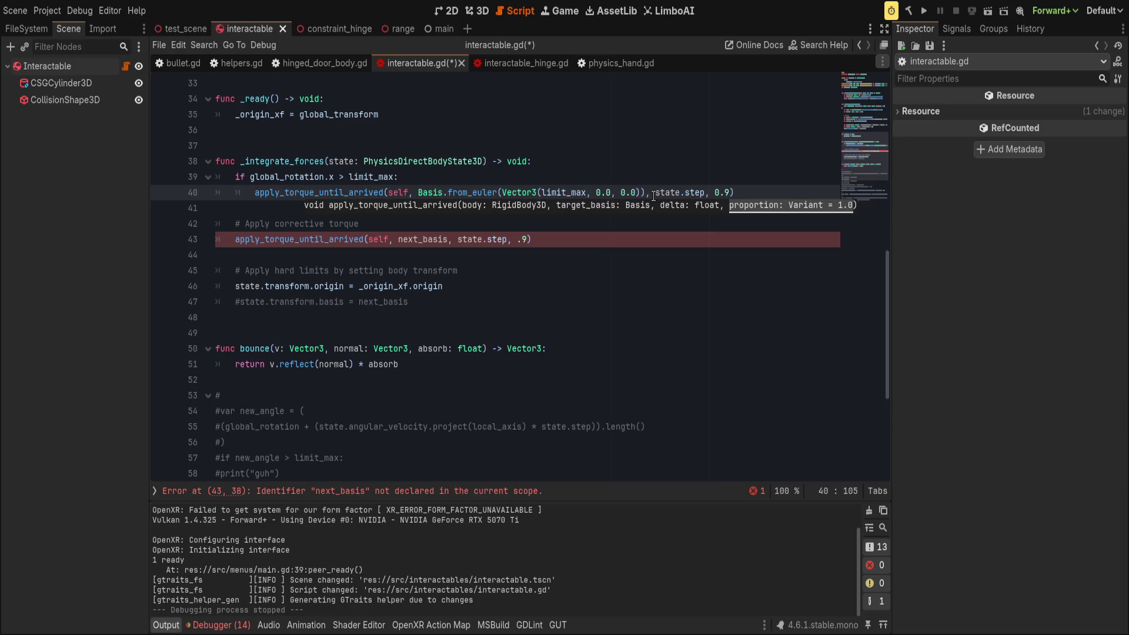
{"action": "key", "text": "End"}
- Comment out the old corrective torque line below it
{"action": "key", "text": "Down"}
{"action": "key", "text": "Down"}
{"action": "key", "text": "Down"}
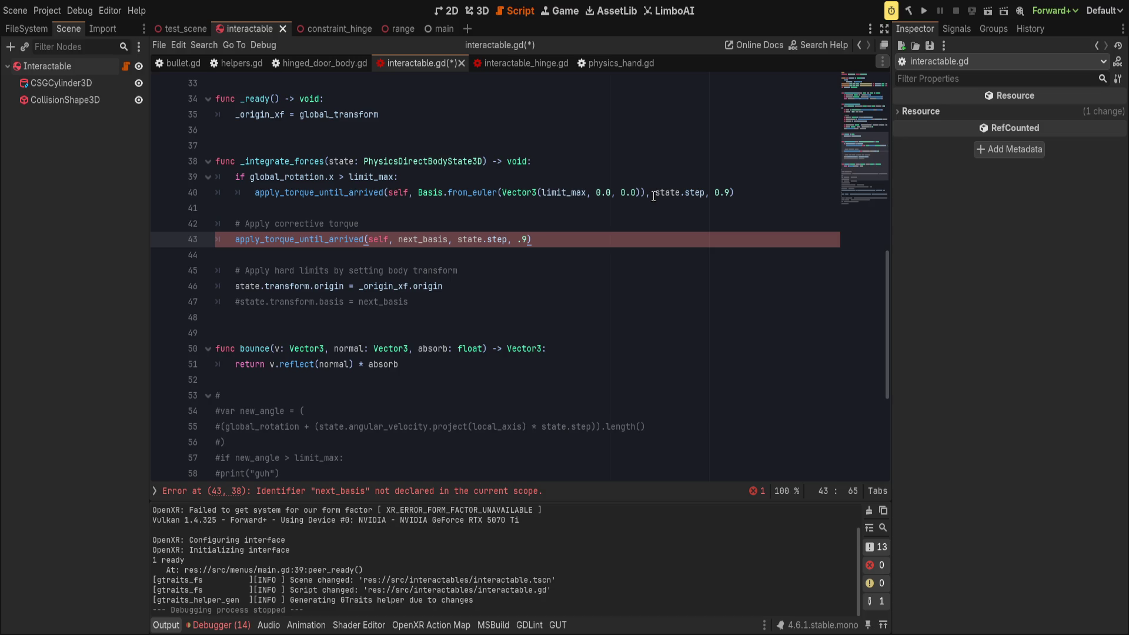
{"action": "key", "text": "ctrl+k"}
{"action": "key", "text": "Up"}
{"action": "key", "text": "Up"}
{"action": "key", "text": "Up"}
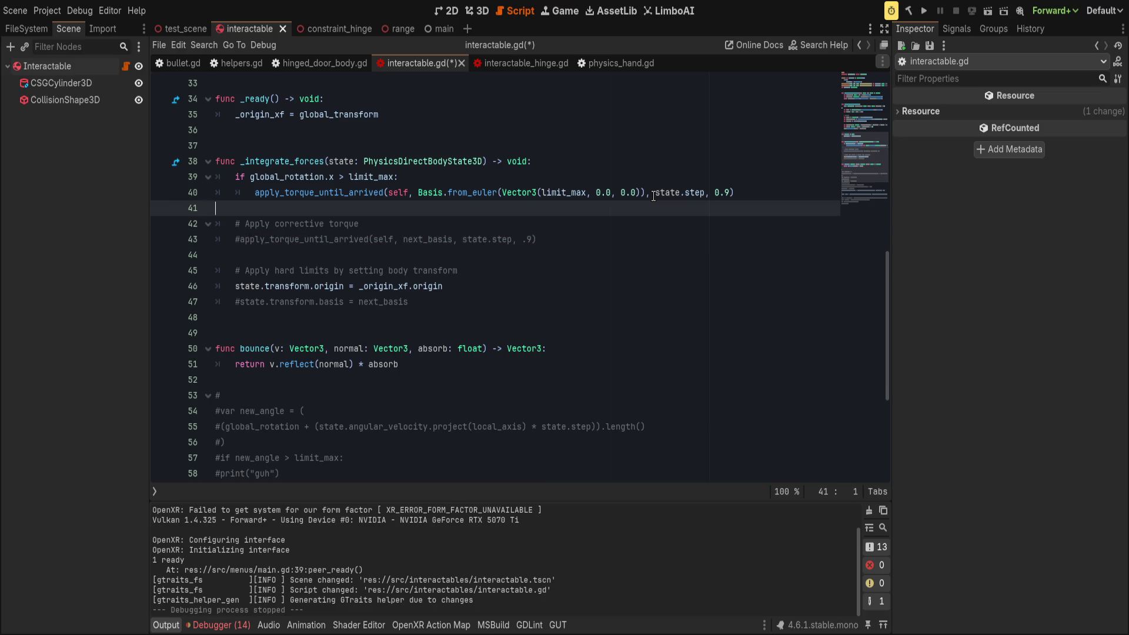
- Add an apply_torque(state.angular_velocity) call and move it above line 40
{"action": "key", "text": "End"}
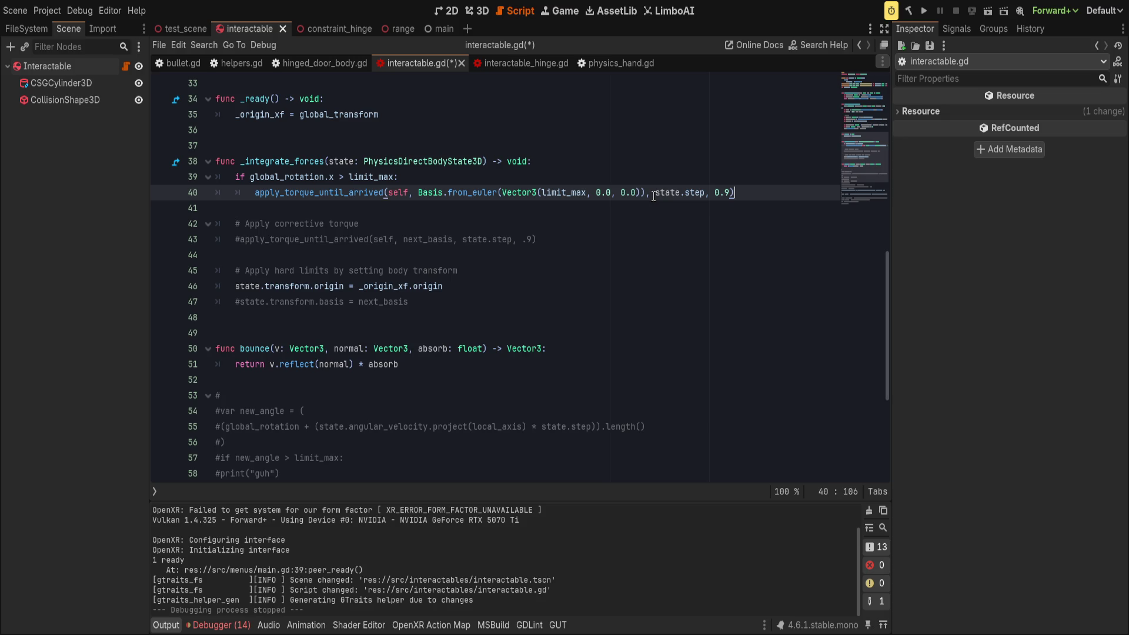
{"action": "key", "text": "Return"}
{"action": "type", "text": "apply_to"}
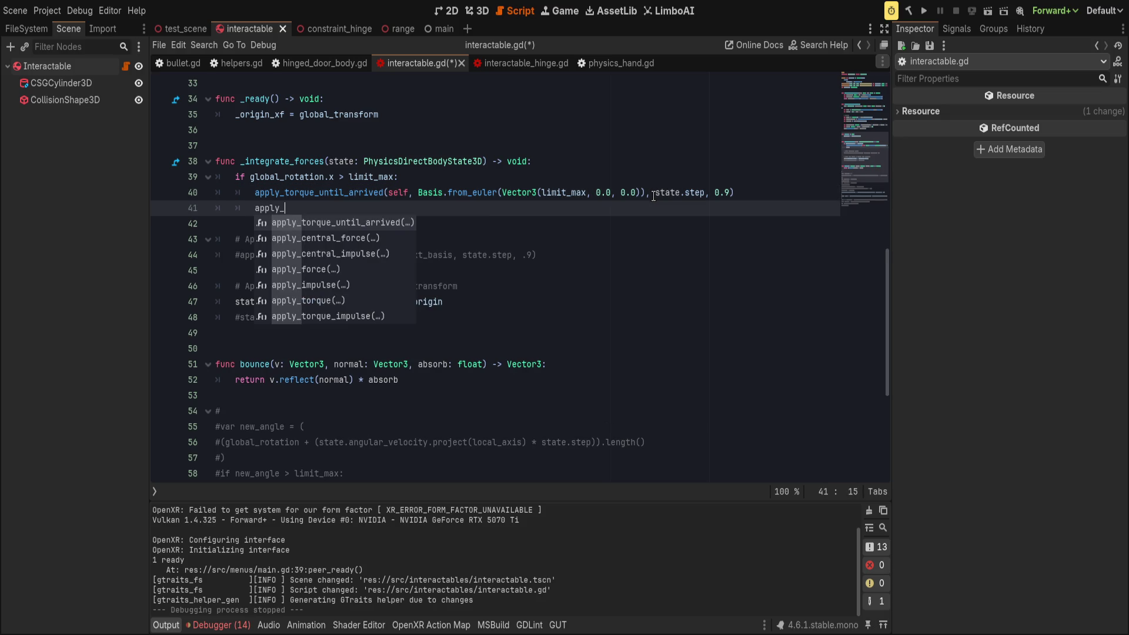
{"action": "key", "text": "Return"}
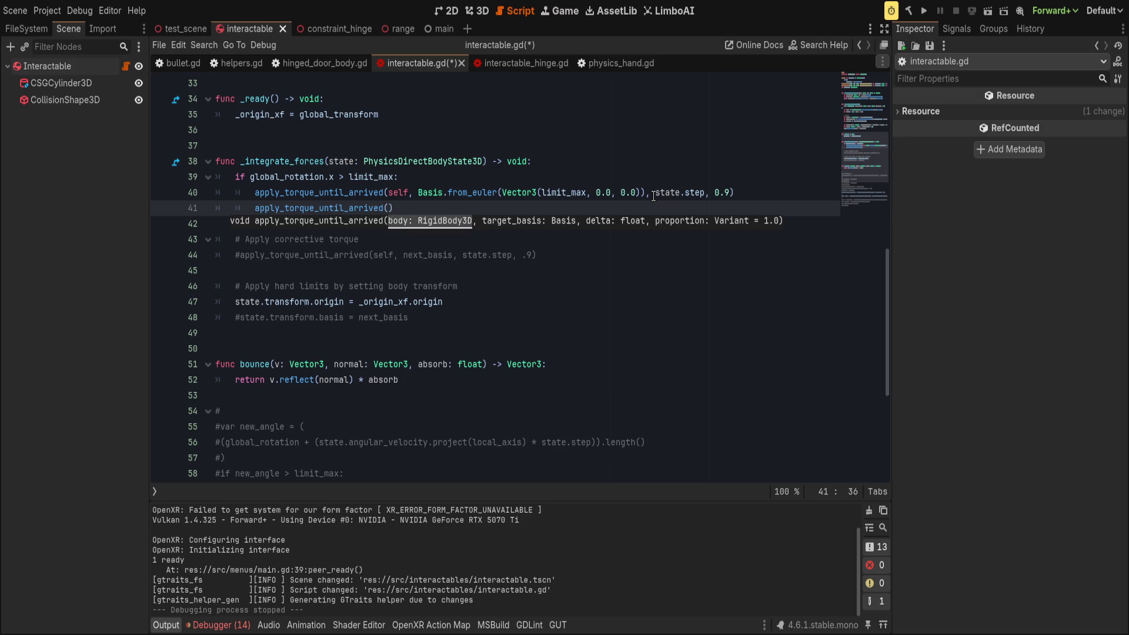
{"action": "key", "text": "BackSpace"}
{"action": "key", "text": "BackSpace"}
{"action": "key", "text": "BackSpace"}
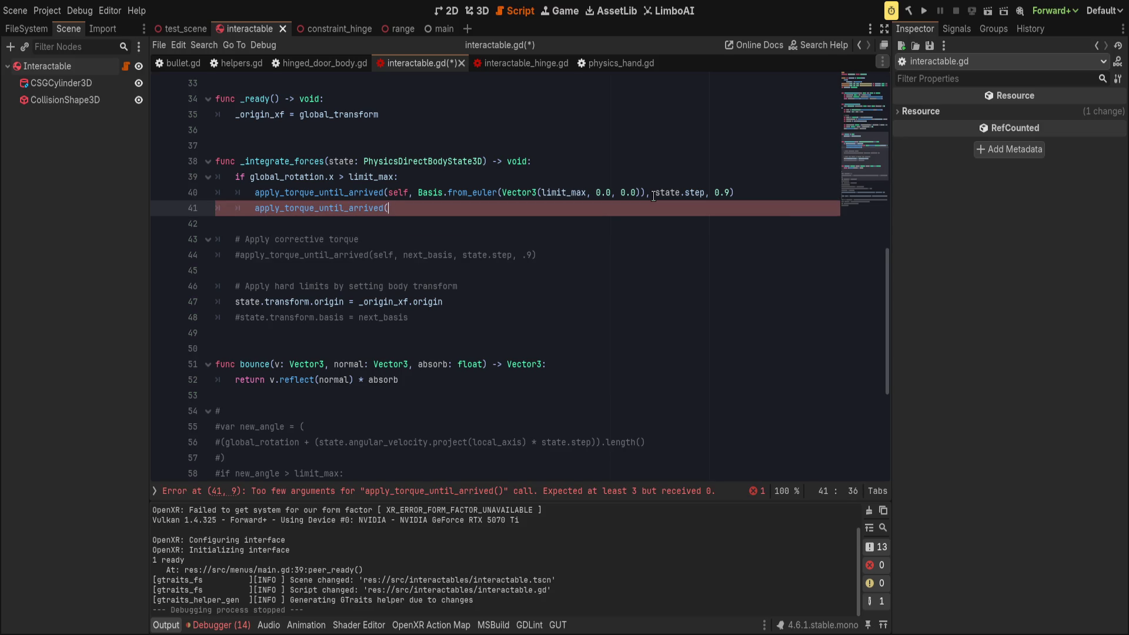
{"action": "key", "text": "BackSpace"}
{"action": "key", "text": "BackSpace"}
{"action": "key", "text": "BackSpace"}
{"action": "type", "text": "("}
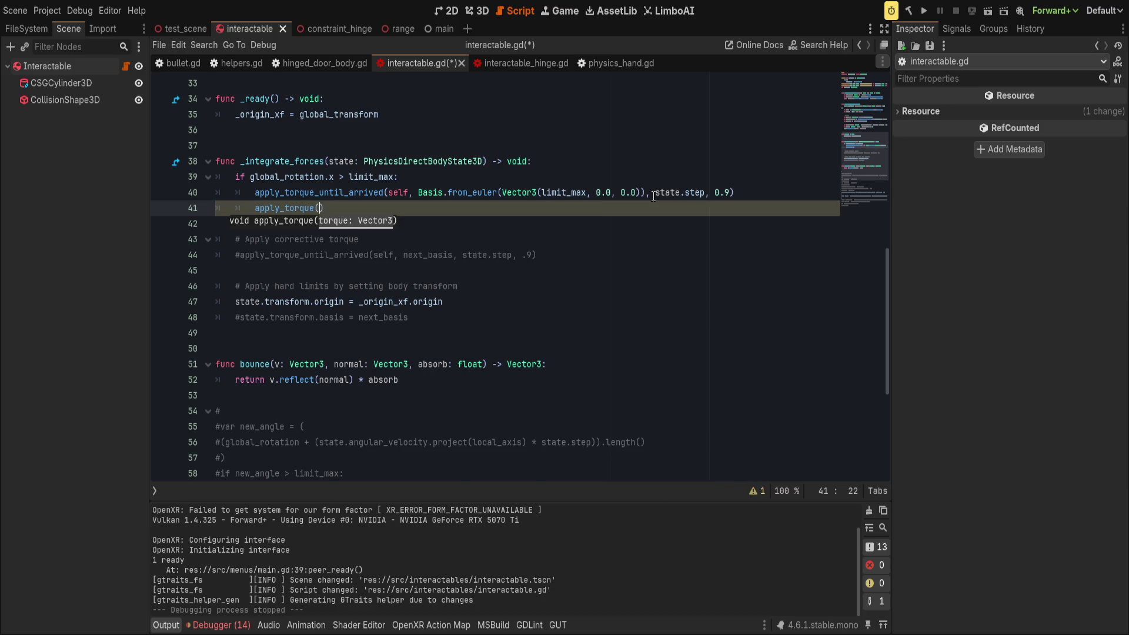
{"action": "type", "text": "state.rotatio"}
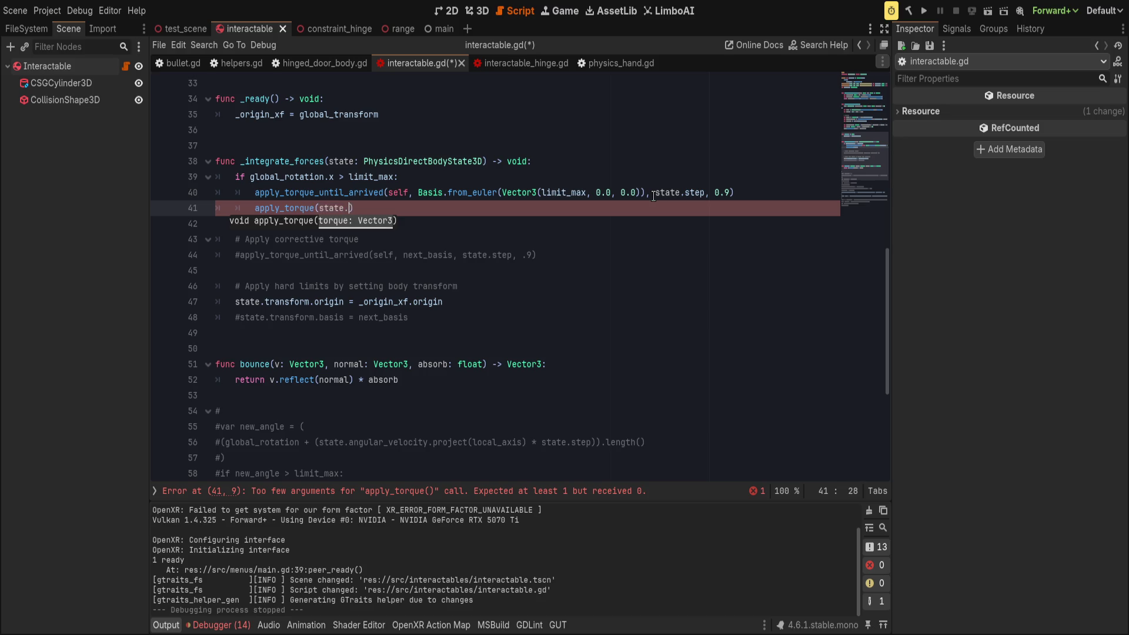
{"action": "key", "text": "BackSpace"}
{"action": "key", "text": "BackSpace"}
{"action": "key", "text": "BackSpace"}
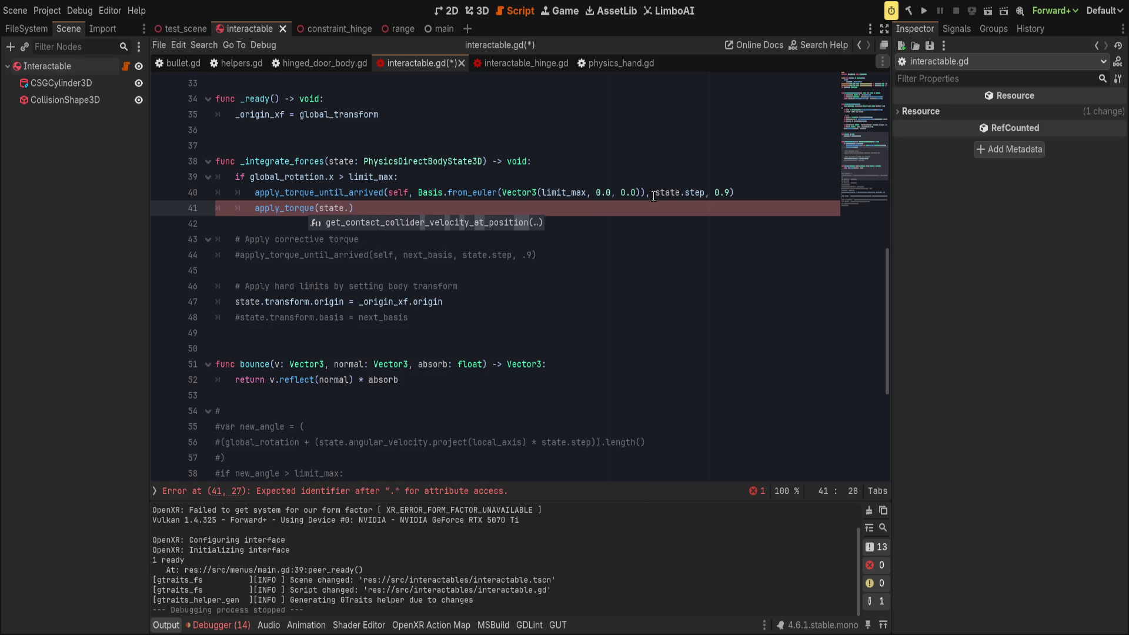
{"action": "type", "text": "angul"}
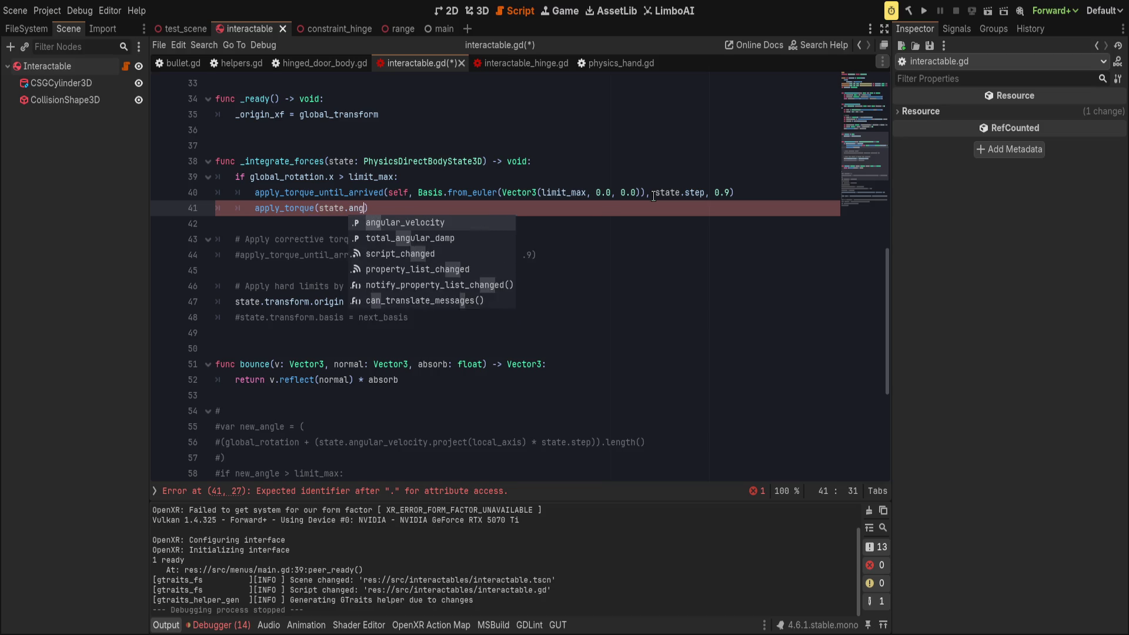
{"action": "key", "text": "Return"}
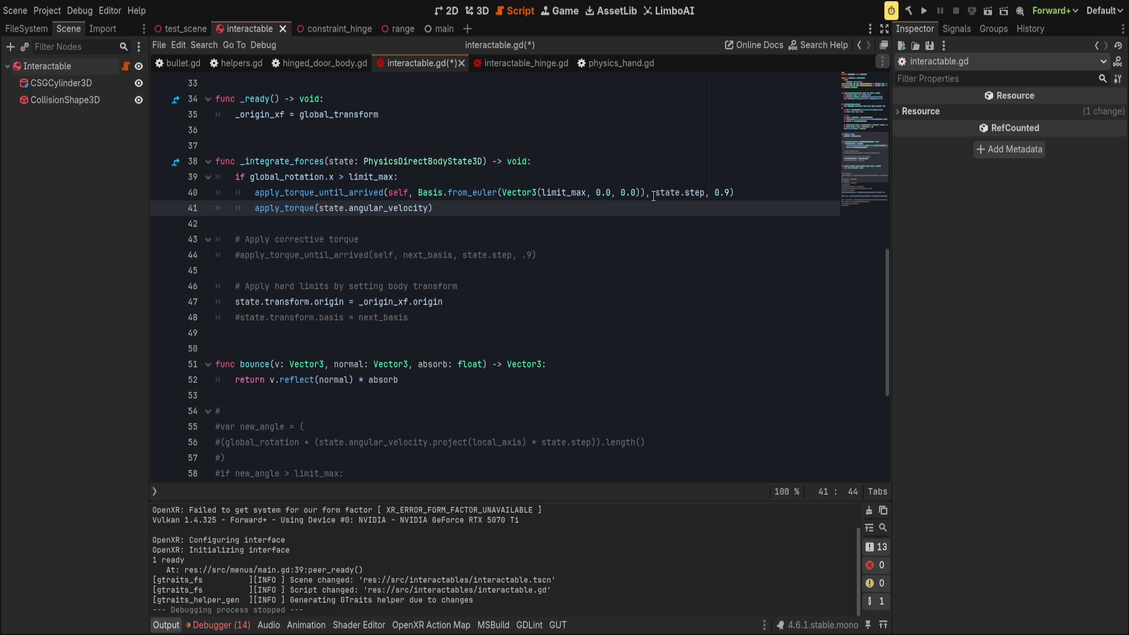
{"action": "key", "text": "alt+Up"}
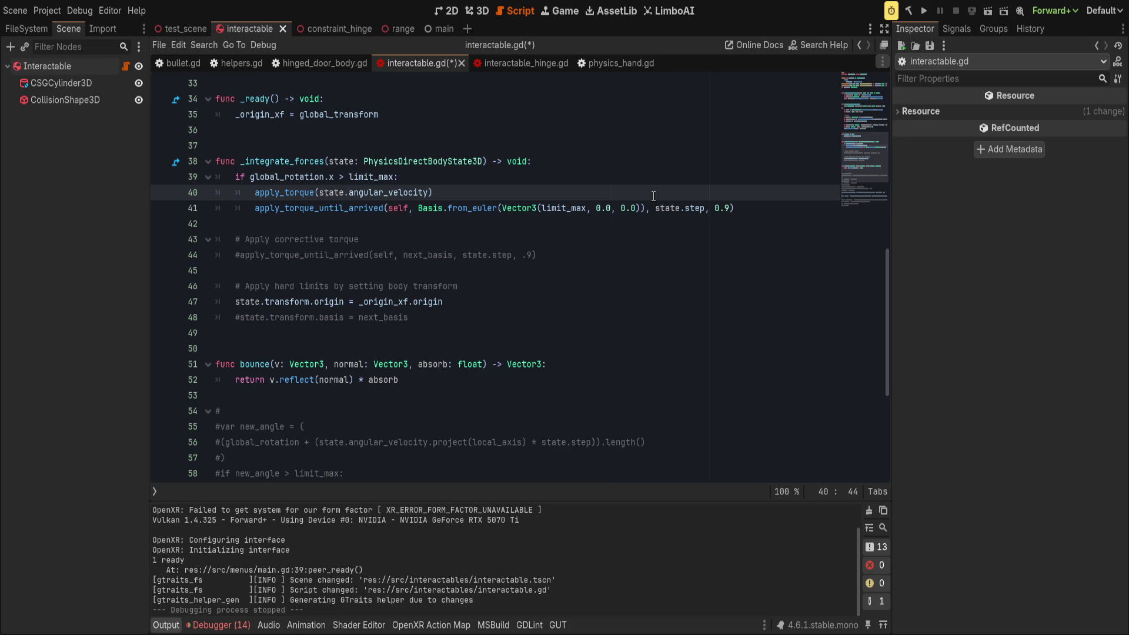
- Make the new damping call apply_torque(-state.angular_velocity * 0.8)
{"action": "key", "text": "ctrl+Left"}
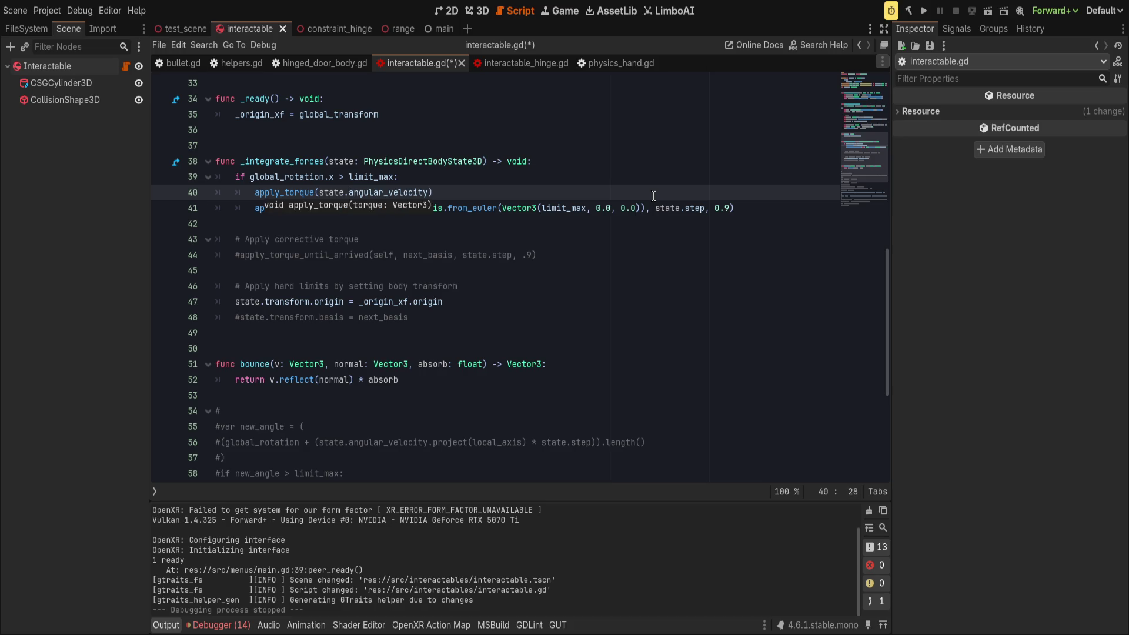
{"action": "type", "text": "-"}
{"action": "key", "text": "End"}
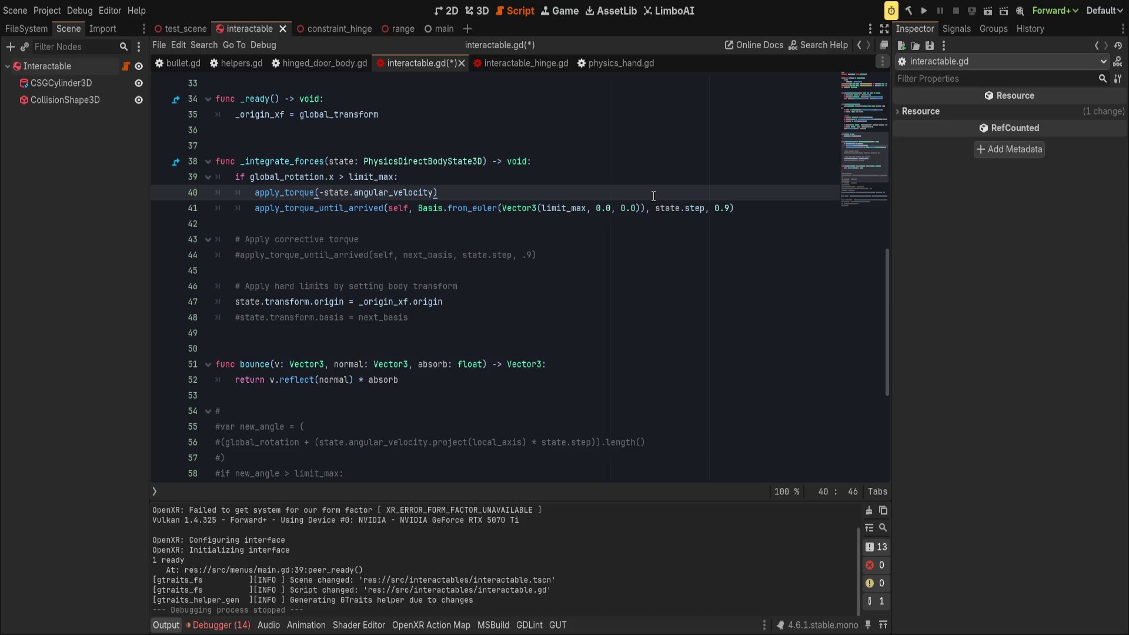
{"action": "key", "text": "Left"}
{"action": "type", "text": "."}
{"action": "type", "text": "min"}
{"action": "key", "text": "BackSpace"}
{"action": "key", "text": "BackSpace"}
{"action": "key", "text": "BackSpace"}
{"action": "key", "text": "End"}
{"action": "left_click", "coordinate": [750, 209]}
{"action": "left_click", "coordinate": [442, 197]}
{"action": "type", "text": "* 0.8"}
- Open a new line after the limit_max block for the limit_min check
{"action": "left_click", "coordinate": [353, 224]}
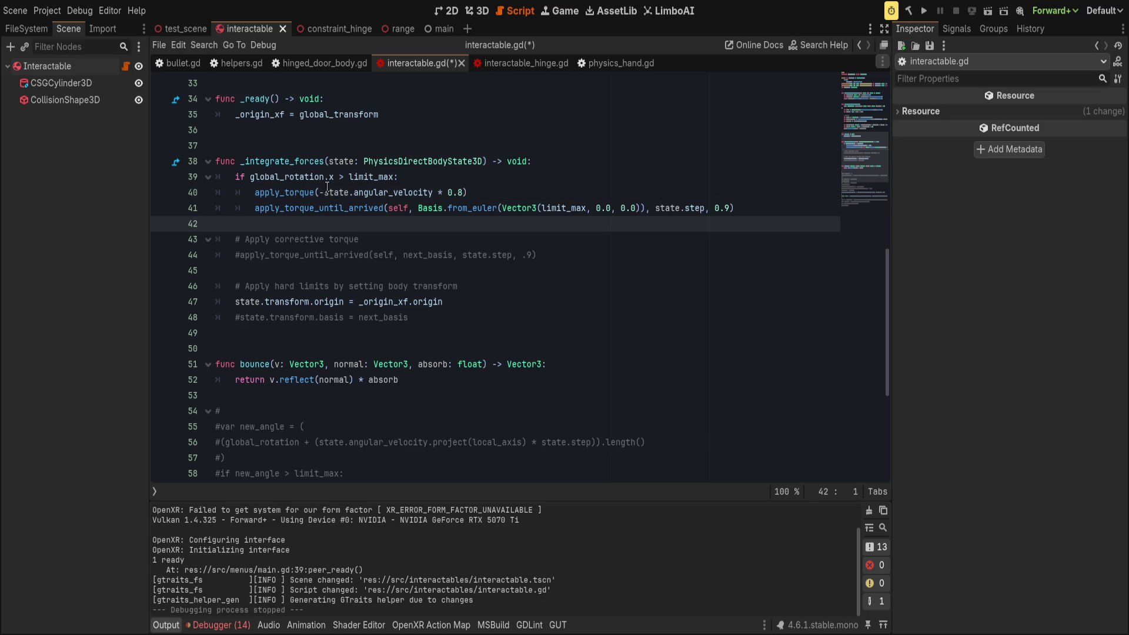
{"action": "left_click", "coordinate": [745, 210]}
{"action": "key", "text": "Return"}
- Add an 'if global_rotation.x < limit_min:' branch containing copies of both torque lines
{"action": "type", "text": "if global_r"}
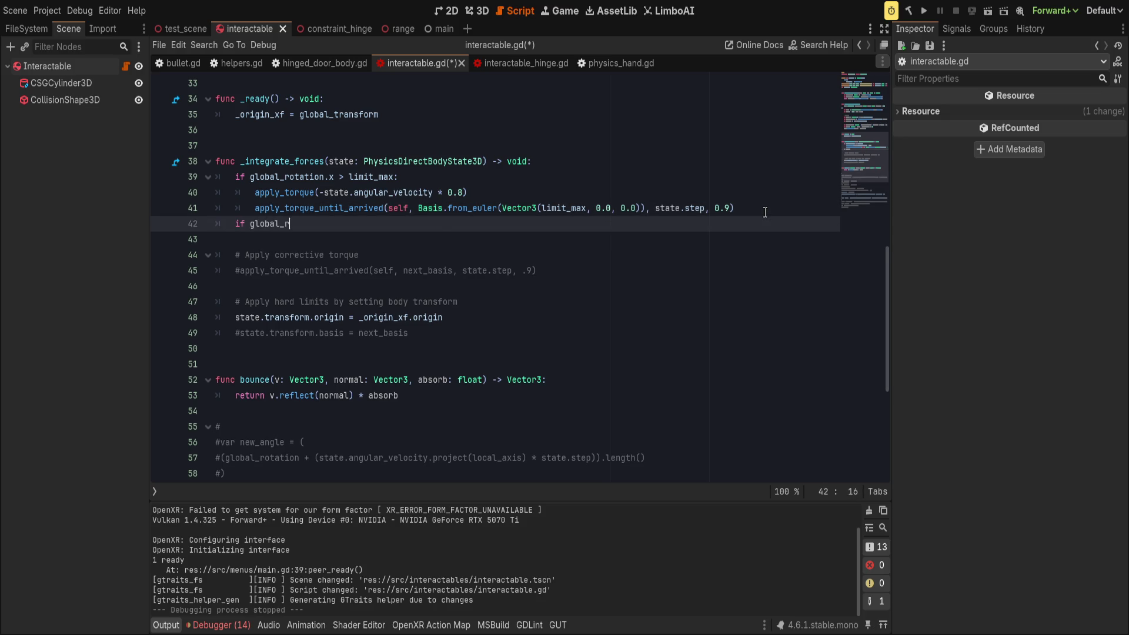
{"action": "type", "text": "otation.x"}
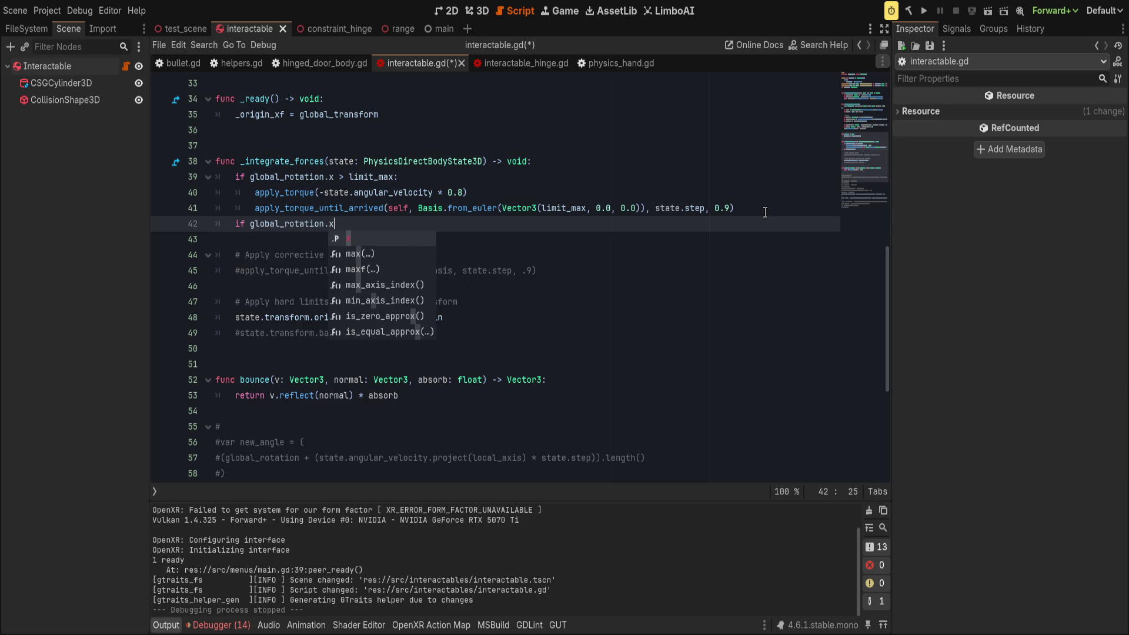
{"action": "type", "text": " < limit_min:"}
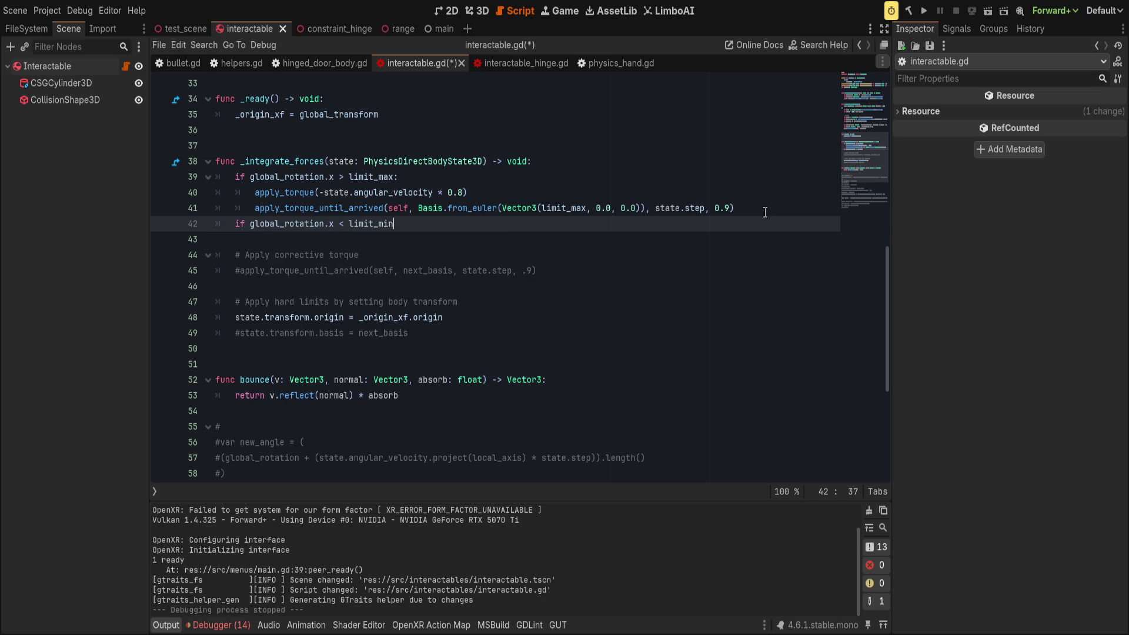
{"action": "key", "text": "Return"}
{"action": "left_click_drag", "start_coordinate": [765, 213], "coordinate": [754, 184]}
{"action": "key", "text": "ctrl+c"}
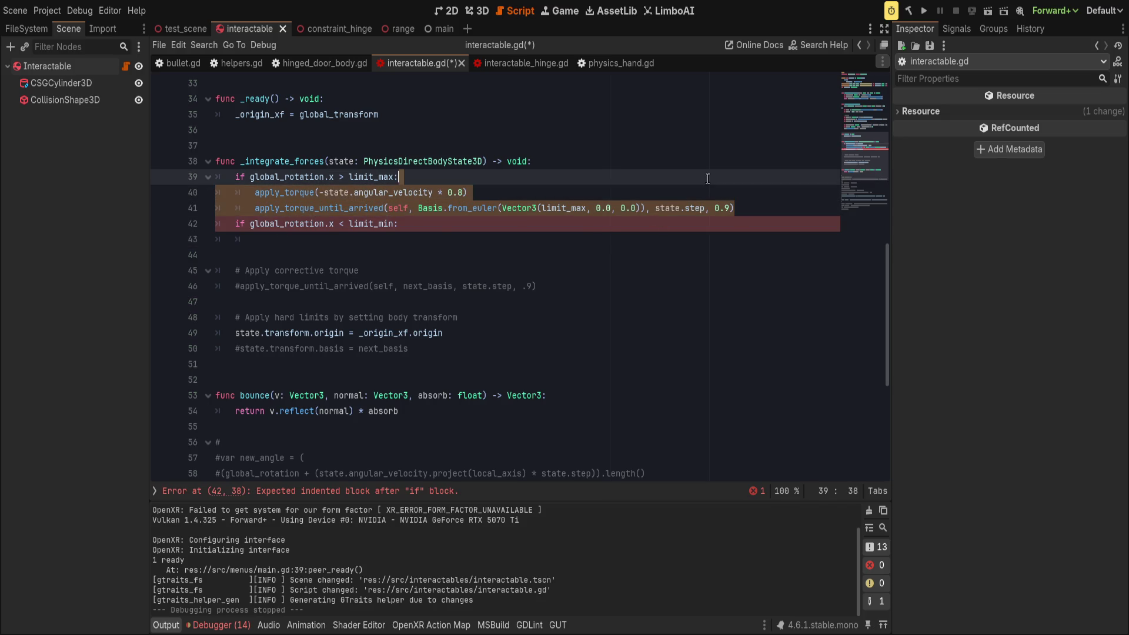
{"action": "left_click", "coordinate": [482, 240]}
{"action": "key", "text": "ctrl+v"}
{"action": "left_click", "coordinate": [482, 239]}
{"action": "key", "text": "ctrl+shift+k"}
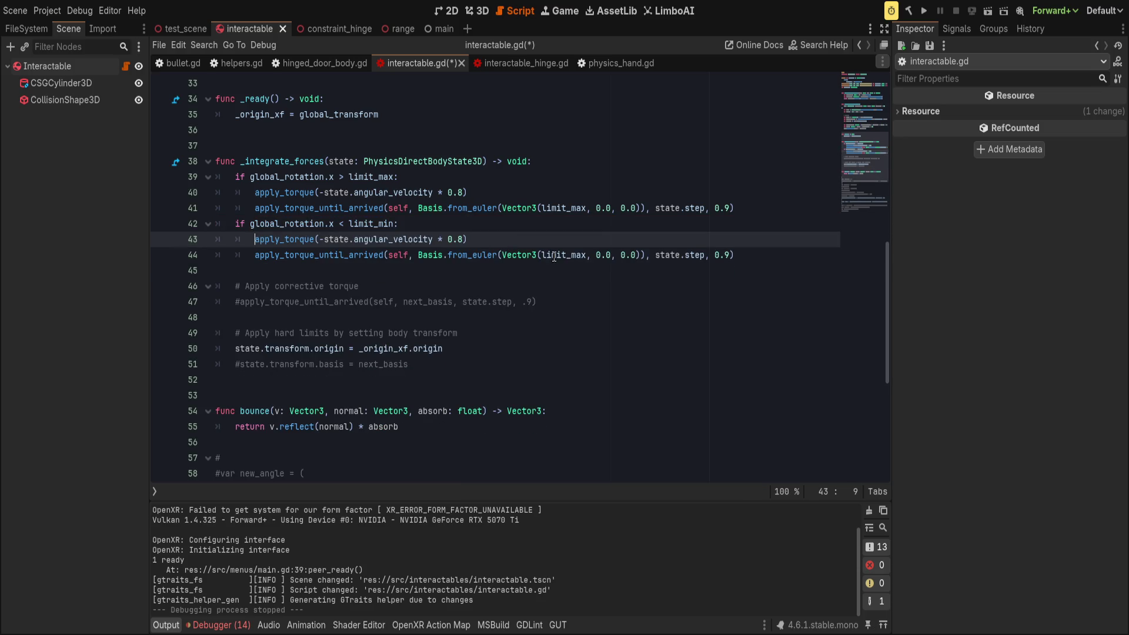
- Retarget the pasted torque call on line 44 to limit_min, then save and run
{"action": "left_click", "coordinate": [576, 255]}
{"action": "key", "text": "Delete"}
{"action": "key", "text": "BackSpace"}
{"action": "type", "text": "in"}
{"action": "key", "text": "End"}
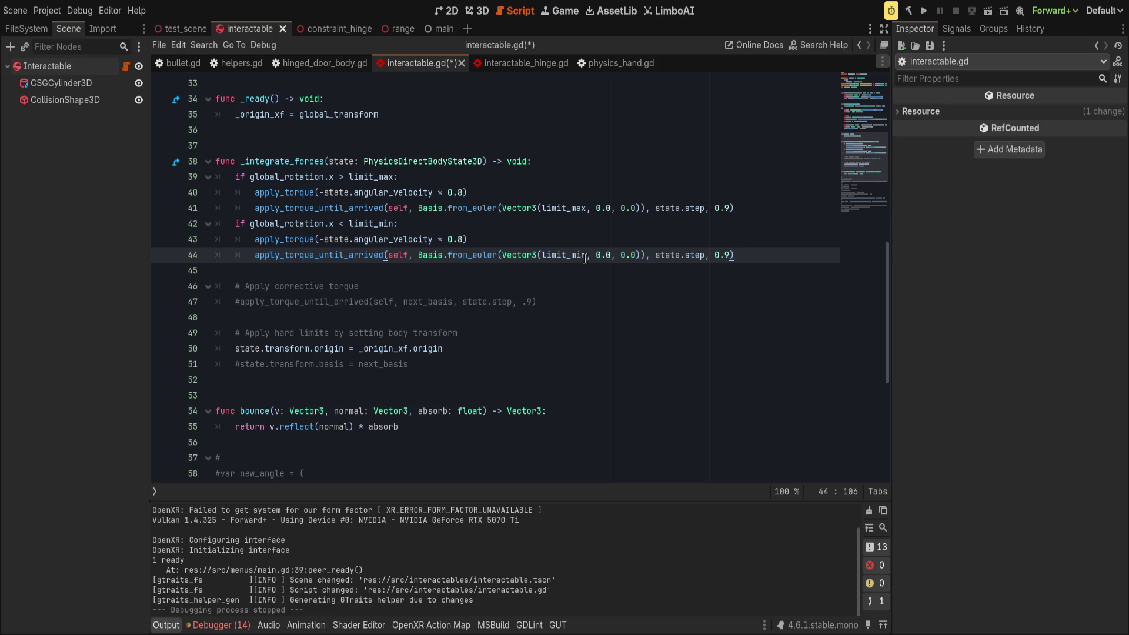
{"action": "key", "text": "Return"}
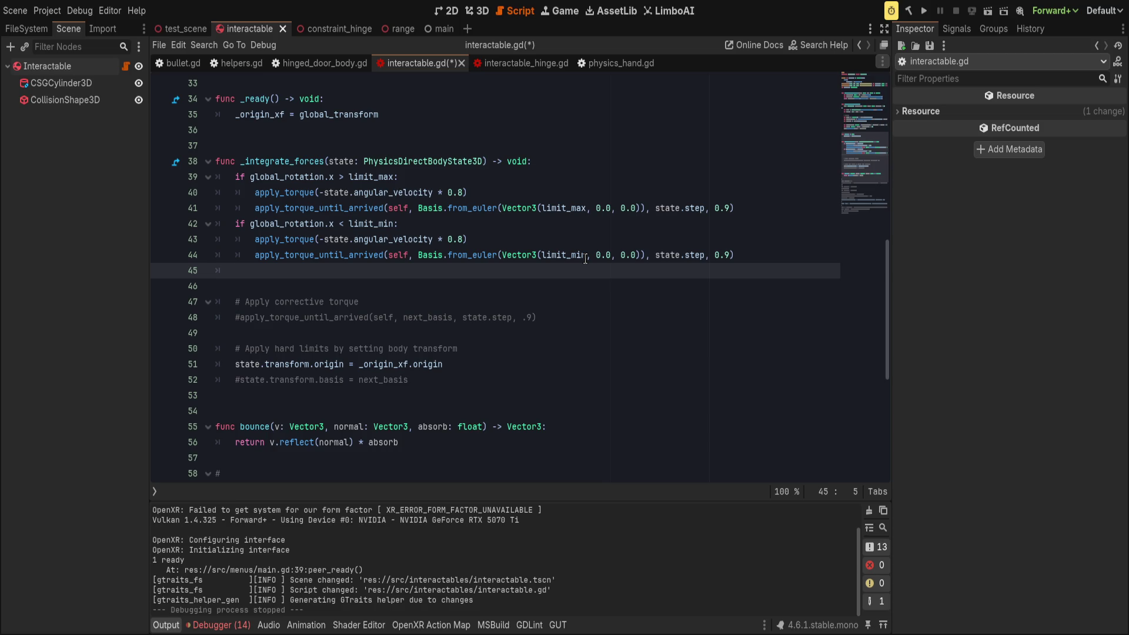
{"action": "key", "text": "ctrl+s"}
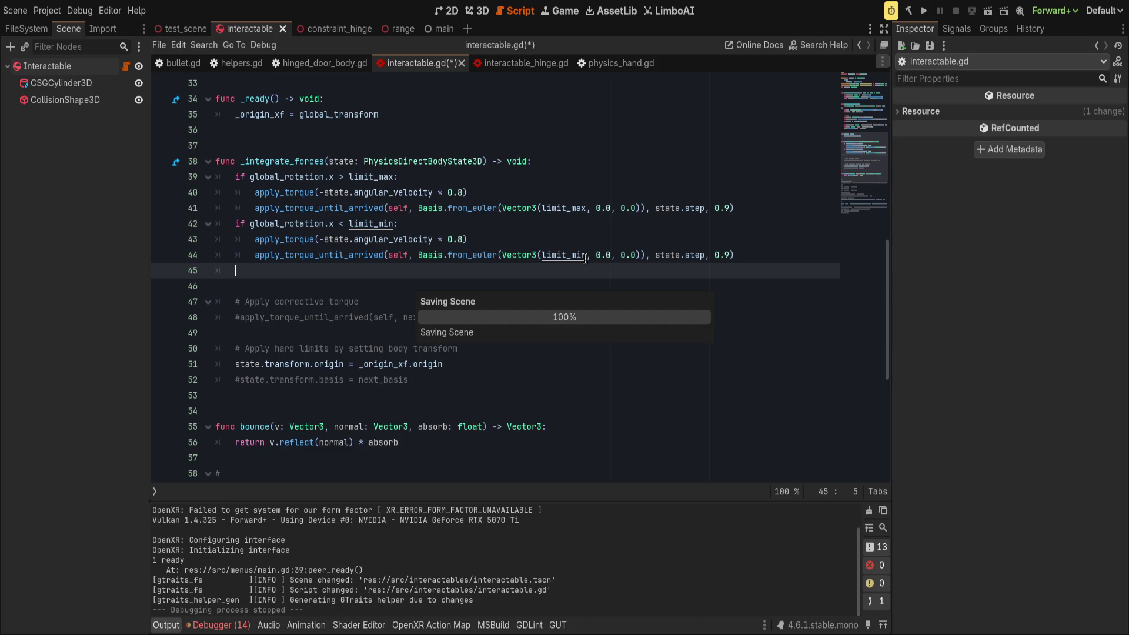
{"action": "left_click", "coordinate": [923, 10]}
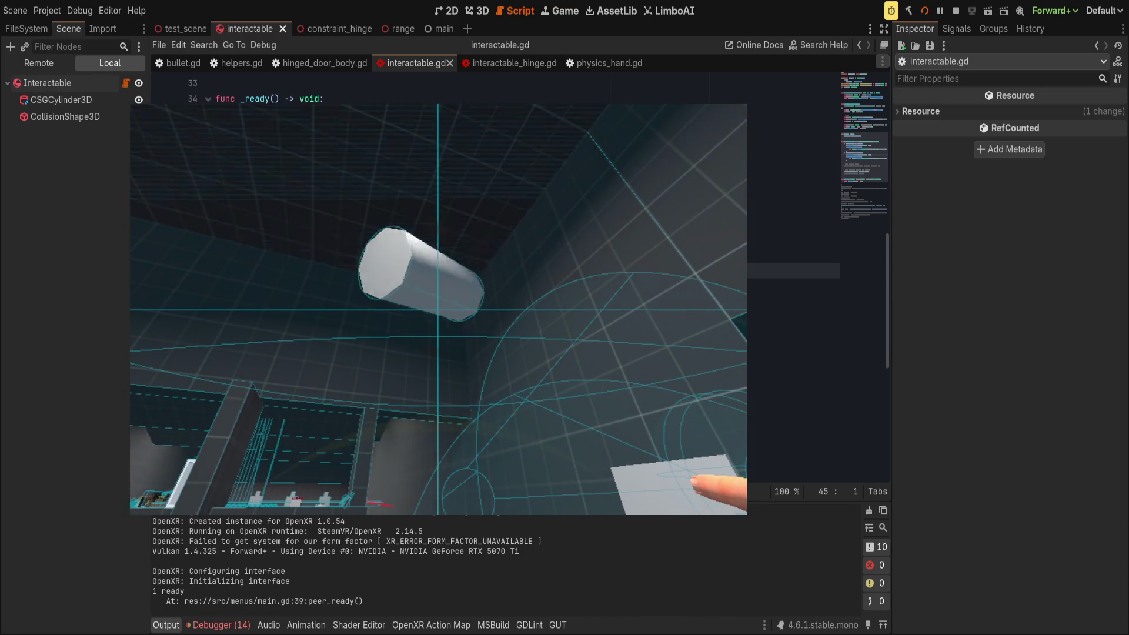
- Test the cylinder's rotation limits in VR, then return to the script editor
{"action": "left_click", "coordinate": [499, 269]}
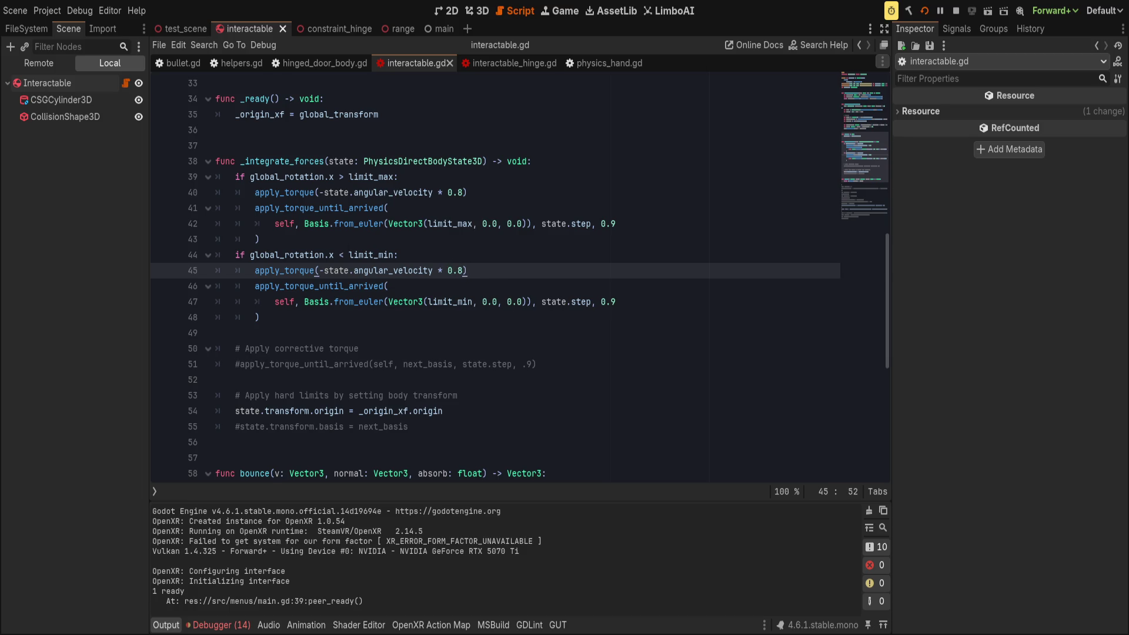
- Swap the targets: line 42's torque toward limit_min, line 47's toward limit_max
{"action": "left_click", "coordinate": [429, 302]}
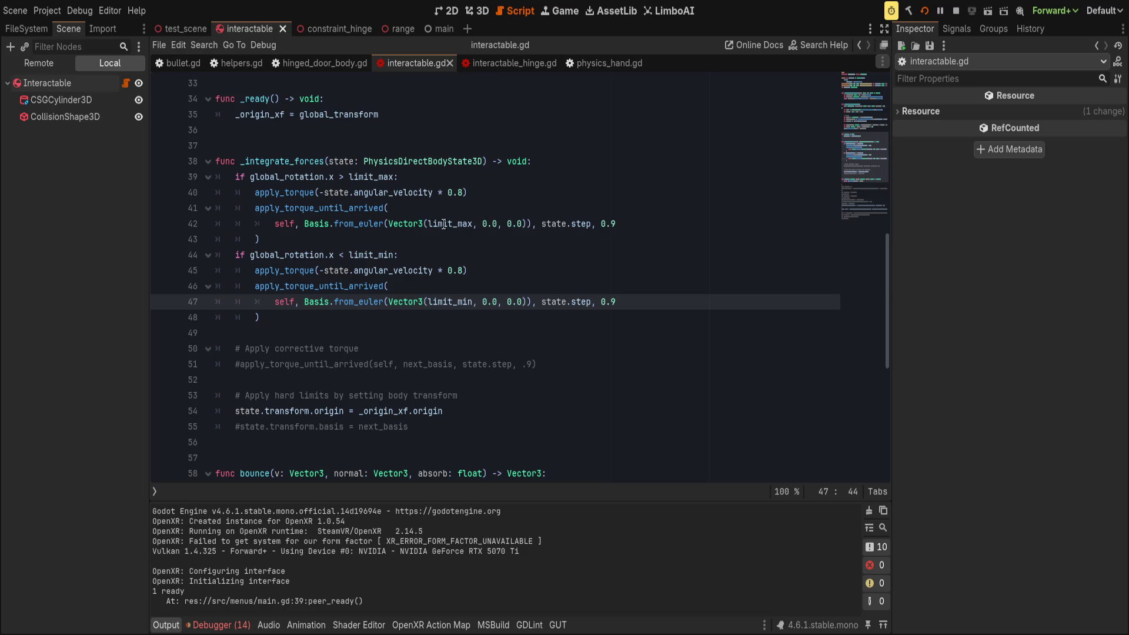
{"action": "left_click", "coordinate": [463, 224]}
{"action": "key", "text": "Delete"}
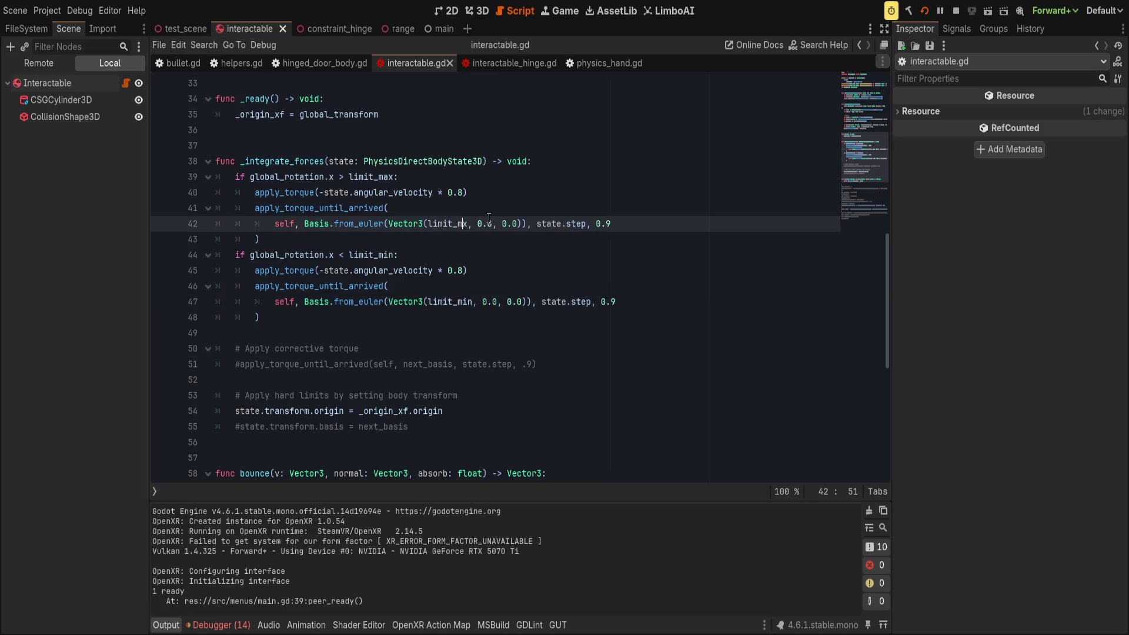
{"action": "key", "text": "Delete"}
{"action": "type", "text": "in"}
{"action": "left_click", "coordinate": [472, 302]}
{"action": "key", "text": "BackSpace"}
{"action": "key", "text": "BackSpace"}
{"action": "type", "text": "ax"}
- Save, check the swapped targets in the running VR game, then undo the line 47 change
{"action": "key", "text": "ctrl+s"}
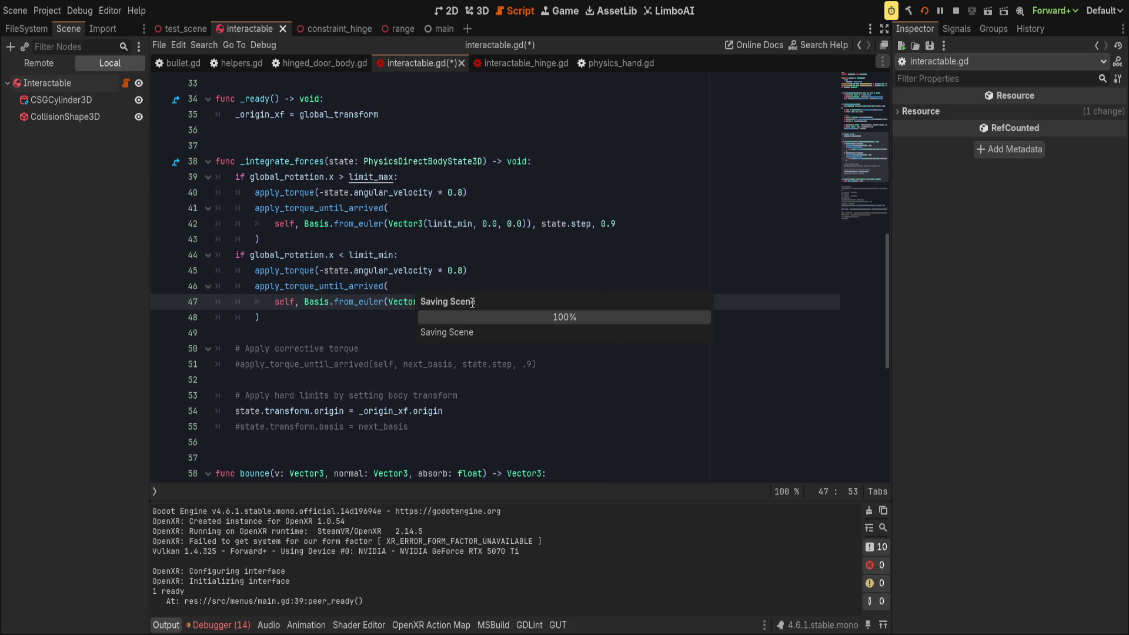
{"action": "key", "text": "alt+Tab"}
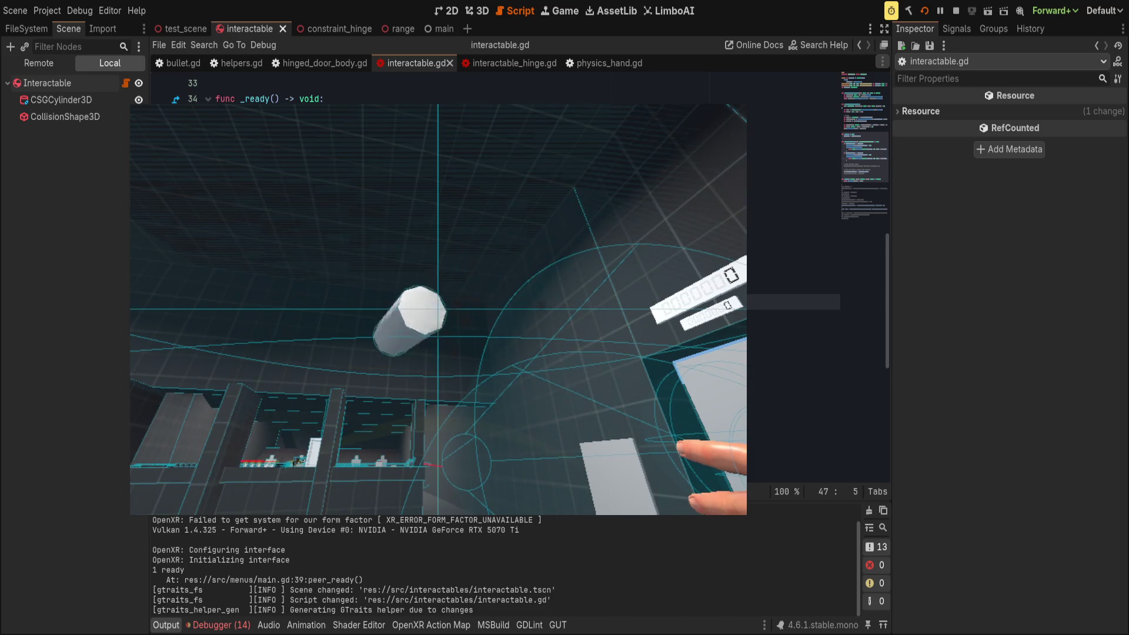
{"action": "key", "text": "alt+Tab"}
{"action": "key", "text": "ctrl+Home"}
{"action": "key", "text": "ctrl+z"}
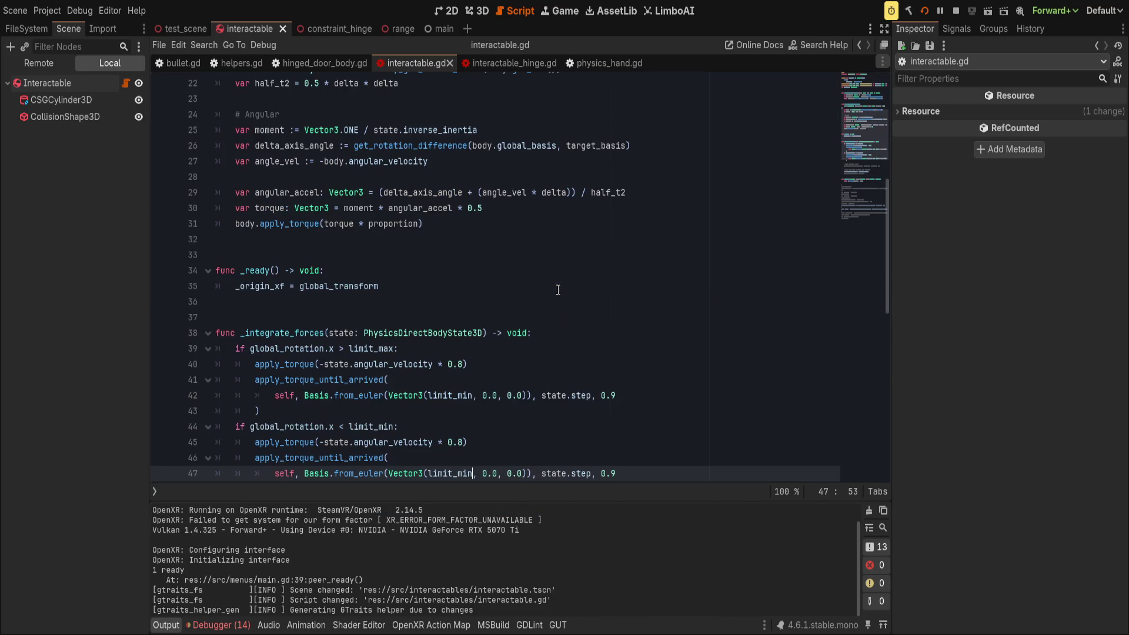
- Undo the line 42 swap and set both branches' torque proportion from 0.9 to 1.5
{"action": "key", "text": "ctrl+z"}
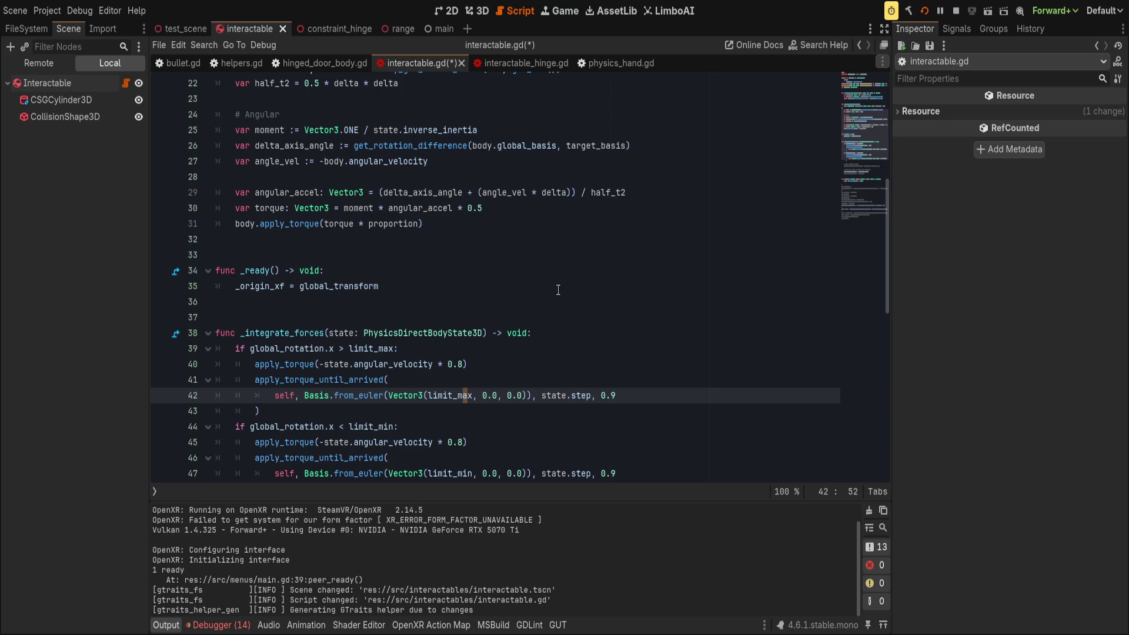
{"action": "key", "text": "BackSpace"}
{"action": "key", "text": "BackSpace"}
{"action": "key", "text": "BackSpace"}
{"action": "type", "text": "1.5"}
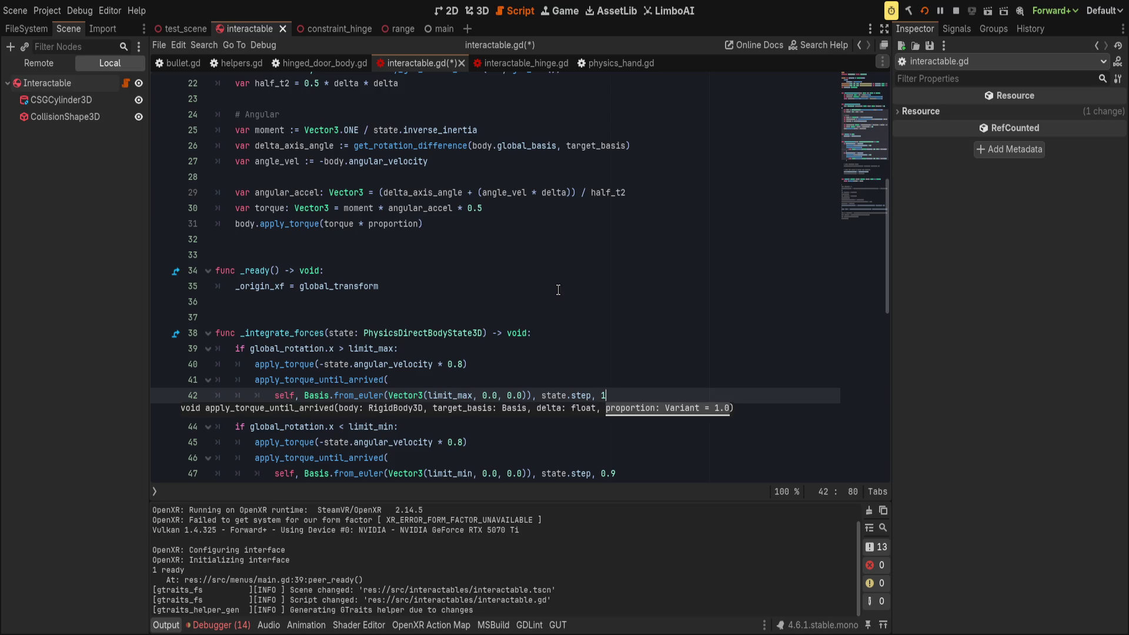
{"action": "scroll", "coordinate": [598, 280], "scroll_direction": "down", "scroll_amount": 2}
{"action": "scroll", "coordinate": [598, 280], "scroll_direction": "down", "scroll_amount": 2}
{"action": "left_click", "coordinate": [660, 327]}
{"action": "key", "text": "BackSpace"}
{"action": "key", "text": "BackSpace"}
{"action": "key", "text": "BackSpace"}
{"action": "type", "text": "1.5"}
- Delete both -state.angular_velocity * 0.8 damping lines, then save and relaunch the game
{"action": "left_click", "coordinate": [394, 278]}
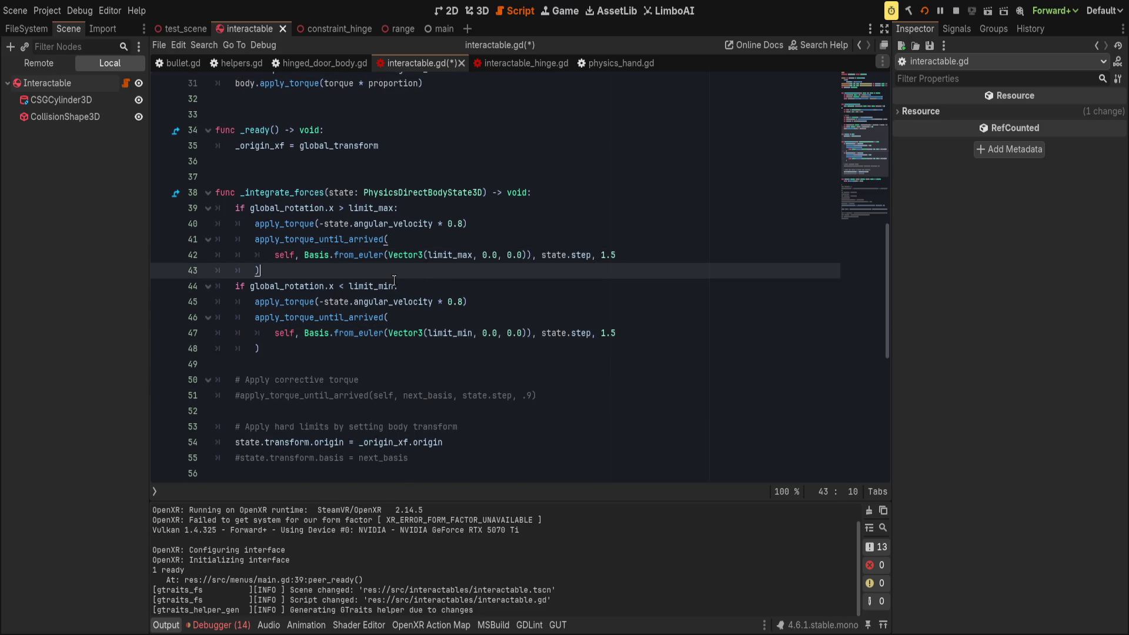
{"action": "left_click", "coordinate": [358, 301]}
{"action": "key", "text": "ctrl+shift+k"}
{"action": "left_click", "coordinate": [452, 224]}
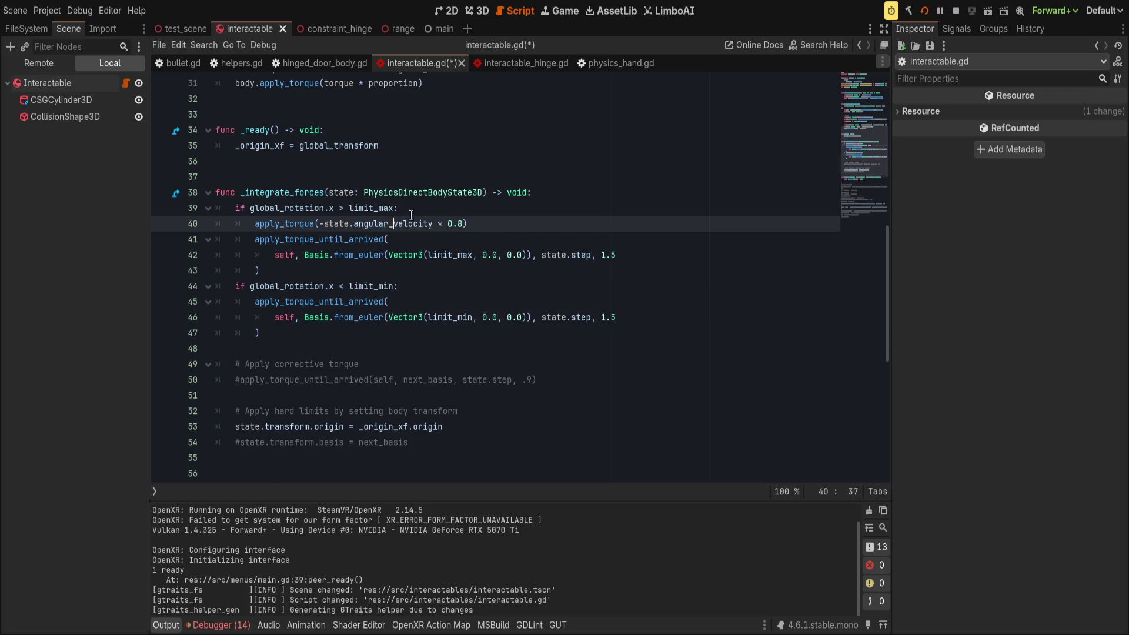
{"action": "key", "text": "ctrl+shift+k"}
{"action": "key", "text": "F5"}
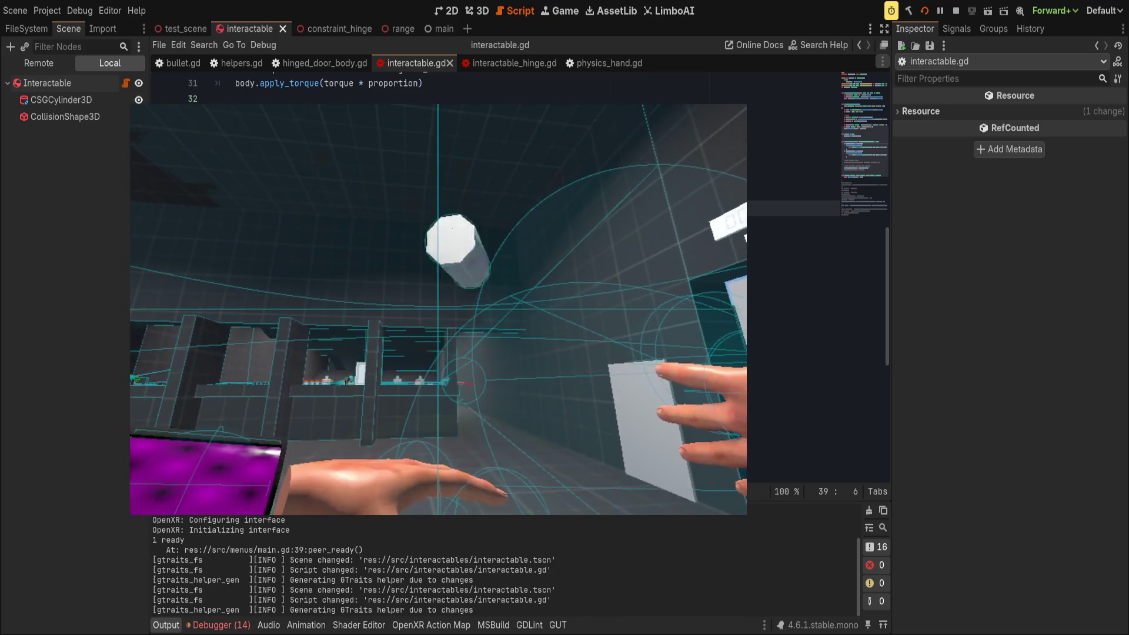
- Change the torque proportion on lines 41 and 45 from 1.5 to 0.5 and save
{"action": "double_click", "coordinate": [640, 241]}
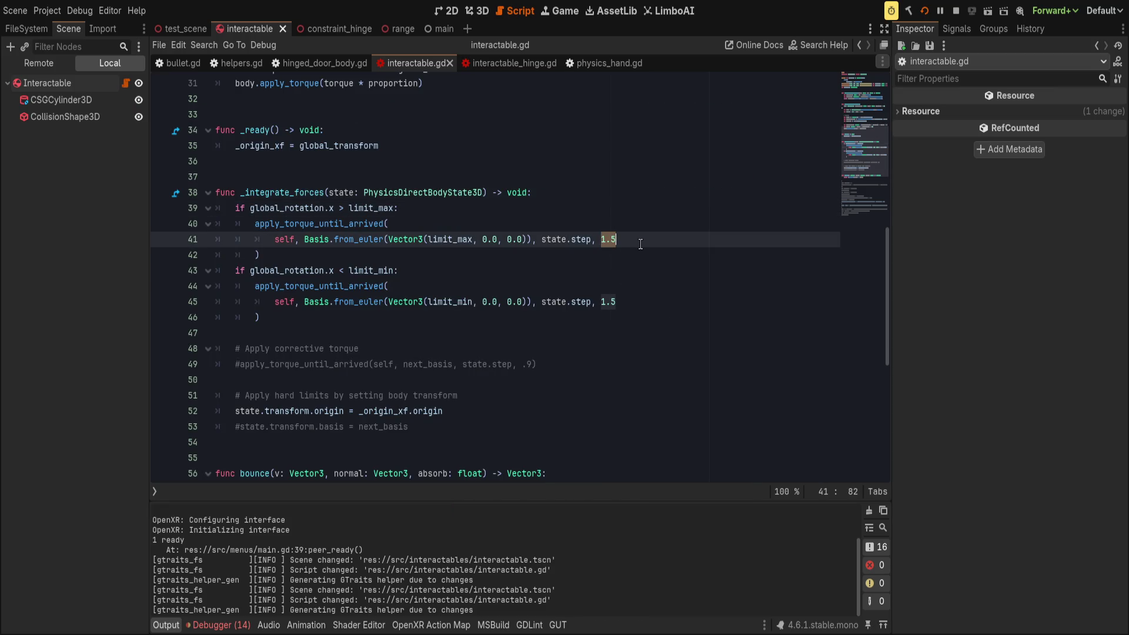
{"action": "type", "text": "0.5"}
{"action": "key", "text": "Down"}
{"action": "key", "text": "Down"}
{"action": "key", "text": "Down"}
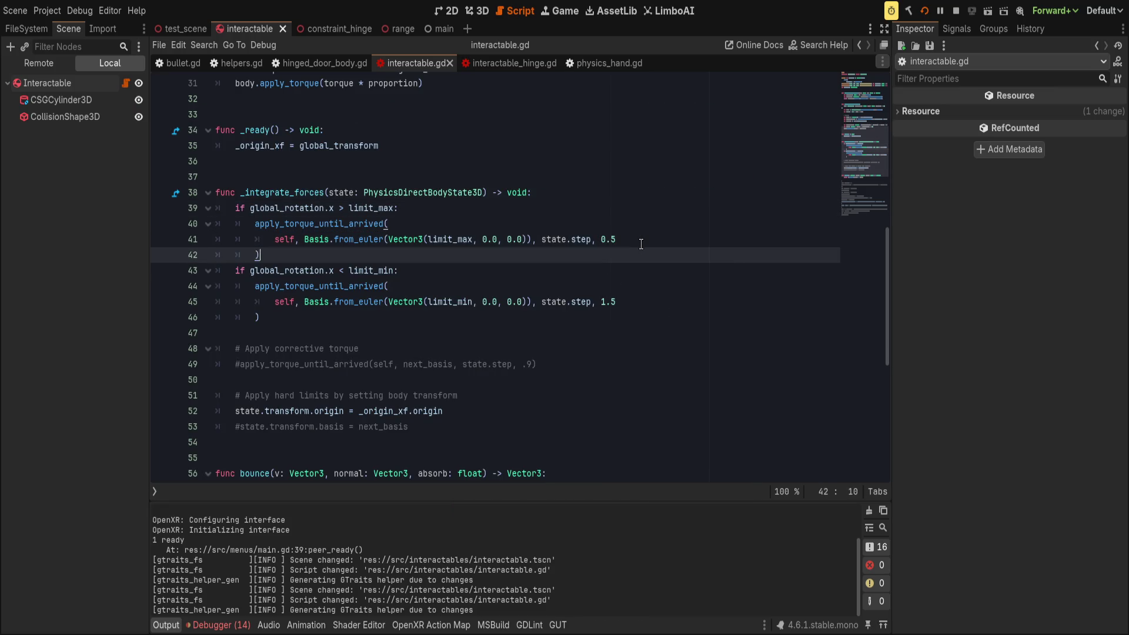
{"action": "key", "text": "BackSpace"}
{"action": "key", "text": "BackSpace"}
{"action": "key", "text": "BackSpace"}
{"action": "type", "text": "0.5"}
{"action": "key", "text": "ctrl+s"}
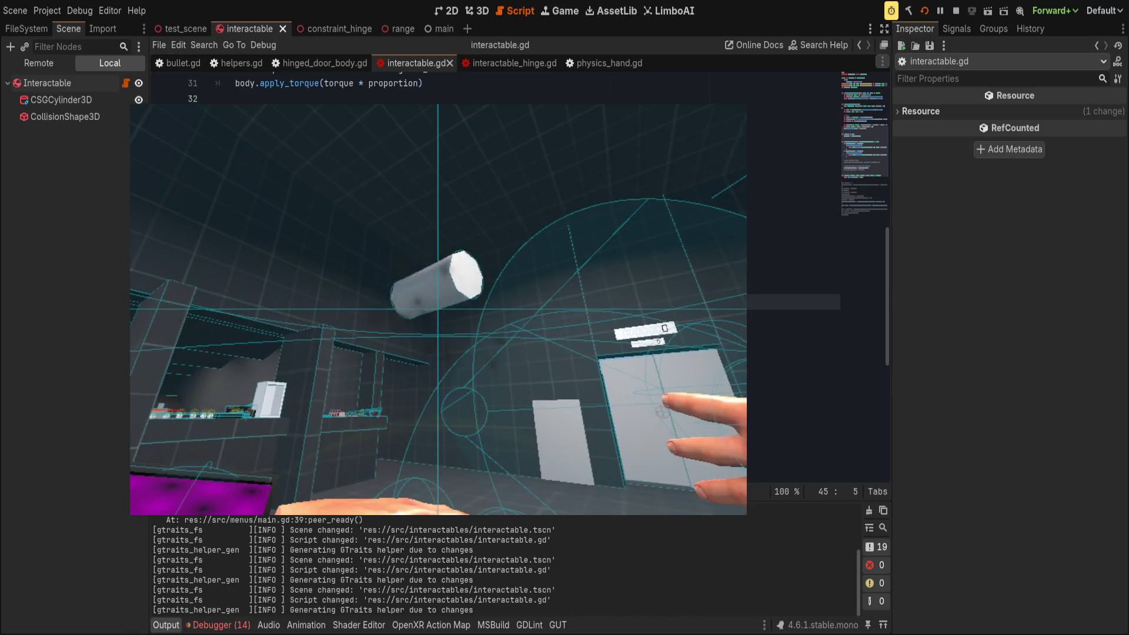
- Rerun the project to test the 0.5 proportions in VR, then return to the editor
{"action": "key", "text": "F5"}
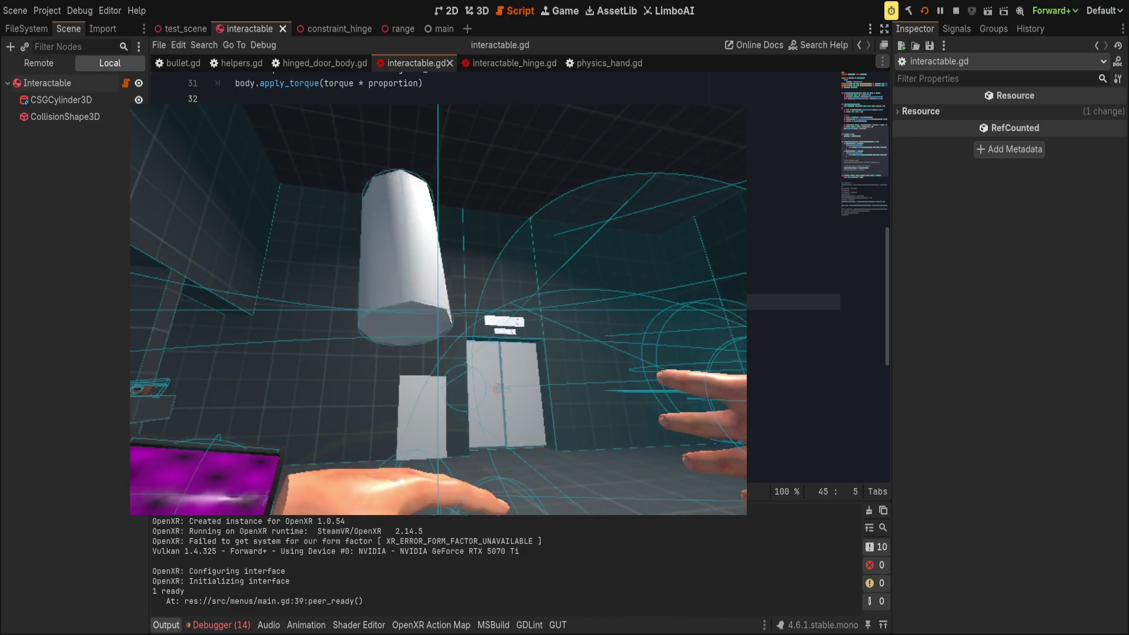
{"action": "left_click", "coordinate": [328, 301]}
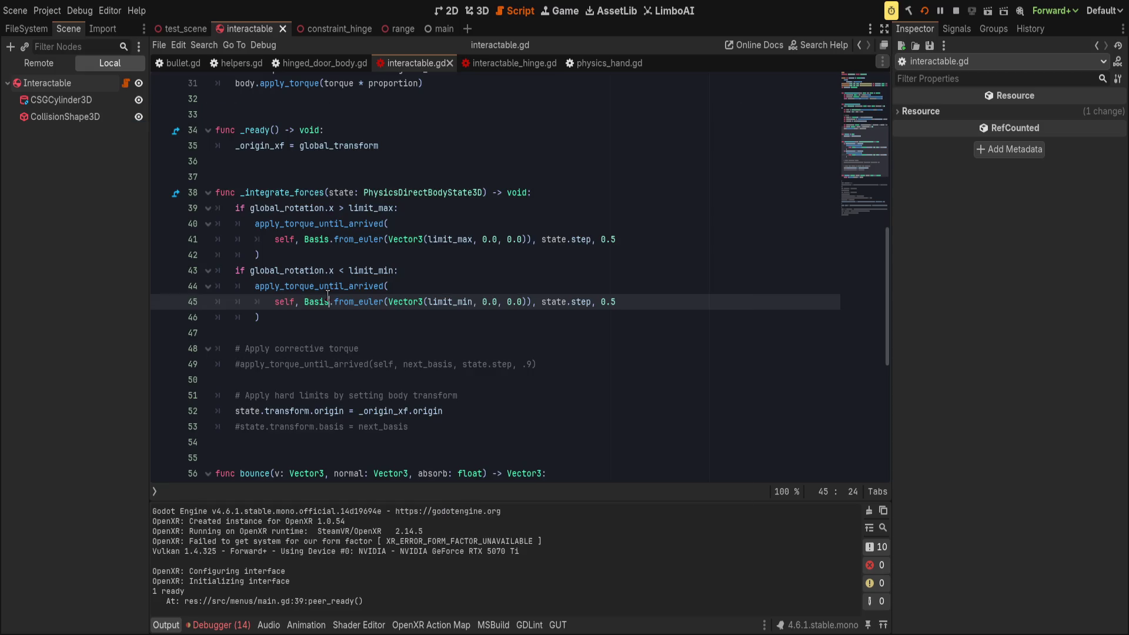
- Try negating the limit_max target on line 41, save, then remove the minus again
{"action": "left_click", "coordinate": [427, 238]}
{"action": "type", "text": "-"}
{"action": "key", "text": "ctrl+s"}
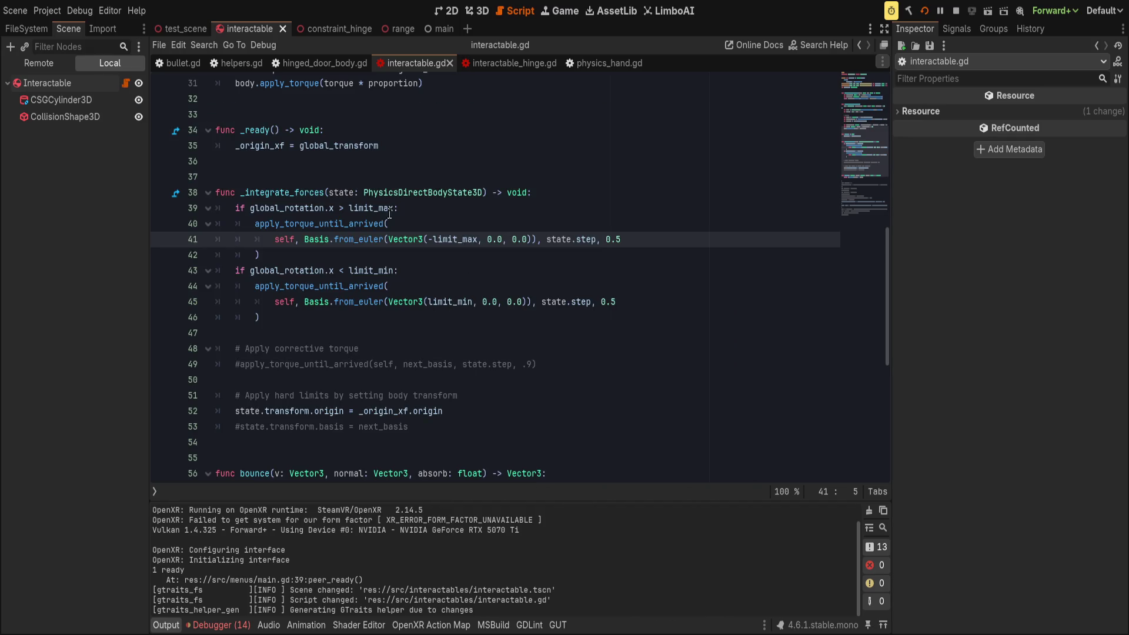
{"action": "left_click", "coordinate": [350, 207]}
{"action": "type", "text": "<"}
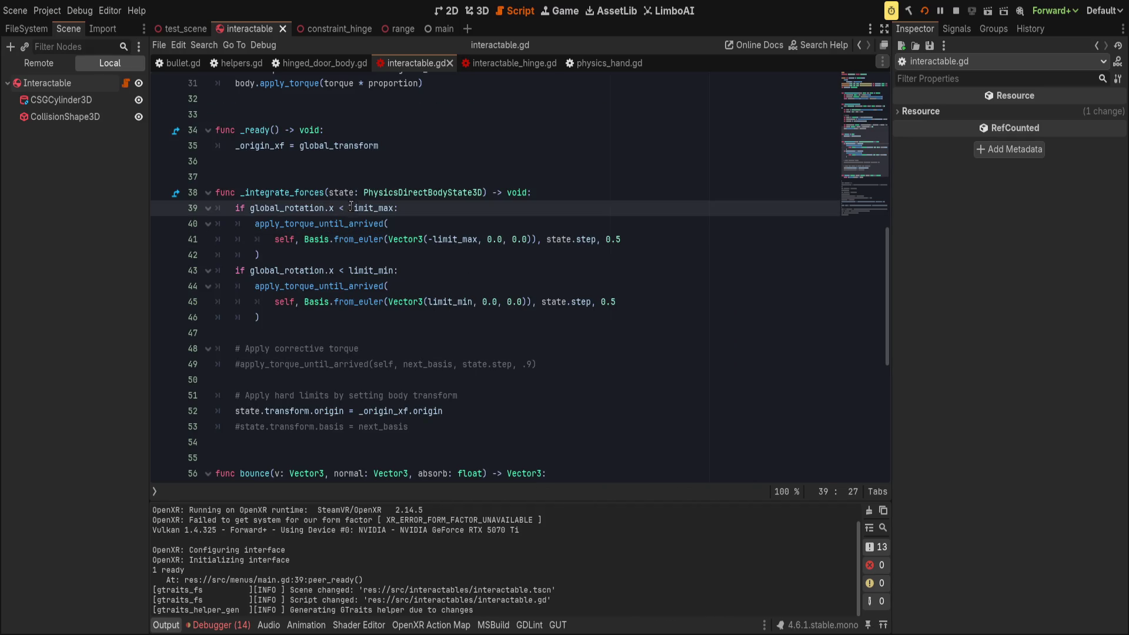
{"action": "left_click", "coordinate": [430, 238]}
{"action": "key", "text": "BackSpace"}
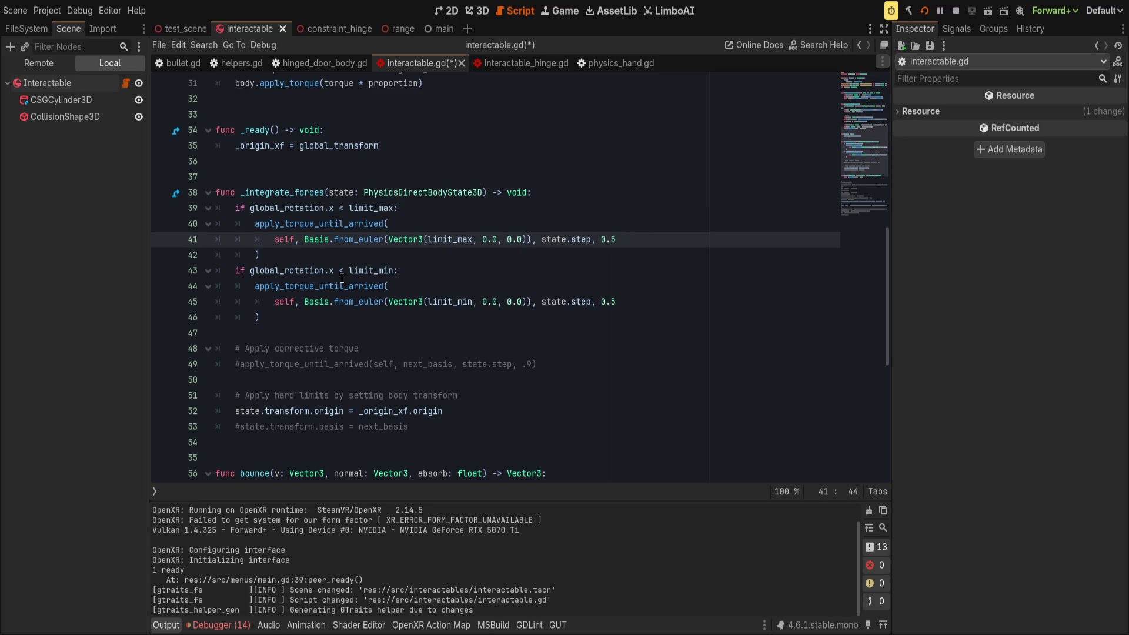
- Flip line 43's check to global_rotation.x > limit_min, save, and test in VR
{"action": "left_click", "coordinate": [346, 270]}
{"action": "key", "text": "BackSpace"}
{"action": "type", "text": ">"}
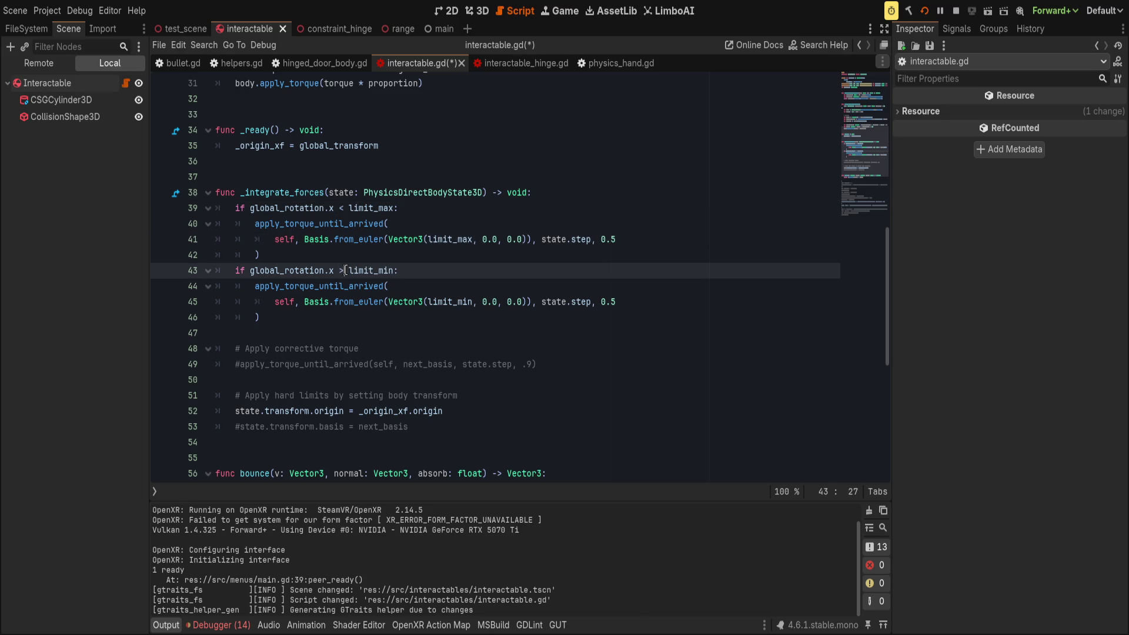
{"action": "key", "text": "ctrl+s"}
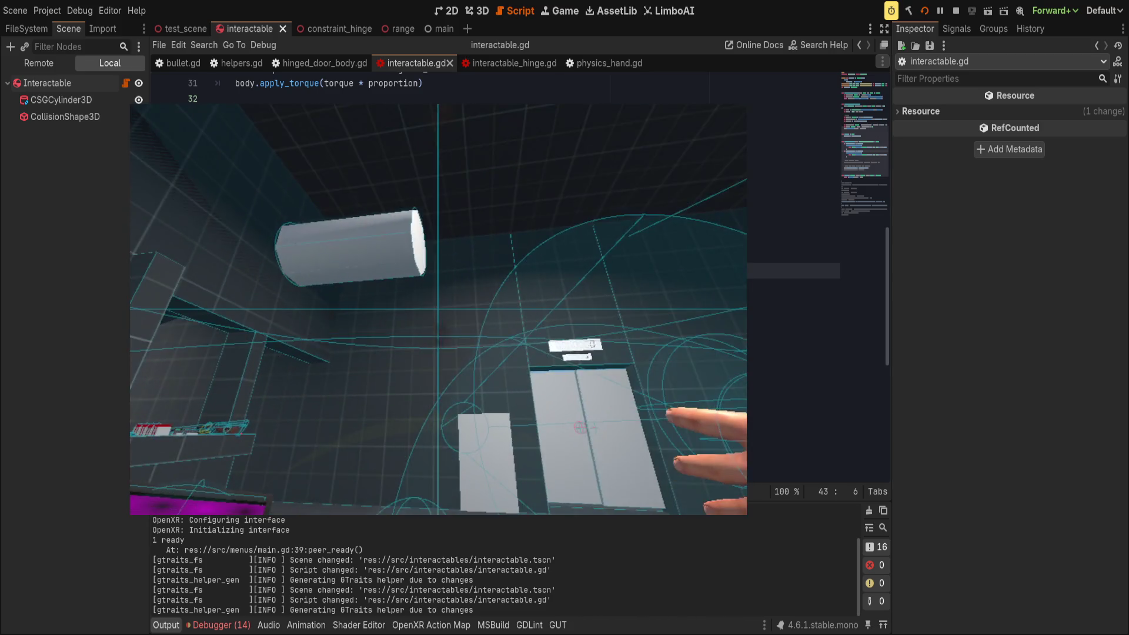
{"action": "left_click", "coordinate": [535, 289]}
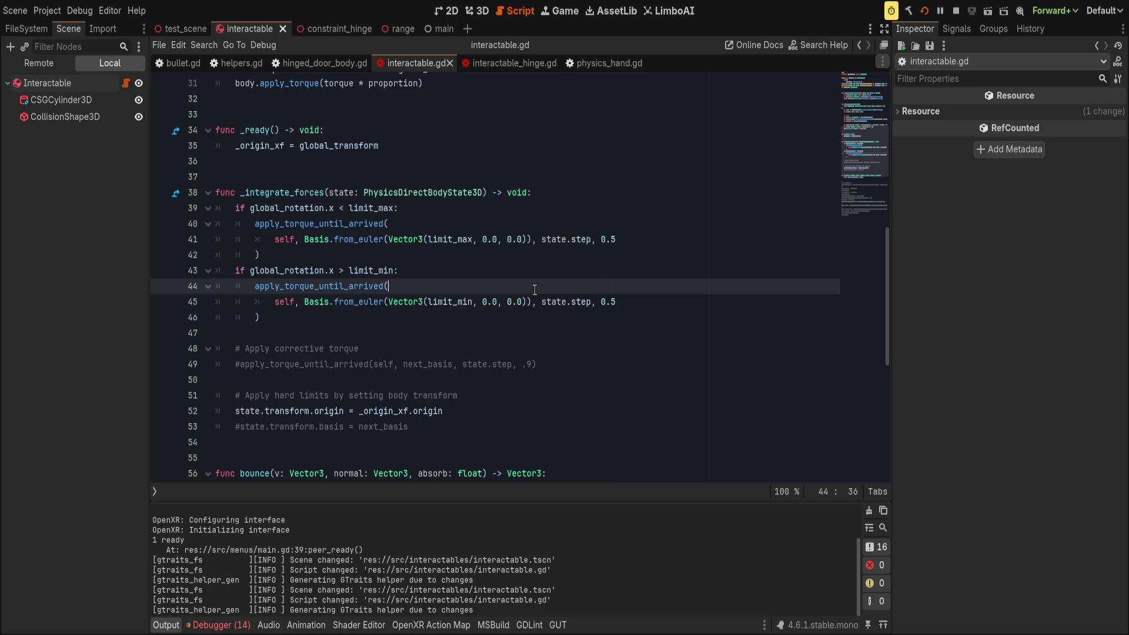
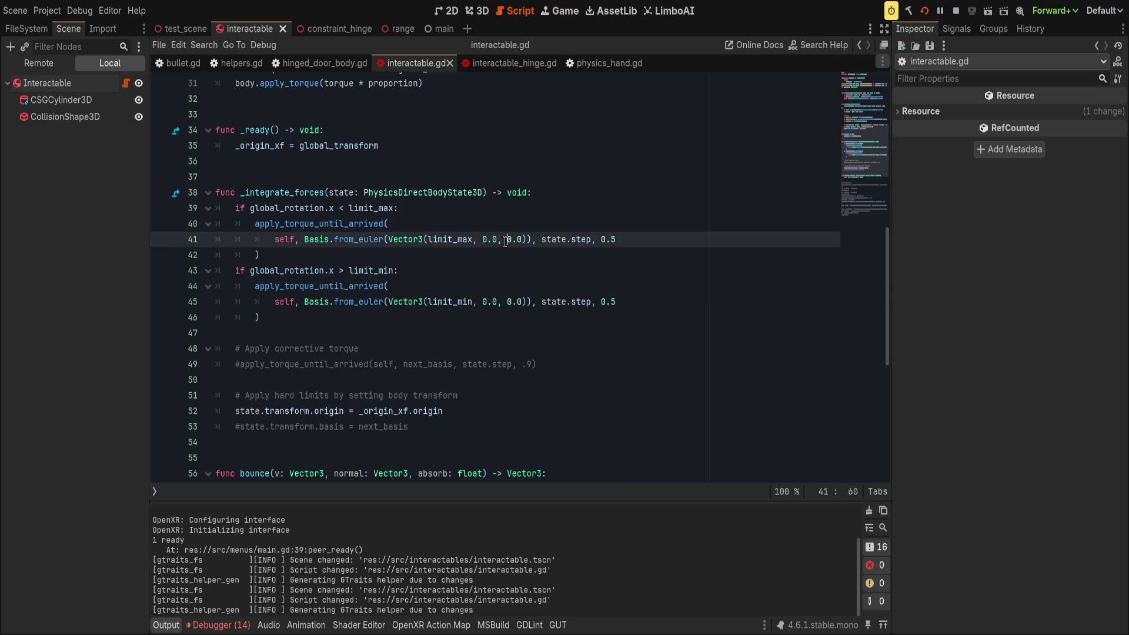
- Replace the torque-limiting lines 39–49 in _integrate_forces with a fresh indented line
{"action": "left_click", "coordinate": [475, 239]}
{"action": "scroll", "coordinate": [475, 258], "scroll_direction": "up", "scroll_amount": 1}
{"action": "left_click", "coordinate": [597, 144]}
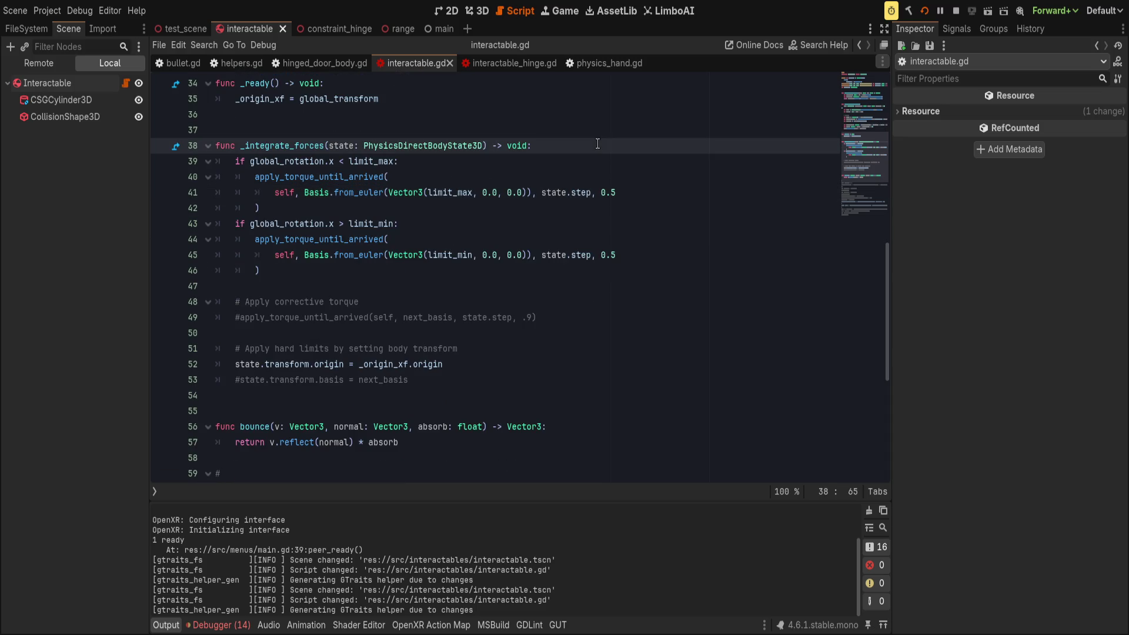
{"action": "mouse_move", "coordinate": [597, 144]}
{"action": "left_mouse_down"}
{"action": "mouse_move", "coordinate": [537, 364]}
{"action": "mouse_move", "coordinate": [536, 315]}
{"action": "mouse_move", "coordinate": [569, 314]}
{"action": "left_mouse_up"}
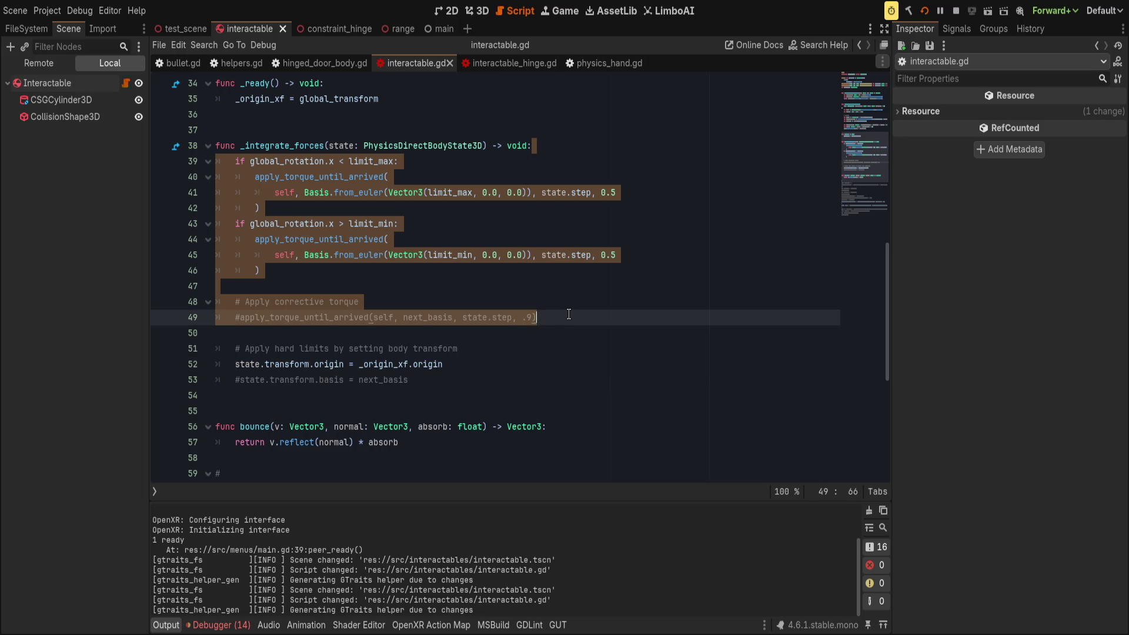
{"action": "key", "text": "Return"}
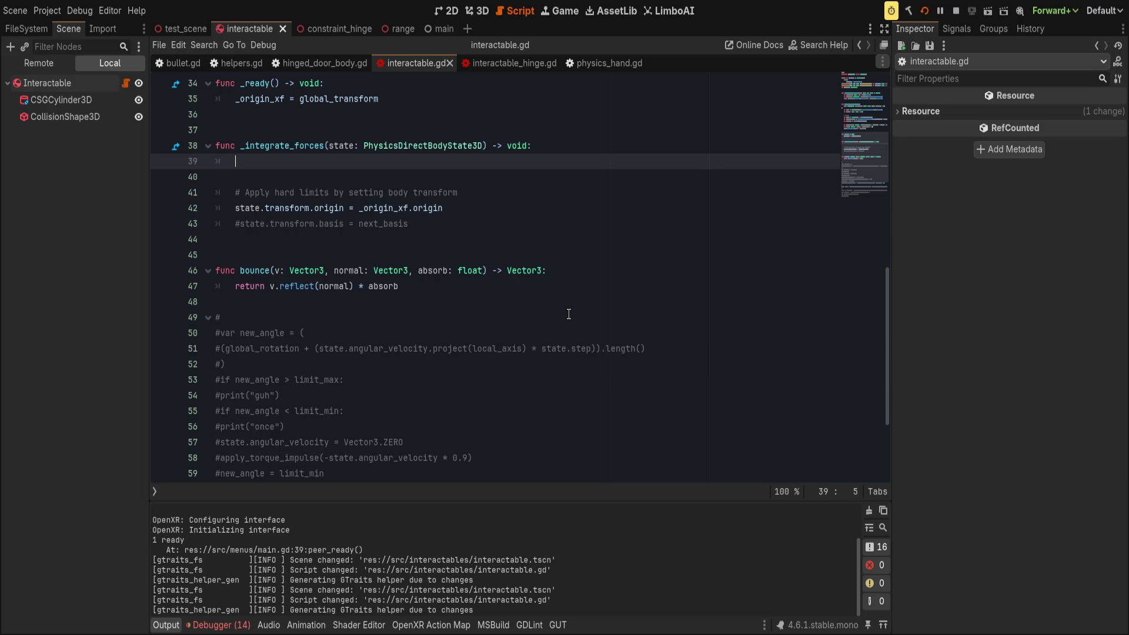
- Try a state.angular_velocity.clampf(limit_min, limit_max) call, then replace it with an unfinished 'state.' line
{"action": "type", "text": "state.angula"}
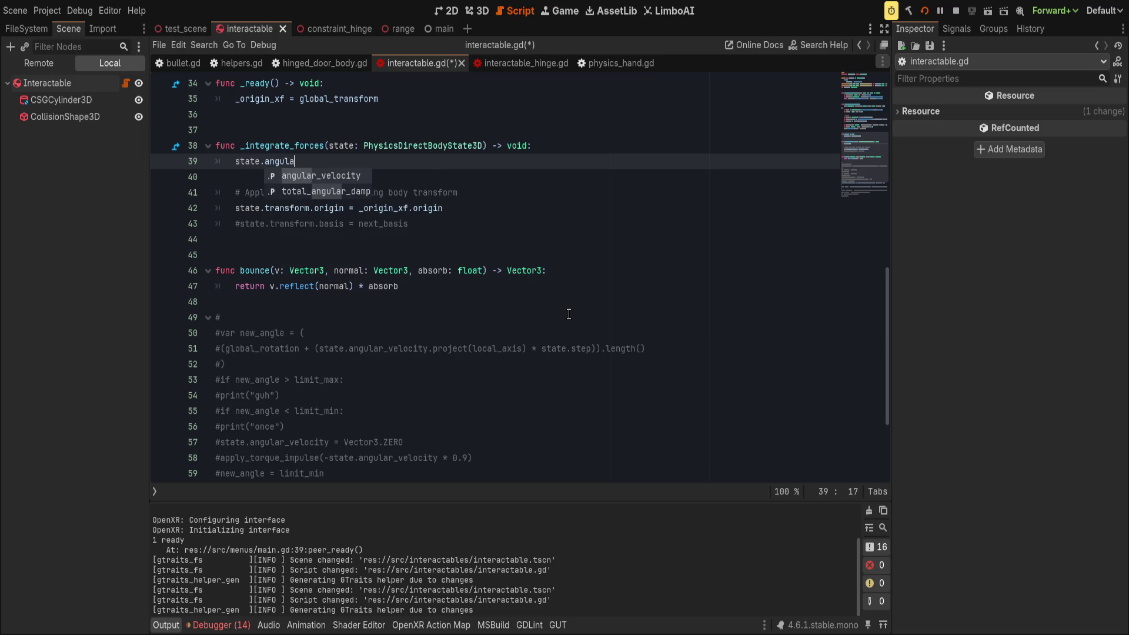
{"action": "key", "text": "Return"}
{"action": "type", "text": "."}
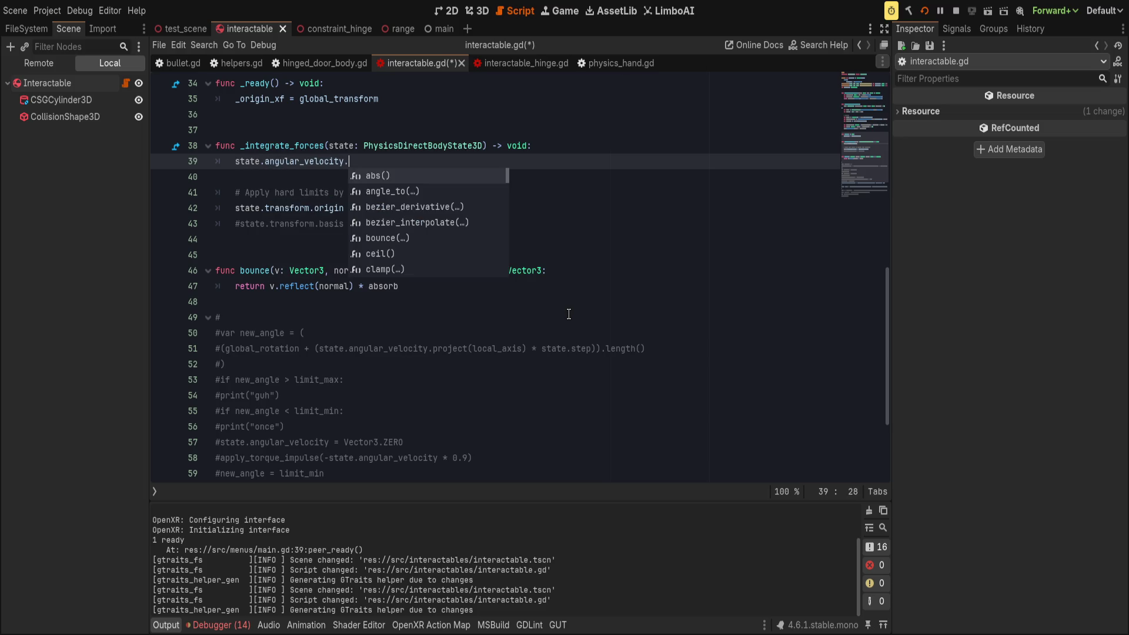
{"action": "type", "text": "clampf"}
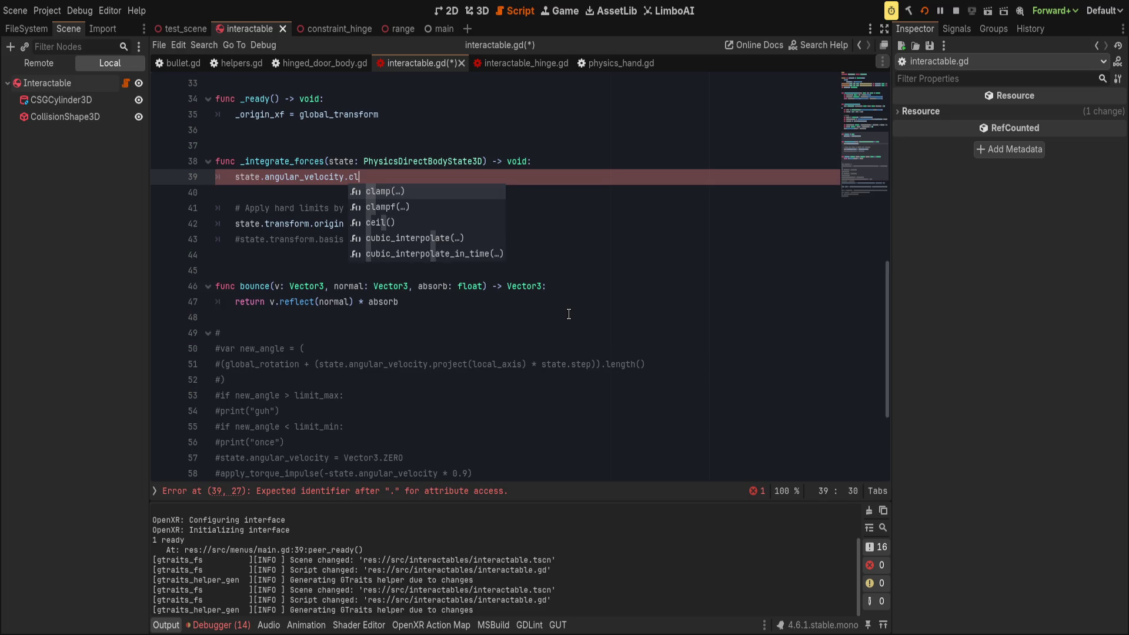
{"action": "key", "text": "Return"}
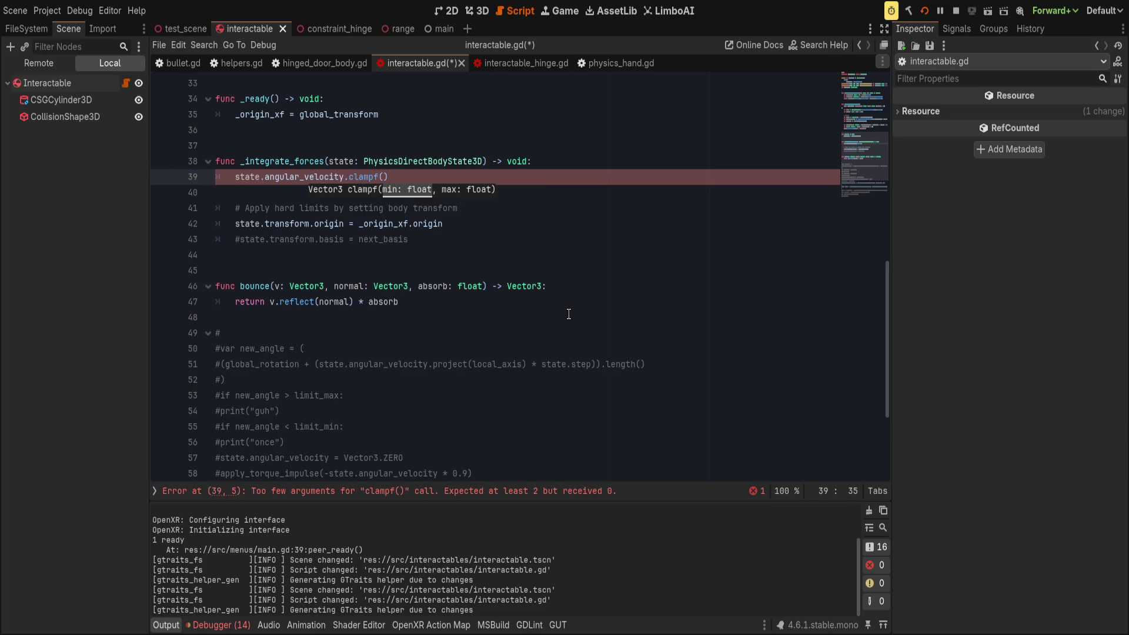
{"action": "type", "text": "limin"}
{"action": "key", "text": "Return"}
{"action": "type", "text": ", limit-max"}
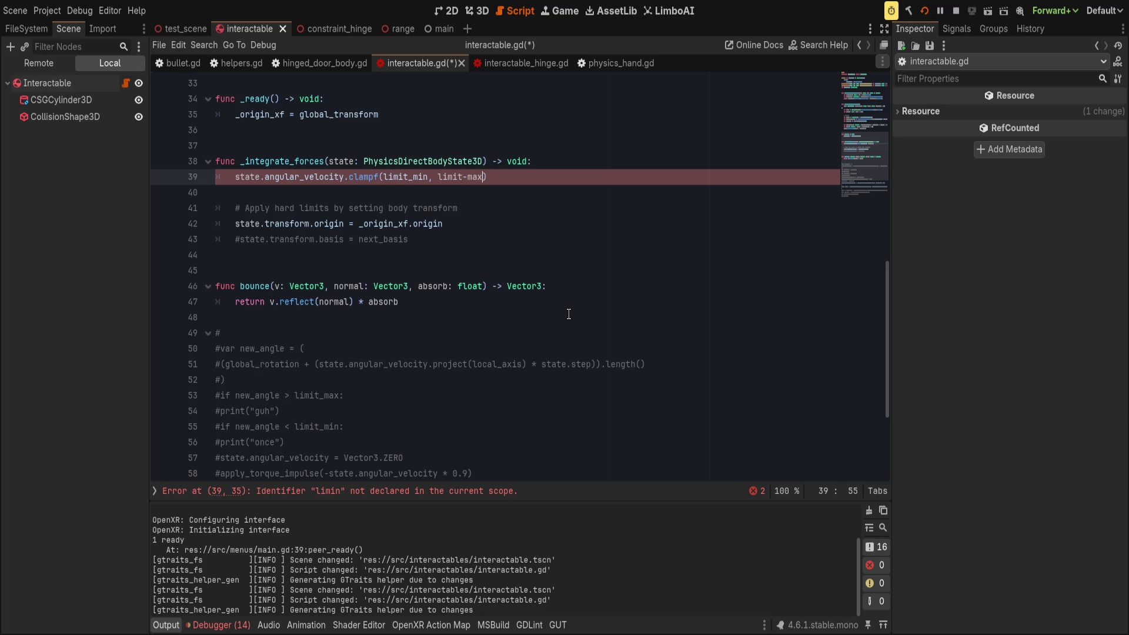
{"action": "key", "text": "BackSpace"}
{"action": "key", "text": "BackSpace"}
{"action": "key", "text": "BackSpace"}
{"action": "type", "text": "_m"}
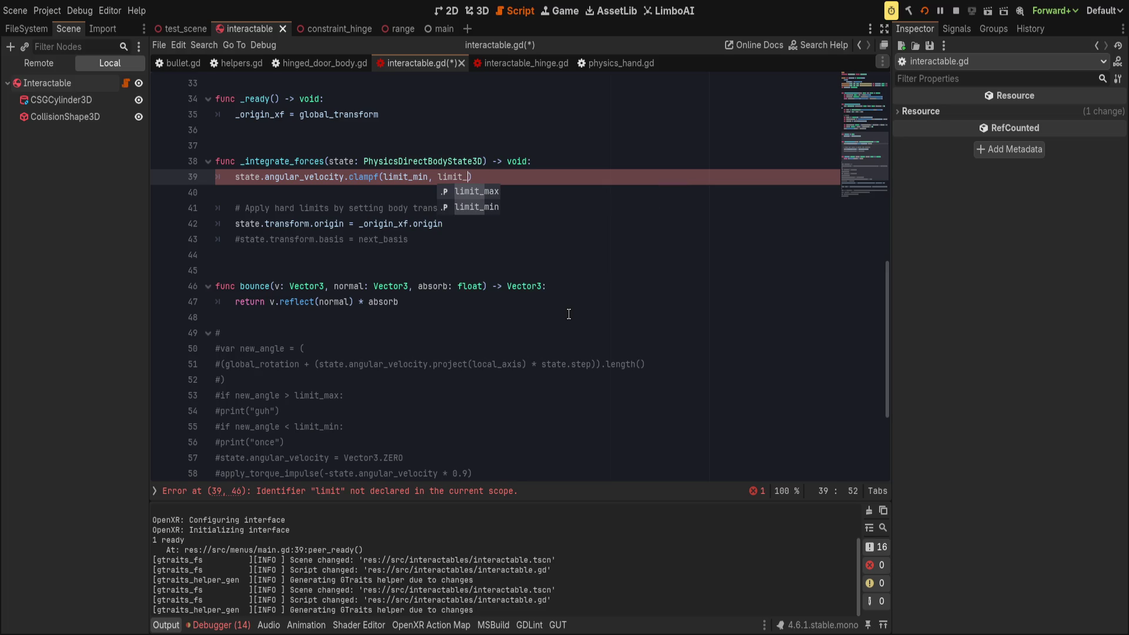
{"action": "key", "text": "Return"}
{"action": "key", "text": "ctrl+BackSpace"}
{"action": "key", "text": "ctrl+BackSpace"}
{"action": "key", "text": "ctrl+BackSpace"}
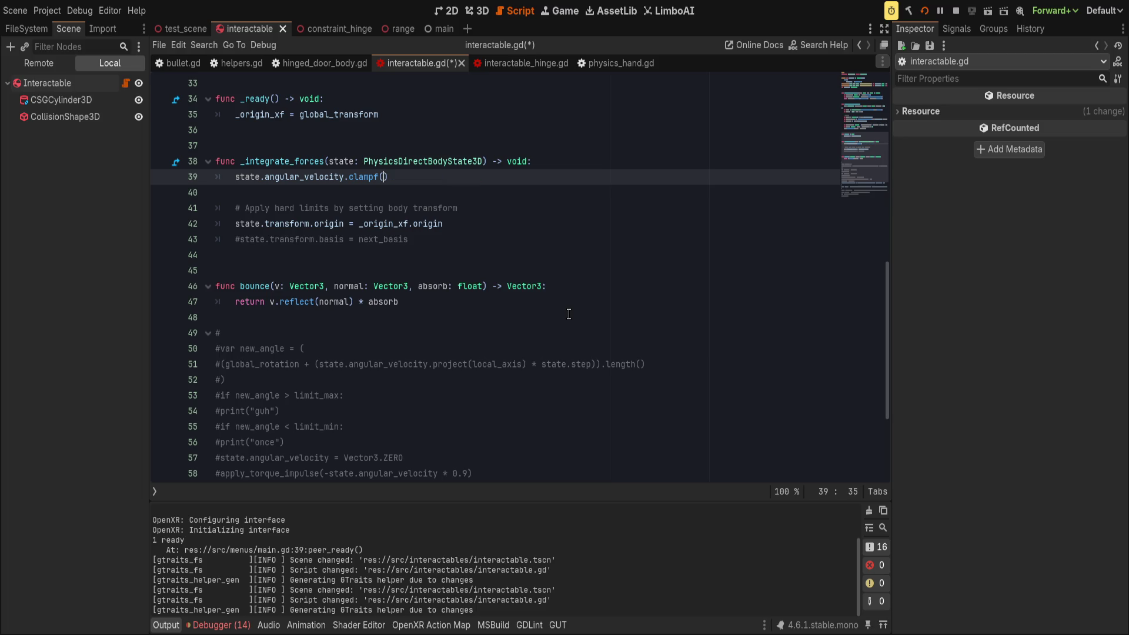
{"action": "key", "text": "shift+Home"}
{"action": "key", "text": "BackSpace"}
{"action": "type", "text": "state."}
{"action": "scroll", "coordinate": [272, 196], "scroll_direction": "down", "scroll_amount": 2}
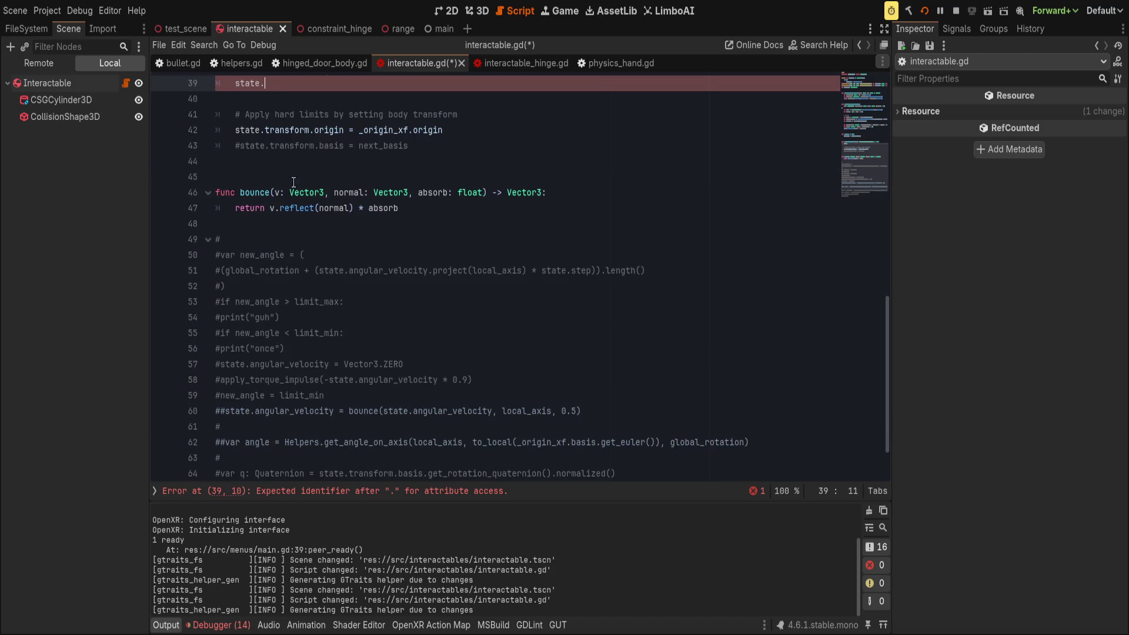
{"action": "scroll", "coordinate": [356, 194], "scroll_direction": "up", "scroll_amount": 3}
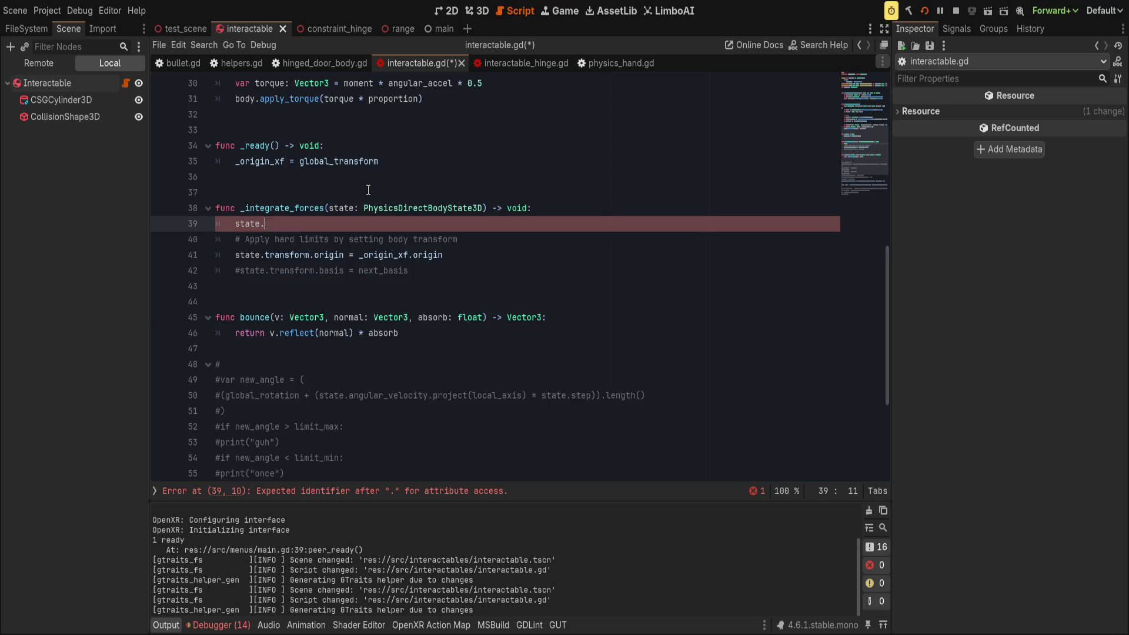
{"action": "key", "text": "BackSpace"}
{"action": "type", "text": "."}
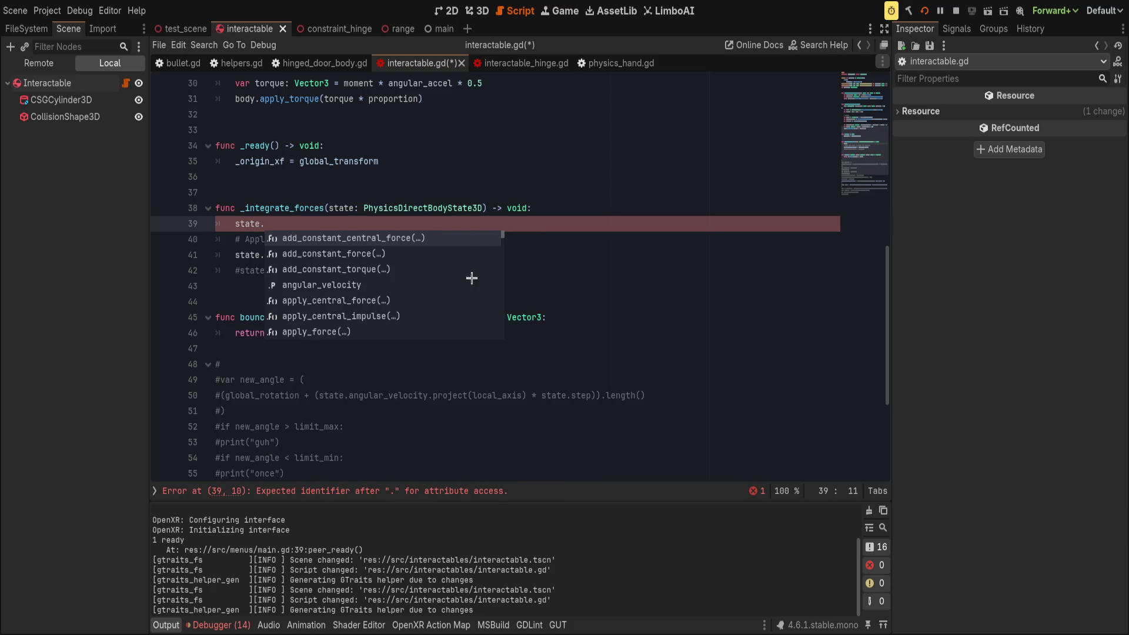
{"action": "key", "text": "Down"}
{"action": "key", "text": "Down"}
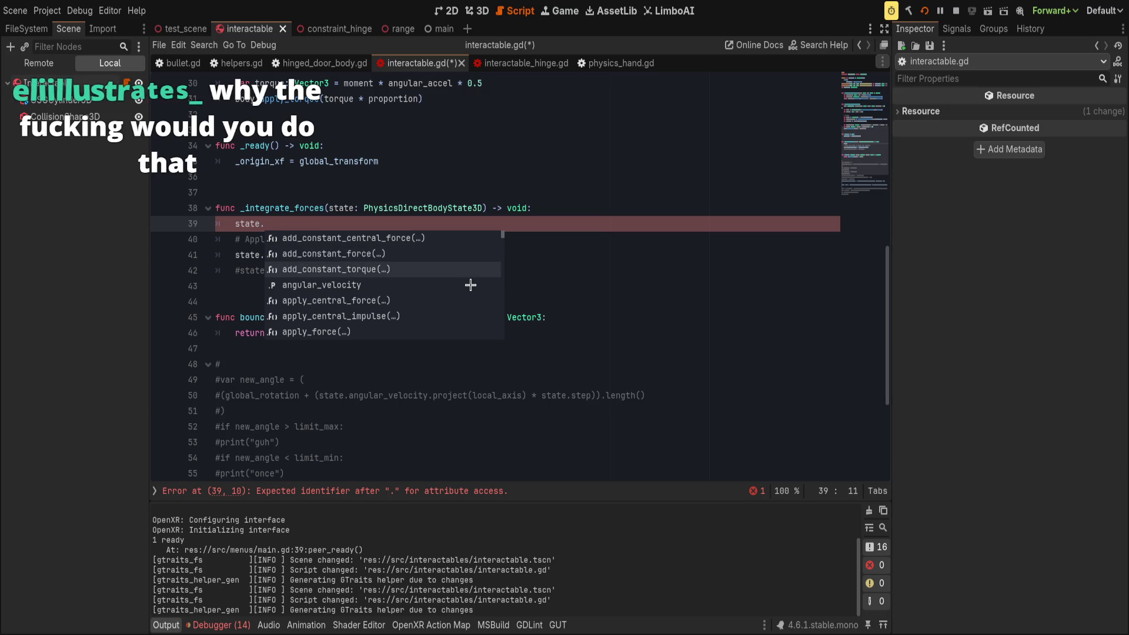
{"action": "key", "text": "Down"}
{"action": "key", "text": "Down"}
{"action": "key", "text": "Down"}
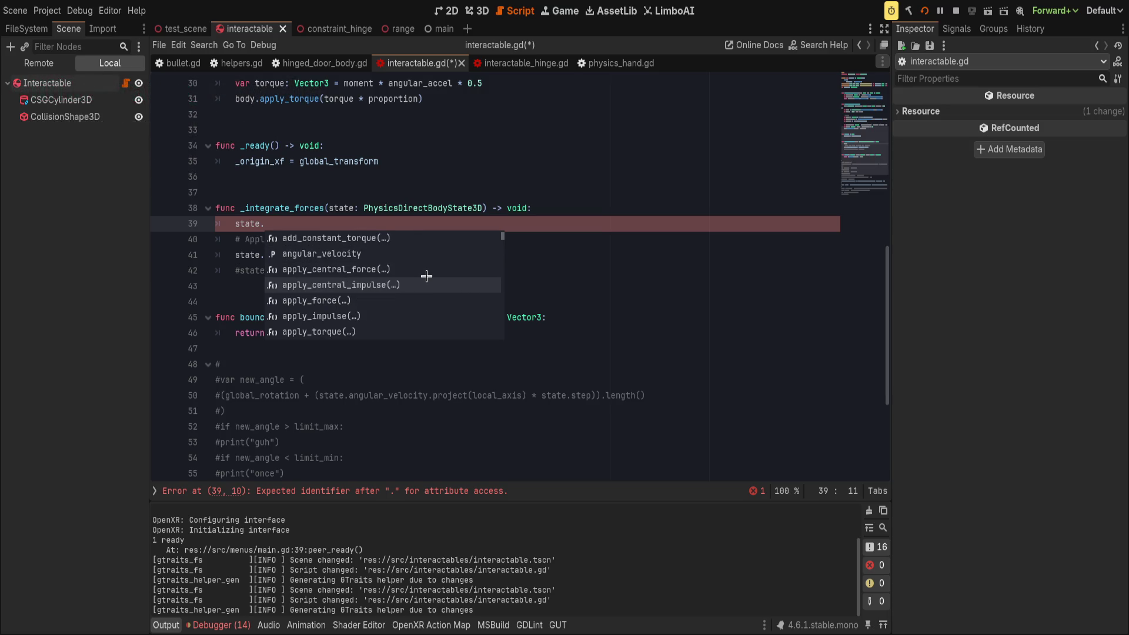
{"action": "key", "text": "Down"}
{"action": "key", "text": "Down"}
{"action": "key", "text": "Down"}
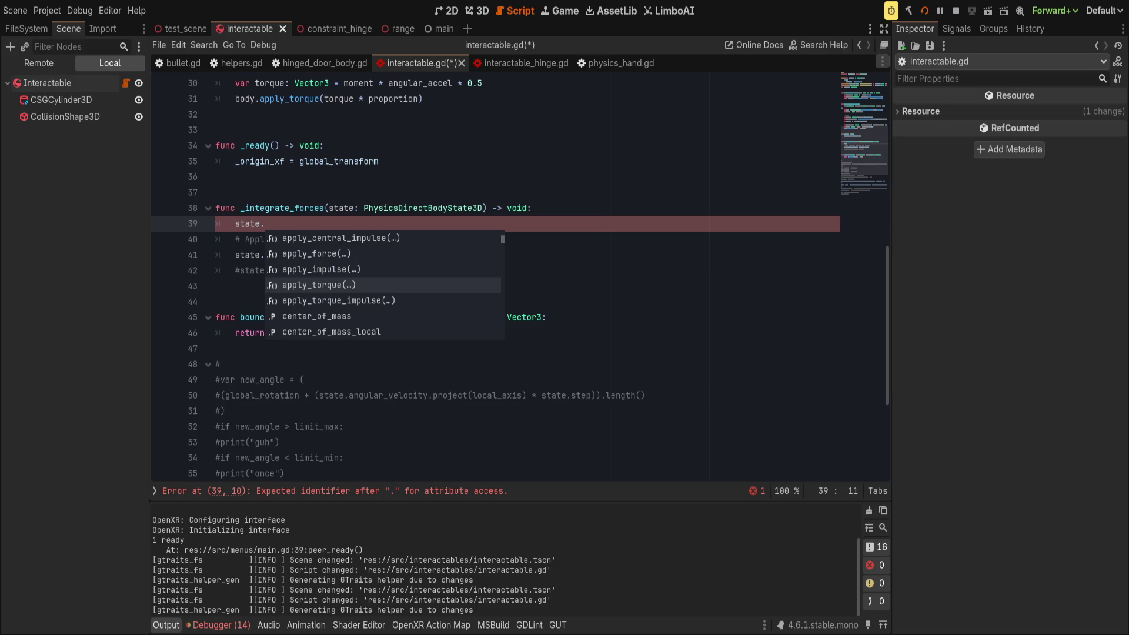
{"action": "left_click", "coordinate": [413, 225]}
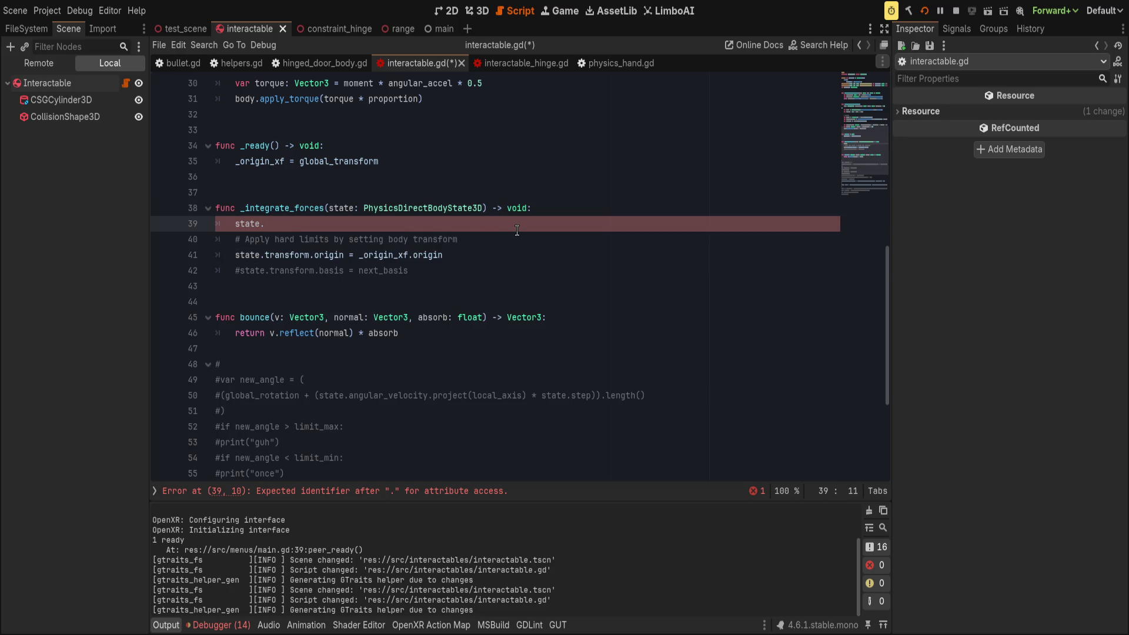
{"action": "left_click", "coordinate": [546, 209]}
{"action": "left_click", "coordinate": [551, 226]}
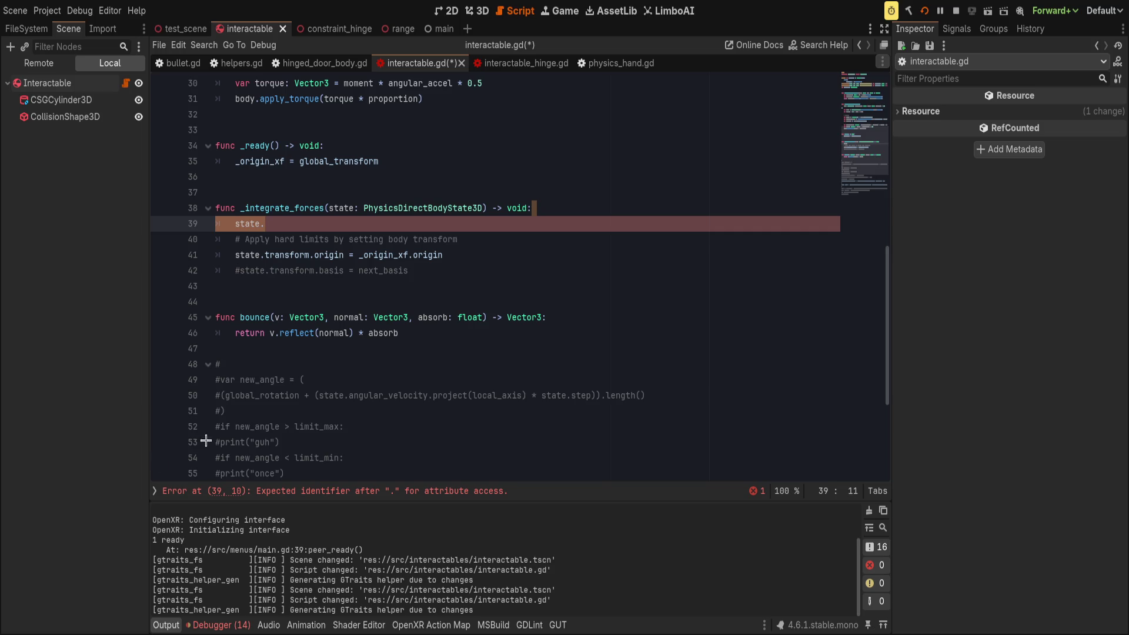
- Select the word 'identifier' in the script error message, then deselect it
{"action": "scroll", "coordinate": [321, 499], "scroll_direction": "up", "scroll_amount": 1}
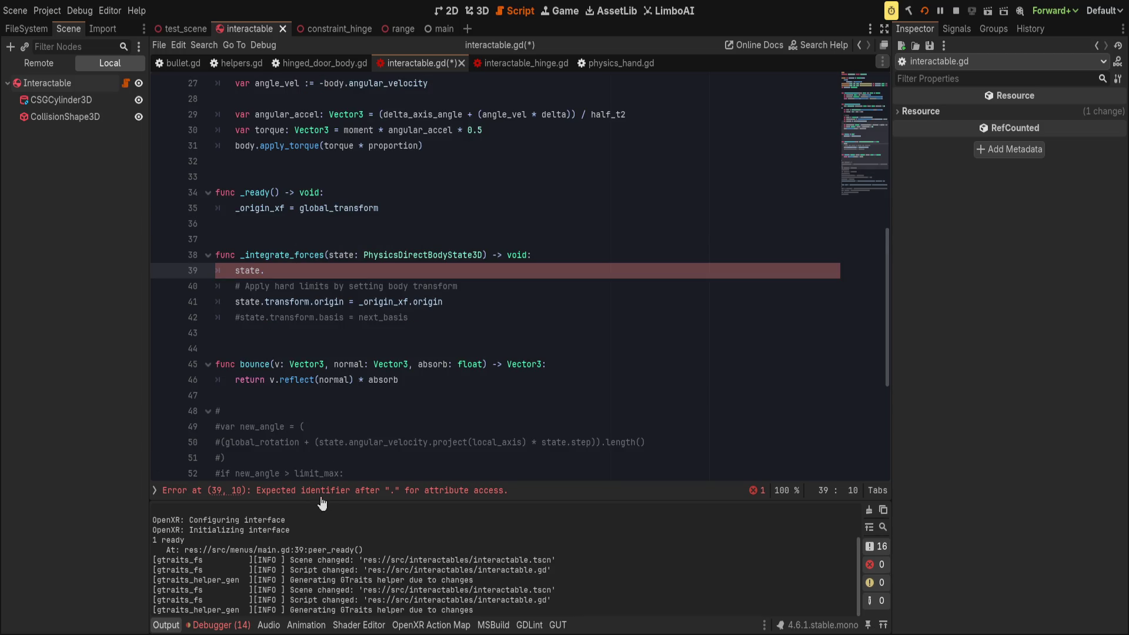
{"action": "double_click", "coordinate": [328, 500]}
{"action": "left_click", "coordinate": [333, 500]}
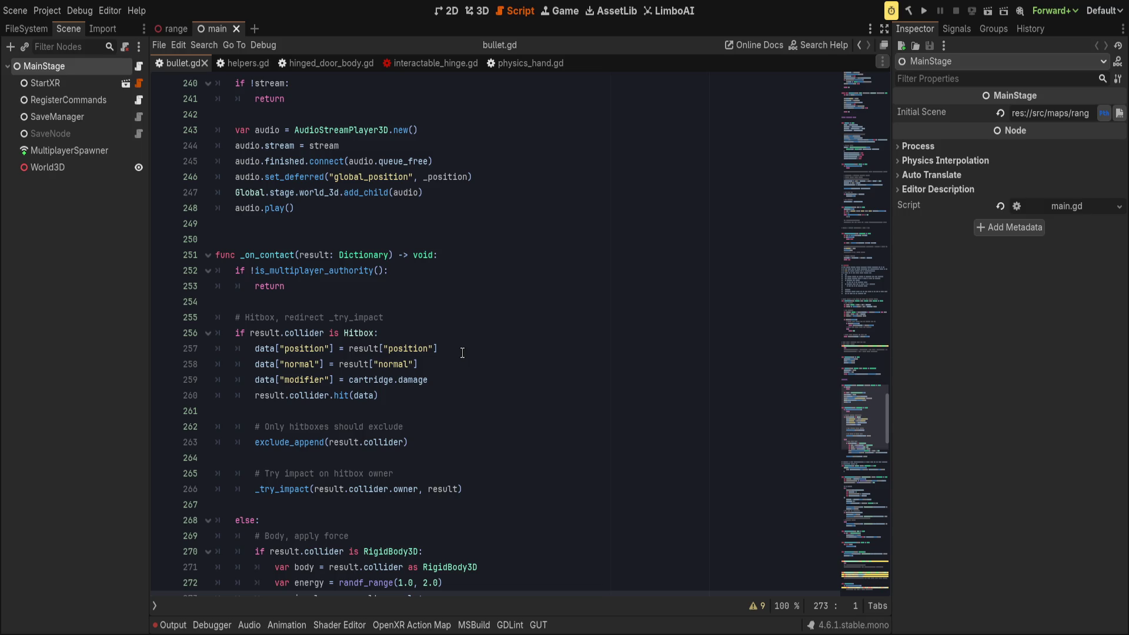
- Switch to hinged_door_body.gd and scroll to its door angle clamping code
{"action": "left_click", "coordinate": [307, 63]}
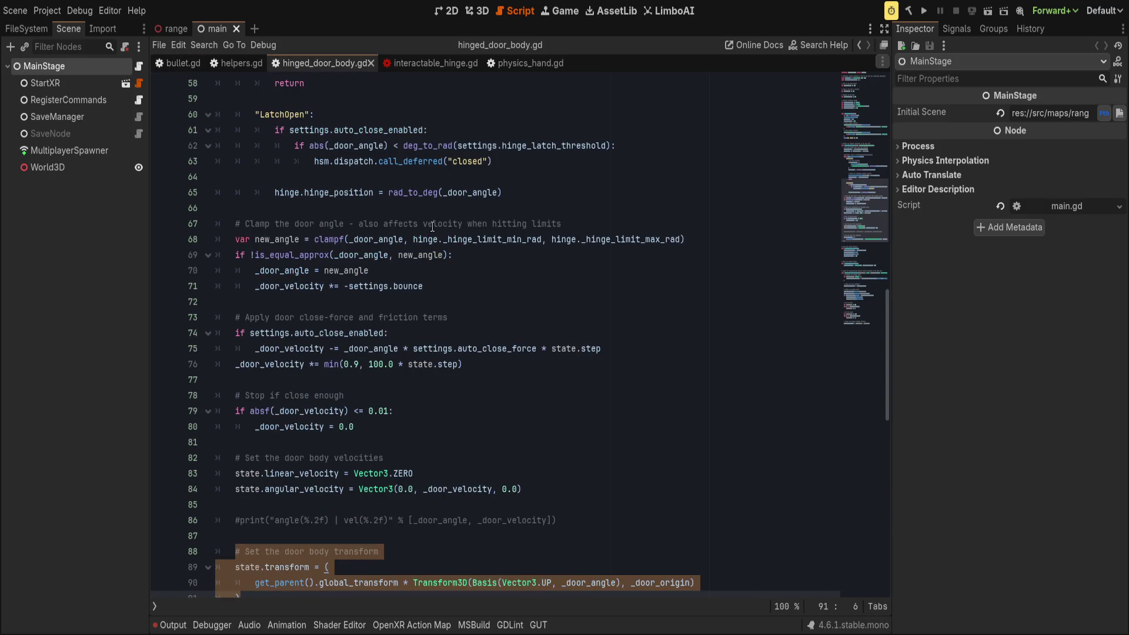
{"action": "scroll", "coordinate": [354, 84], "scroll_direction": "down", "scroll_amount": 1}
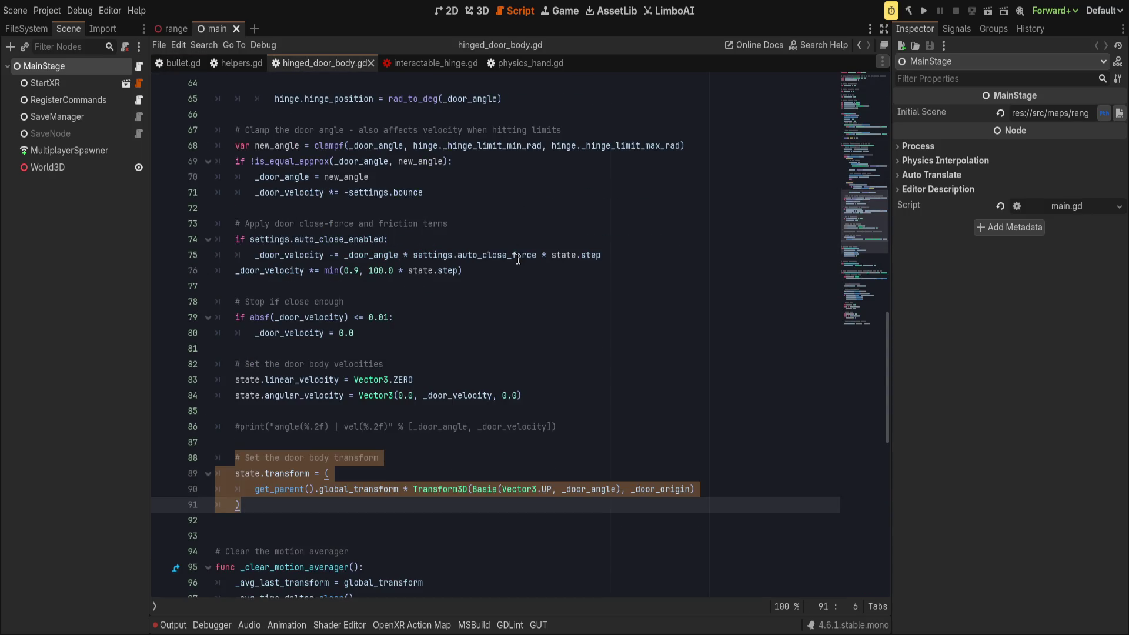
{"action": "scroll", "coordinate": [590, 316], "scroll_direction": "up", "scroll_amount": 7}
{"action": "scroll", "coordinate": [590, 316], "scroll_direction": "up", "scroll_amount": 1}
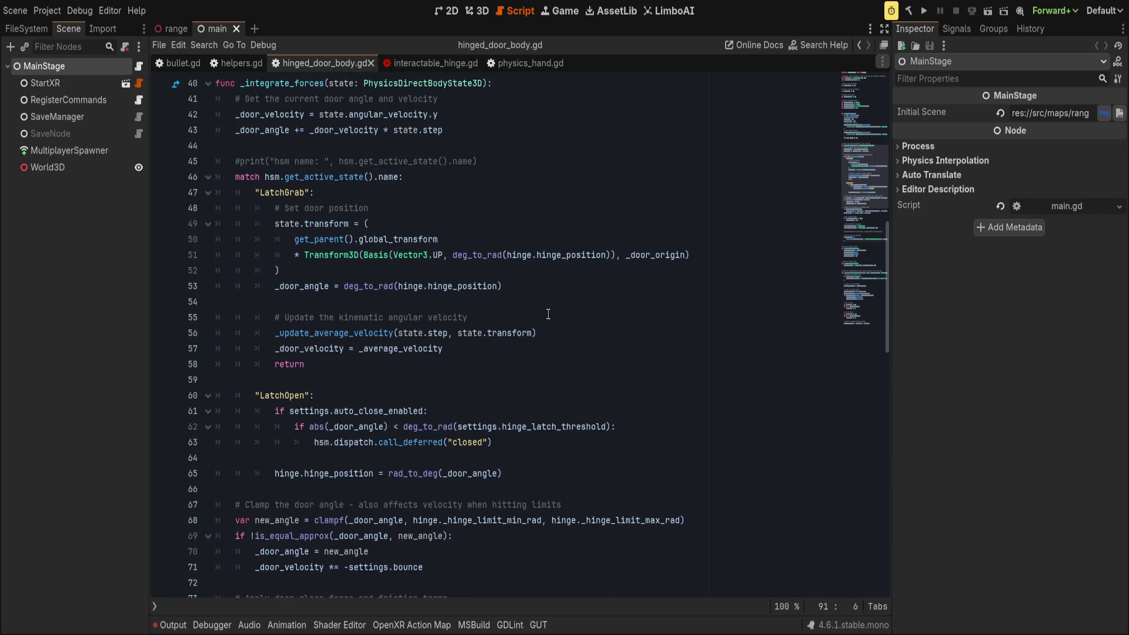
{"action": "scroll", "coordinate": [417, 250], "scroll_direction": "up", "scroll_amount": 1}
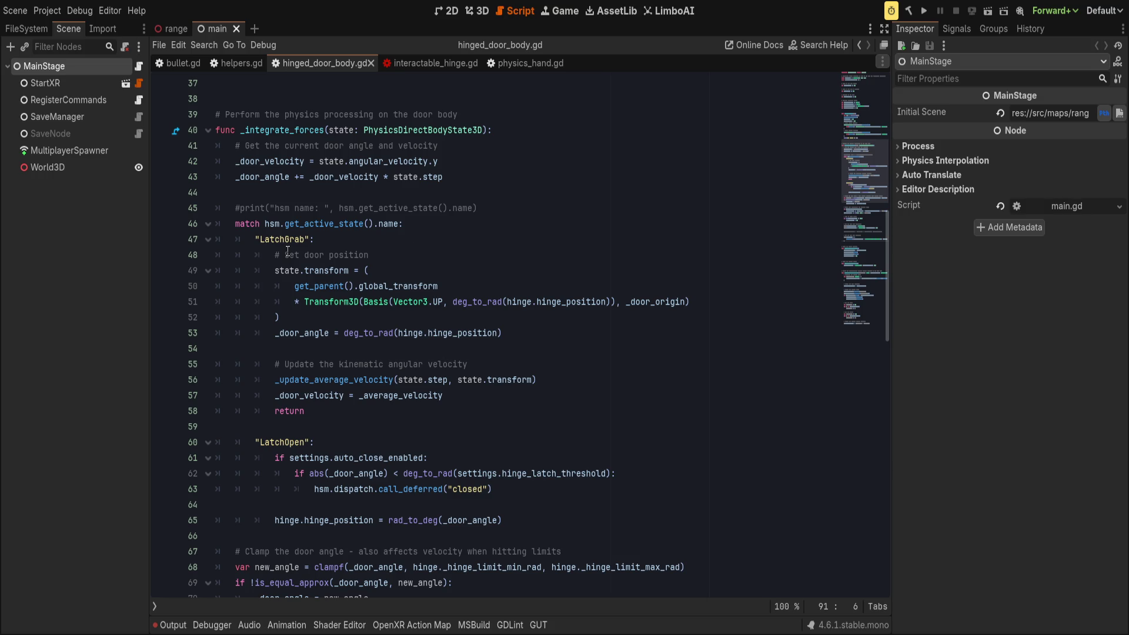
{"action": "scroll", "coordinate": [291, 253], "scroll_direction": "down", "scroll_amount": 5}
- Select the clamping lines 67–71, then highlight every use of _door_velocity
{"action": "left_click", "coordinate": [542, 303]}
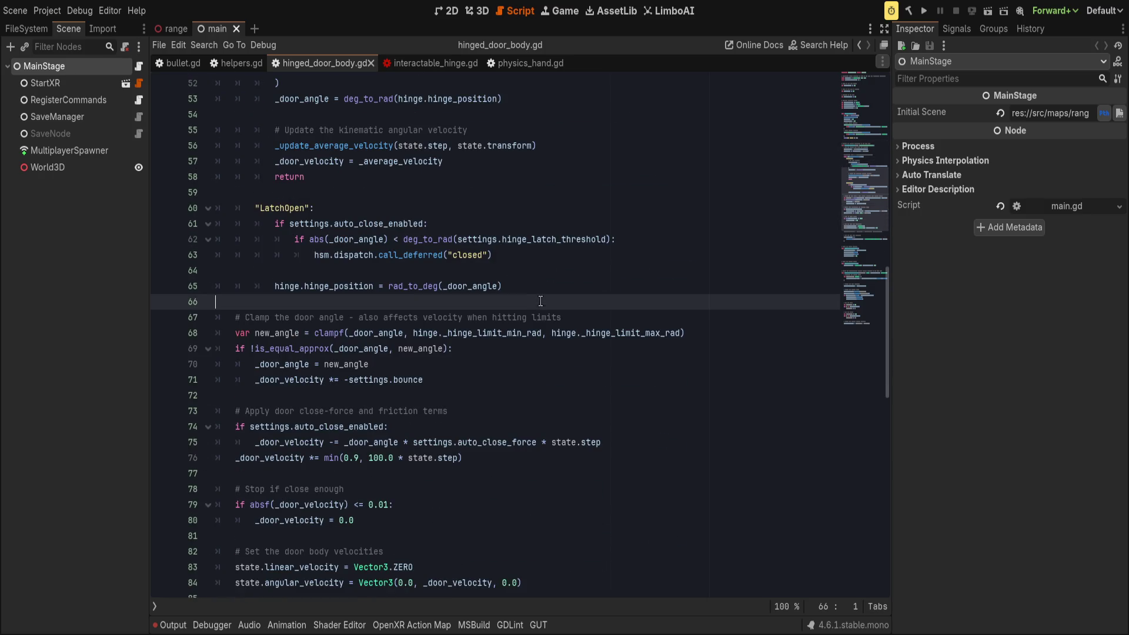
{"action": "left_click", "coordinate": [586, 309]}
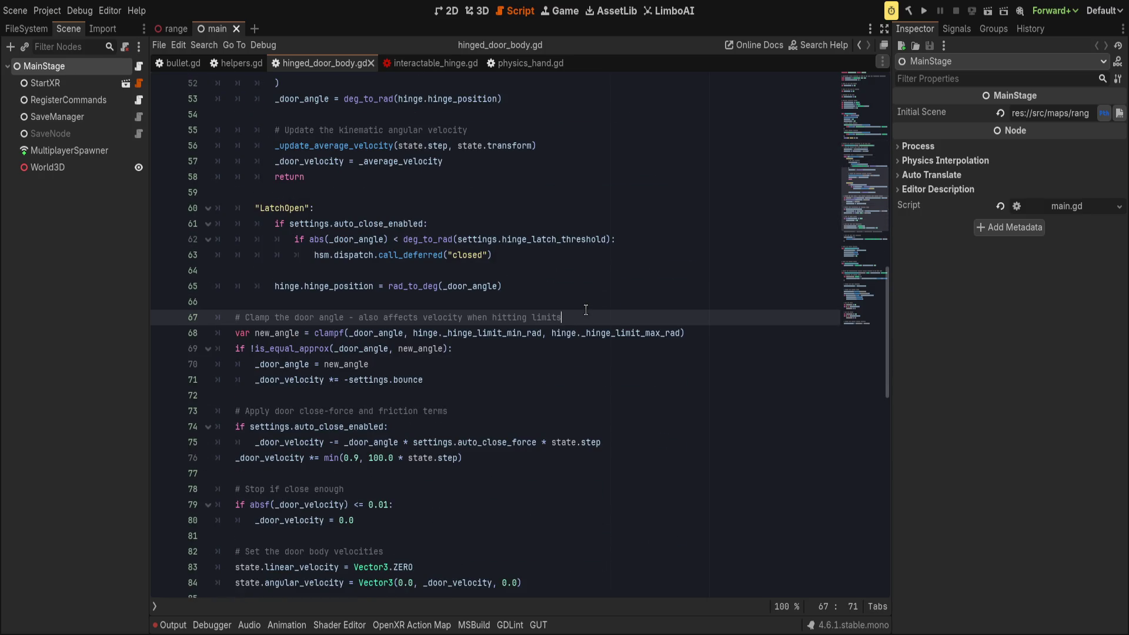
{"action": "left_click_drag", "start_coordinate": [232, 317], "coordinate": [466, 377]}
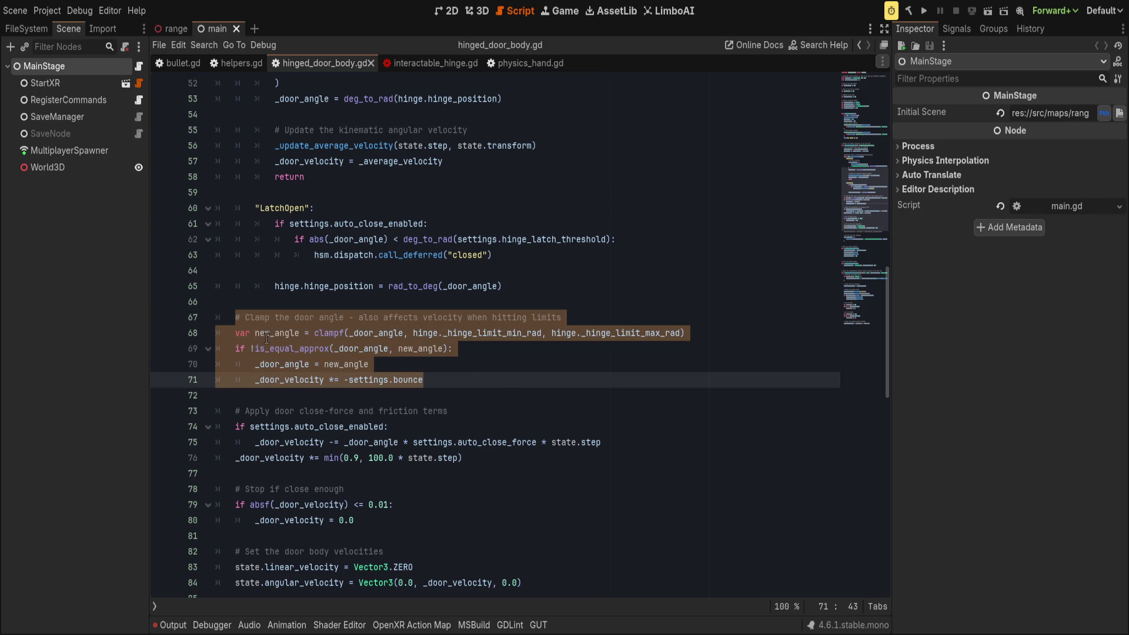
{"action": "left_click", "coordinate": [233, 332]}
{"action": "left_click", "coordinate": [481, 381], "text": "shift"}
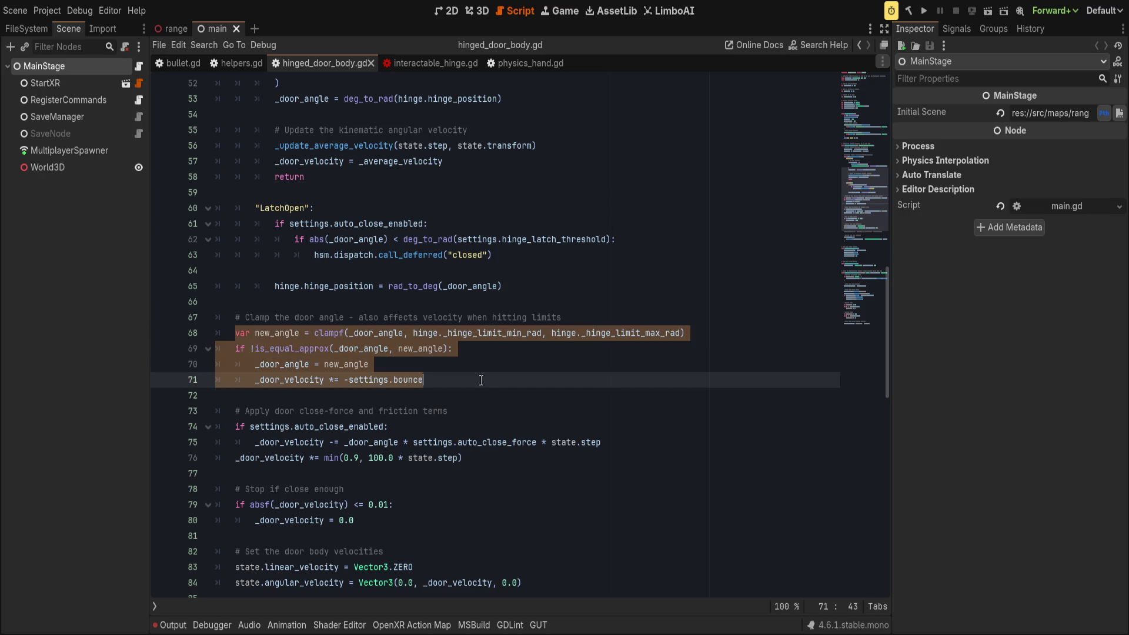
{"action": "left_click", "coordinate": [511, 381]}
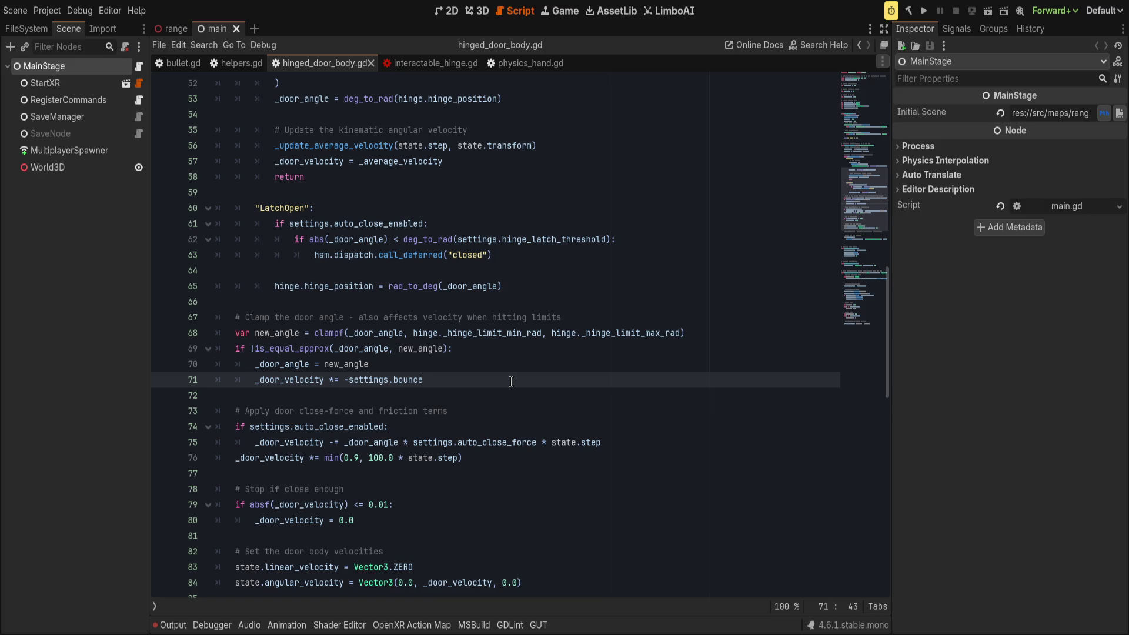
{"action": "scroll", "coordinate": [500, 381], "scroll_direction": "up", "scroll_amount": 3}
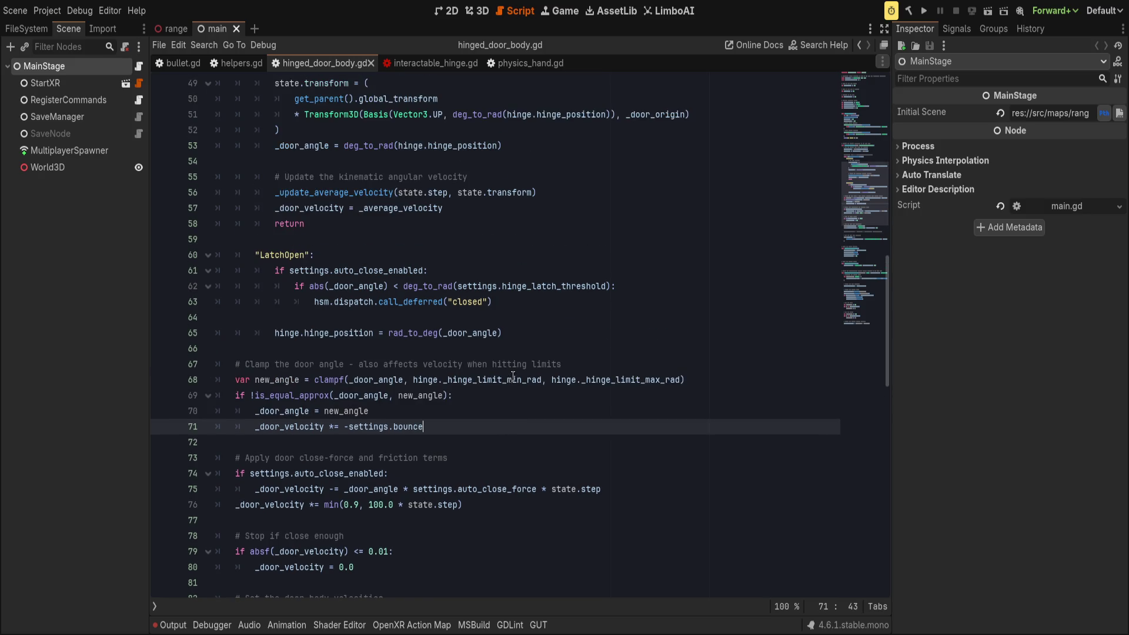
{"action": "double_click", "coordinate": [282, 520]}
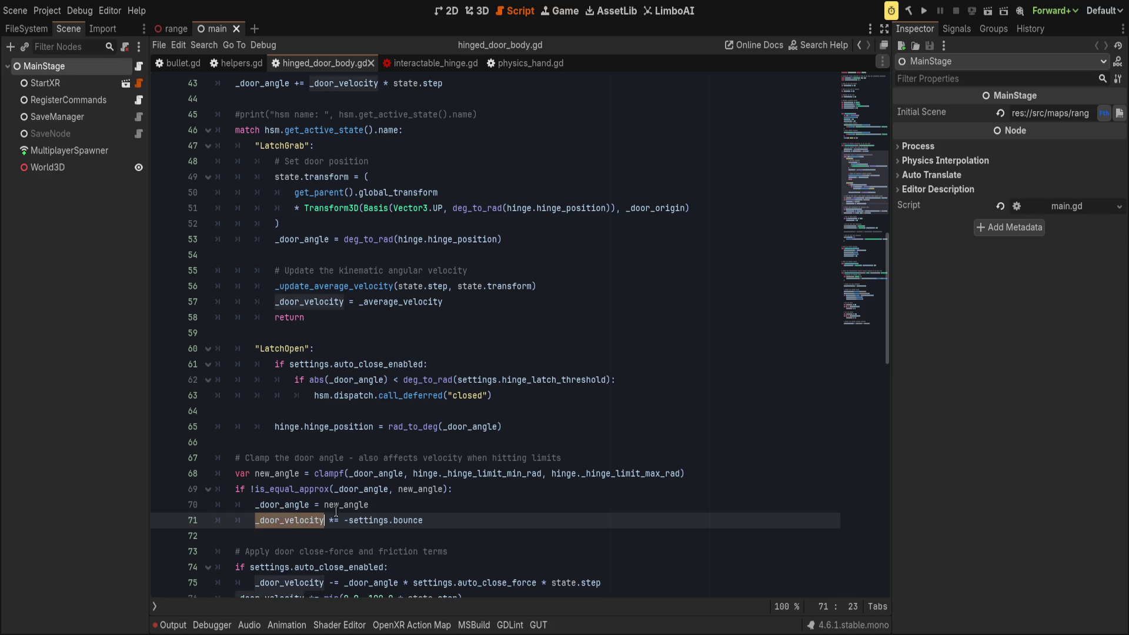
{"action": "scroll", "coordinate": [501, 475], "scroll_direction": "down", "scroll_amount": 7}
{"action": "scroll", "coordinate": [501, 475], "scroll_direction": "down", "scroll_amount": 3}
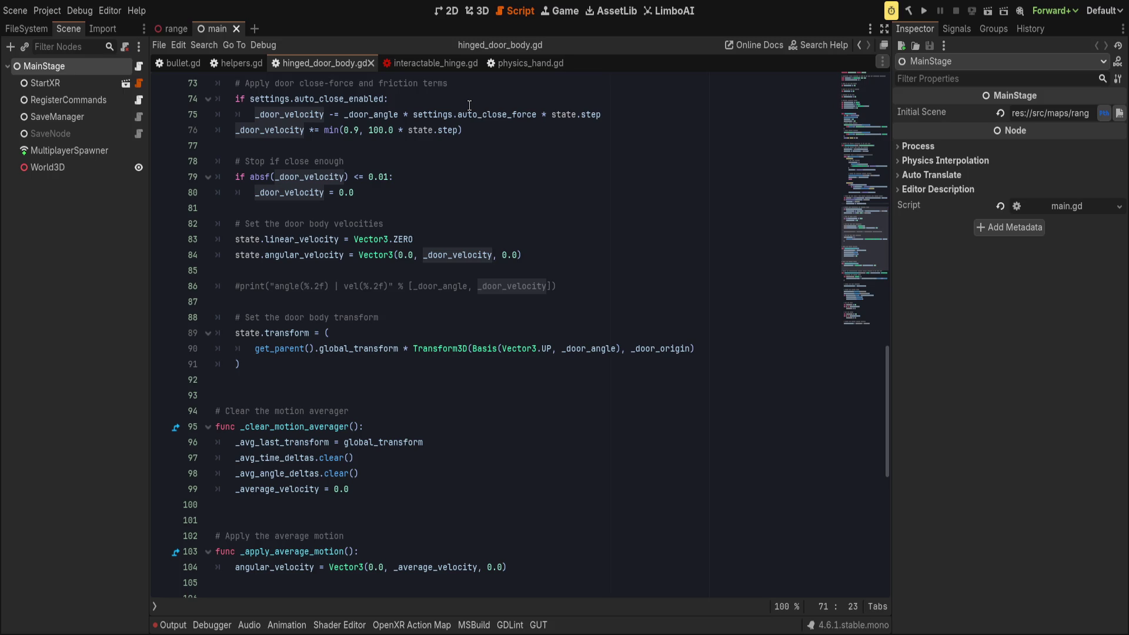
- In interactable.gd, delete the old torque-limit code and start an angular_velocity = assignment
{"action": "key", "text": "ctrl+shift+t"}
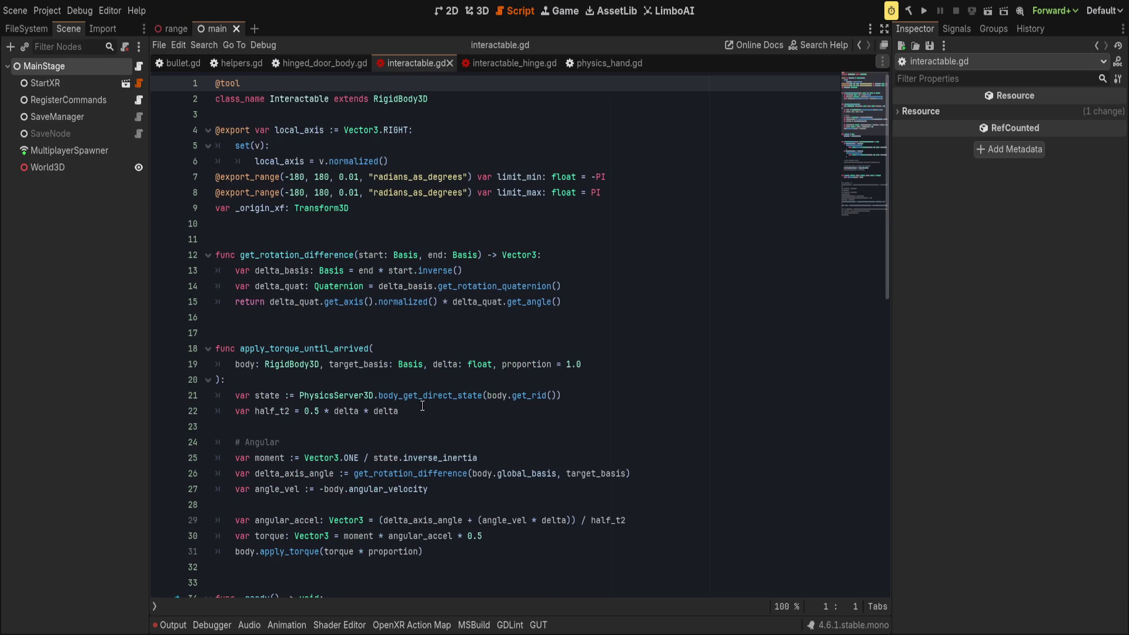
{"action": "scroll", "coordinate": [422, 411], "scroll_direction": "down", "scroll_amount": 5}
{"action": "scroll", "coordinate": [422, 411], "scroll_direction": "down", "scroll_amount": 5}
{"action": "mouse_move", "coordinate": [550, 194]}
{"action": "left_mouse_down"}
{"action": "mouse_move", "coordinate": [589, 327]}
{"action": "mouse_move", "coordinate": [586, 391]}
{"action": "left_mouse_up"}
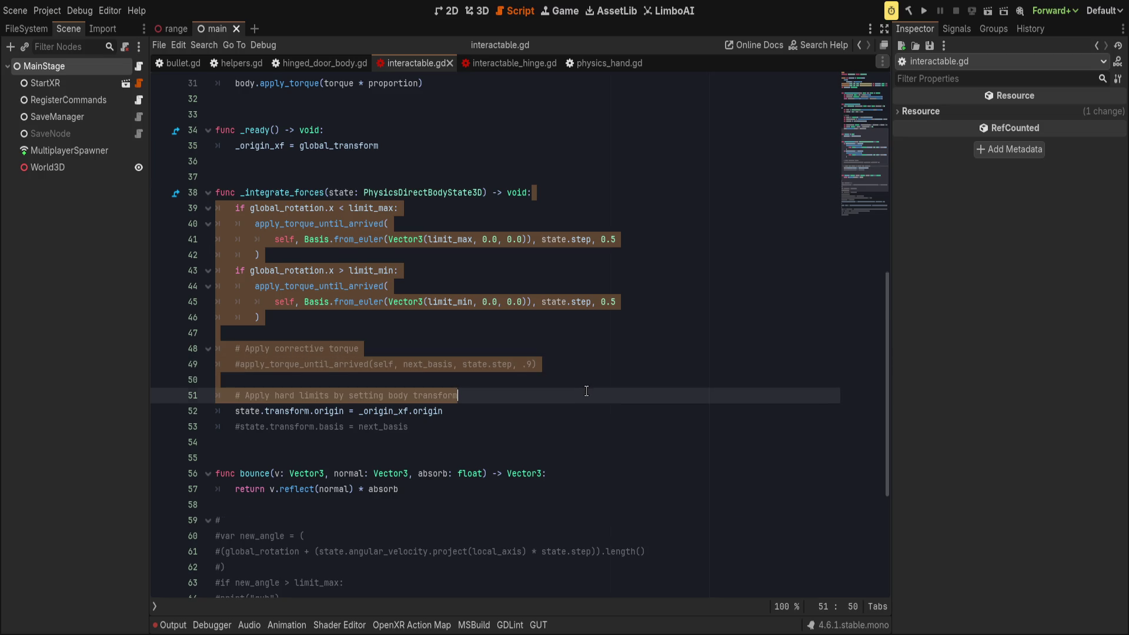
{"action": "key", "text": "BackSpace"}
{"action": "key", "text": "Return"}
{"action": "type", "text": "."}
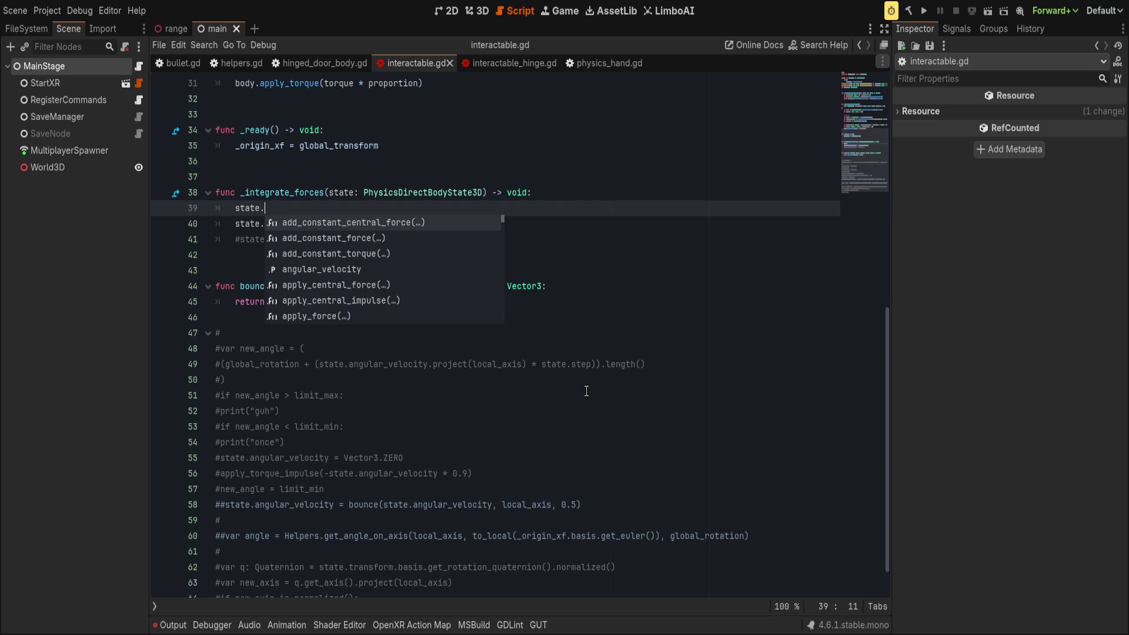
{"action": "type", "text": "angu"}
{"action": "key", "text": "Return"}
{"action": "type", "text": "="}
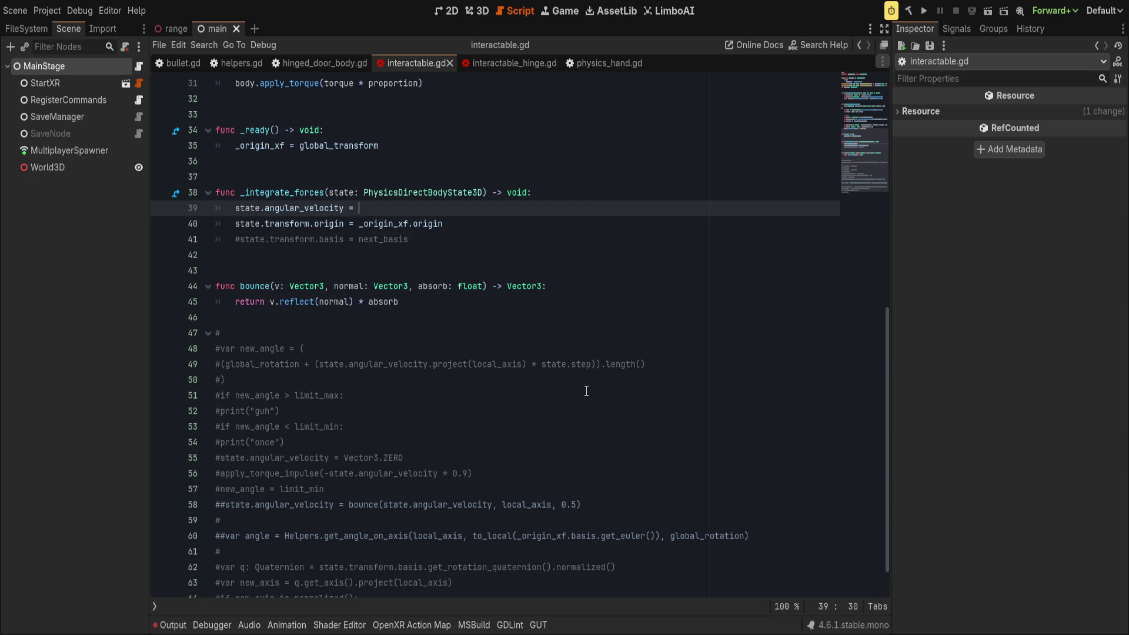
{"action": "key", "text": "ctrl+space"}
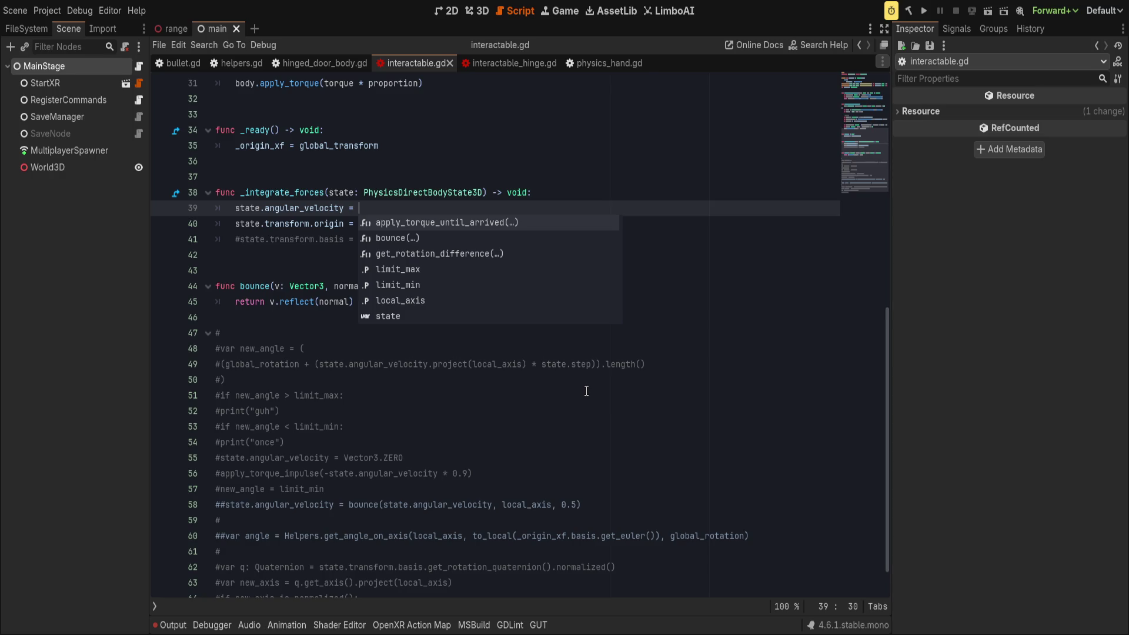
{"action": "key", "text": "Escape"}
- Add a var _new_angular_velocity = declaration above the assignment
{"action": "key", "text": "Up"}
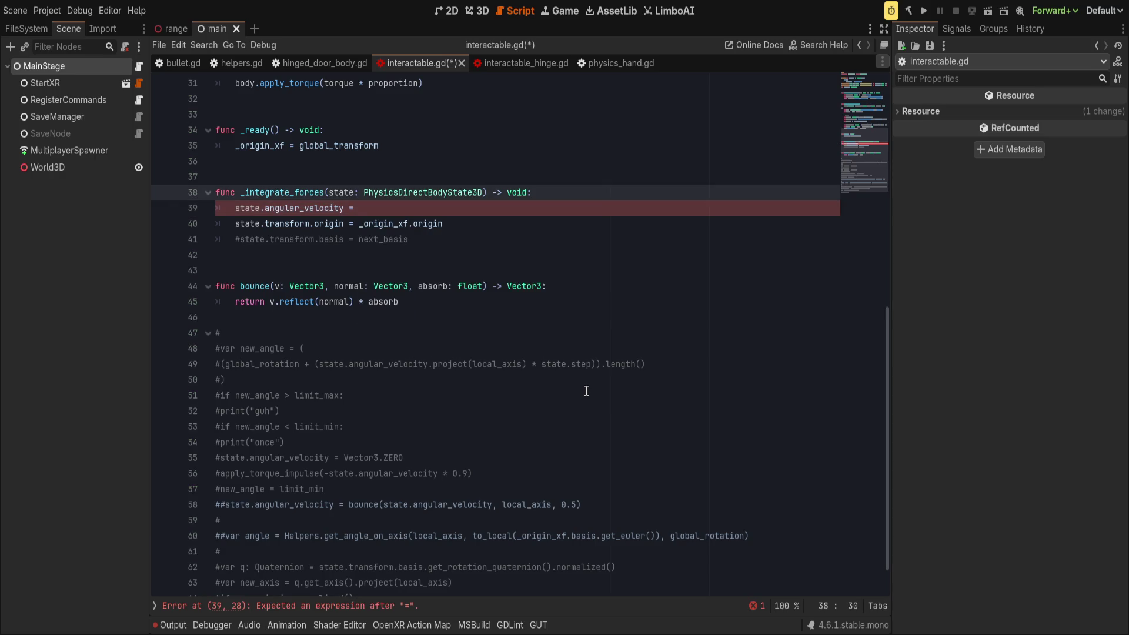
{"action": "key", "text": "End"}
{"action": "key", "text": "Return"}
{"action": "type", "text": "var _to"}
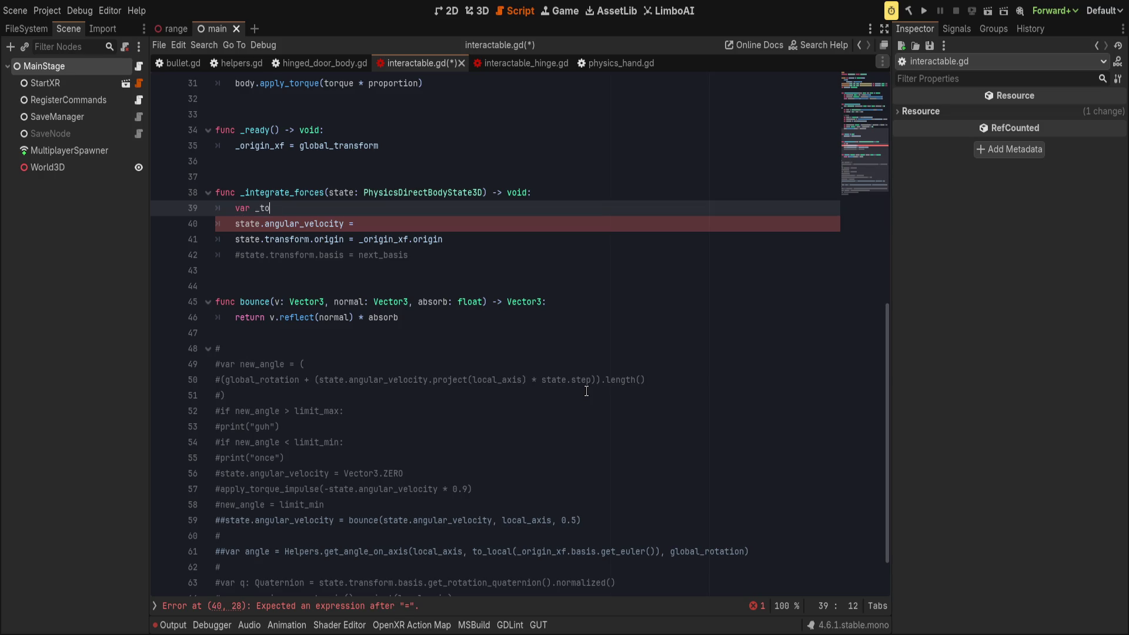
{"action": "key", "text": "BackSpace"}
{"action": "key", "text": "BackSpace"}
{"action": "type", "text": "angular_"}
{"action": "key", "text": "ctrl+BackSpace"}
{"action": "type", "text": "_new"}
{"action": "key", "text": "BackSpace"}
{"action": "key", "text": "BackSpace"}
{"action": "key", "text": "BackSpace"}
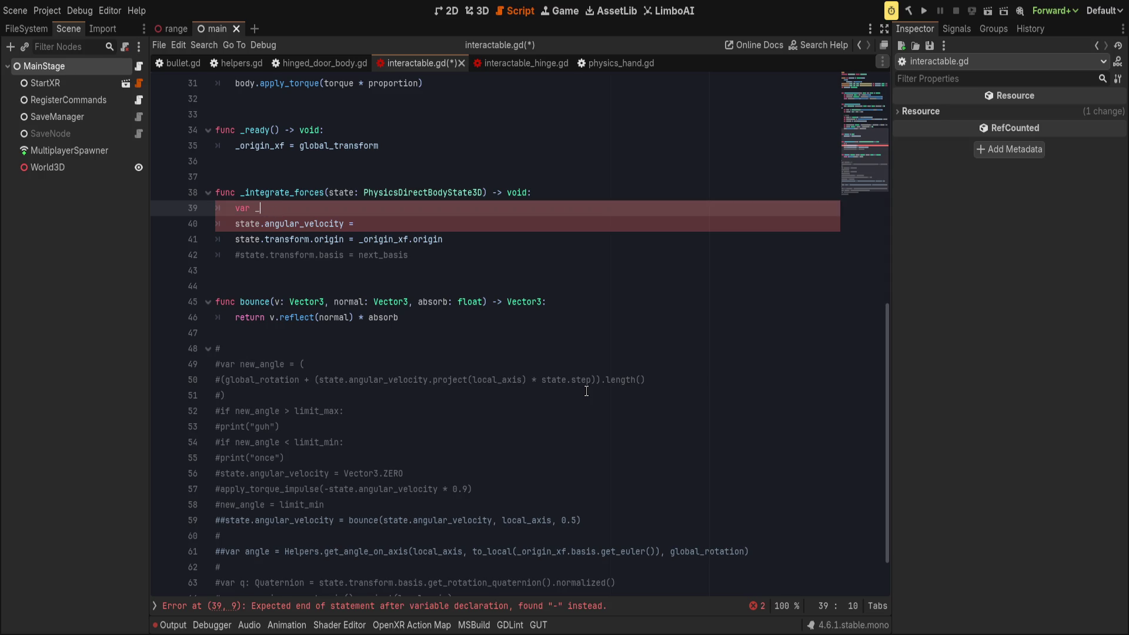
{"action": "type", "text": "new_angular_velocity ="}
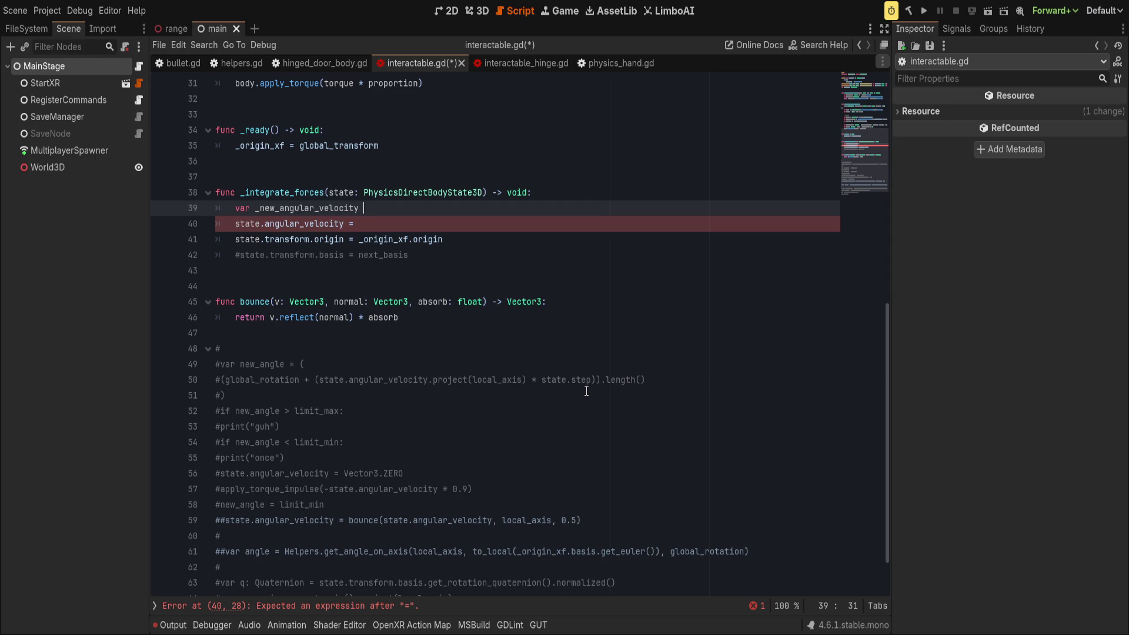
- Paste the copied clamping block above the new variable line
{"action": "type", "text": "var new_angle = clampf(_door_angle, hinge._hinge_limit_min_rad, hinge._hinge_limit_max_rad) \tif !is_equal_approx(_door_angle, new_angle): \t\t_door_angle = new_angle \t\t_door_velocity *= -settings.bounce"}
{"action": "key", "text": "ctrl+z"}
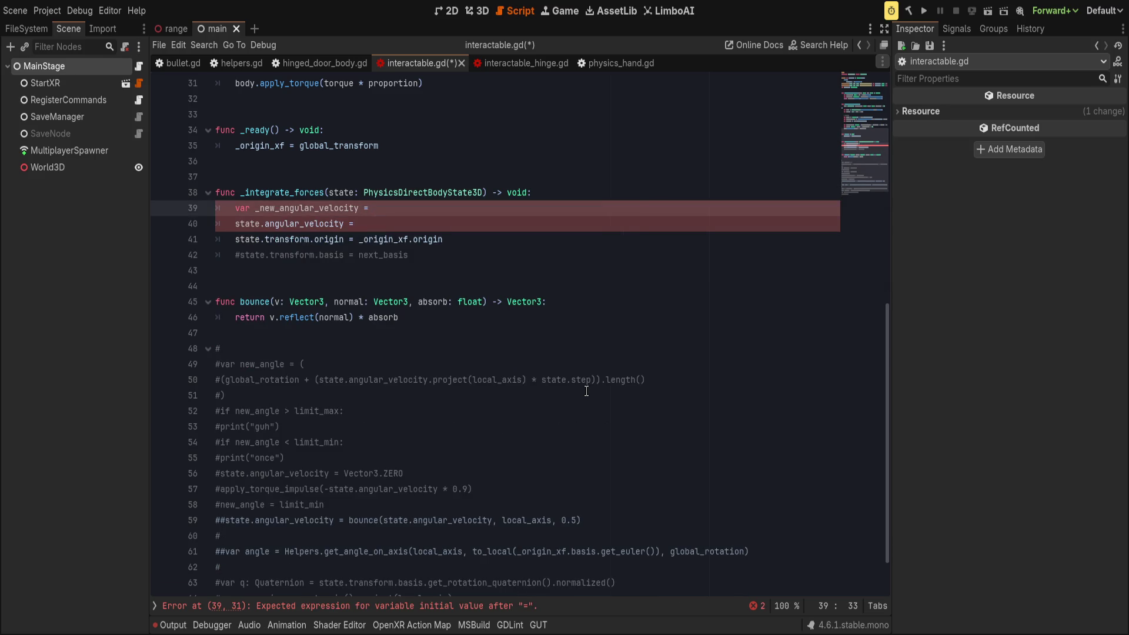
{"action": "key", "text": "Up"}
{"action": "key", "text": "End"}
{"action": "key", "text": "Return"}
{"action": "key", "text": "Return"}
{"action": "type", "text": "var new_angle = clampf(_door_angle, hinge._hinge_limit_min_rad, hinge._hinge_limit_max_rad) \tif !is_equal_approx(_door_angle, new_angle): \t\t_door_angle = new_angle \t\t_door_velocity *= -settings.bounce"}
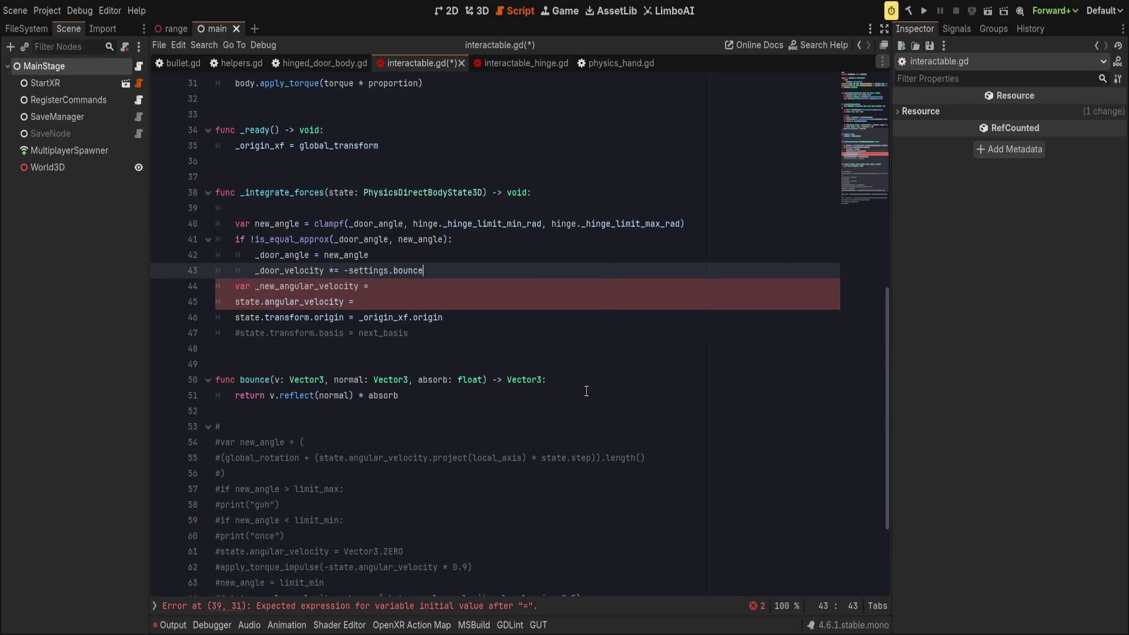
- Move the velocity variable to the top, rename new to next, and assign state.angular_velocity
{"action": "key", "text": "Down"}
{"action": "key", "text": "alt+Up"}
{"action": "key", "text": "alt+Up"}
{"action": "key", "text": "alt+Up"}
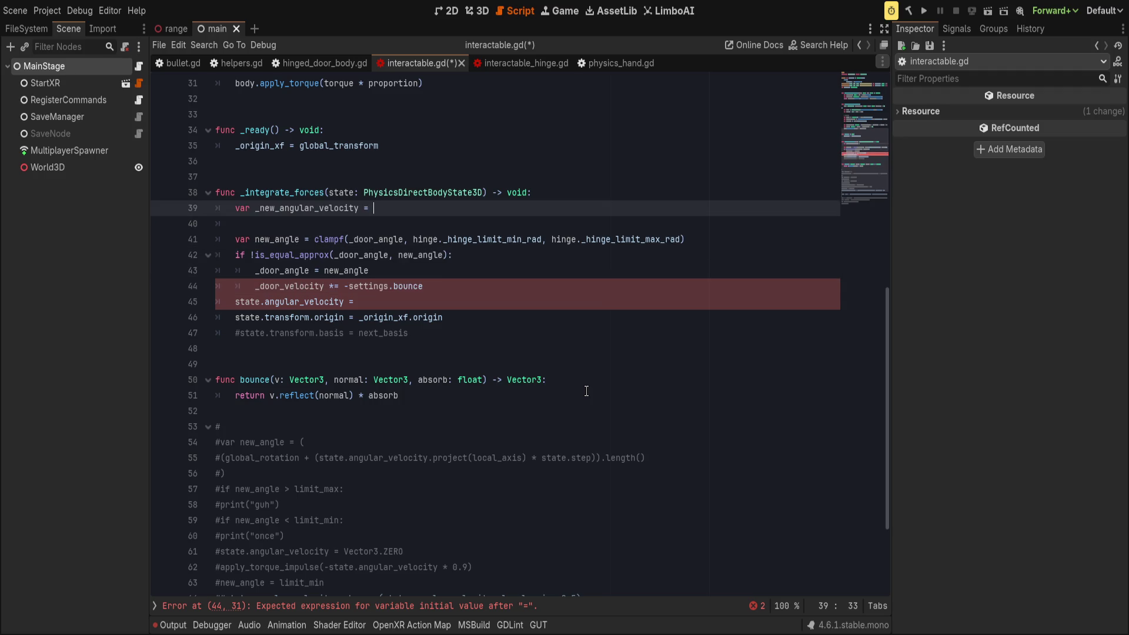
{"action": "left_click", "coordinate": [275, 208]}
{"action": "key", "text": "BackSpace"}
{"action": "type", "text": "xt"}
{"action": "left_click", "coordinate": [263, 239]}
{"action": "key", "text": "Delete"}
{"action": "type", "text": "xt"}
{"action": "left_click", "coordinate": [489, 207]}
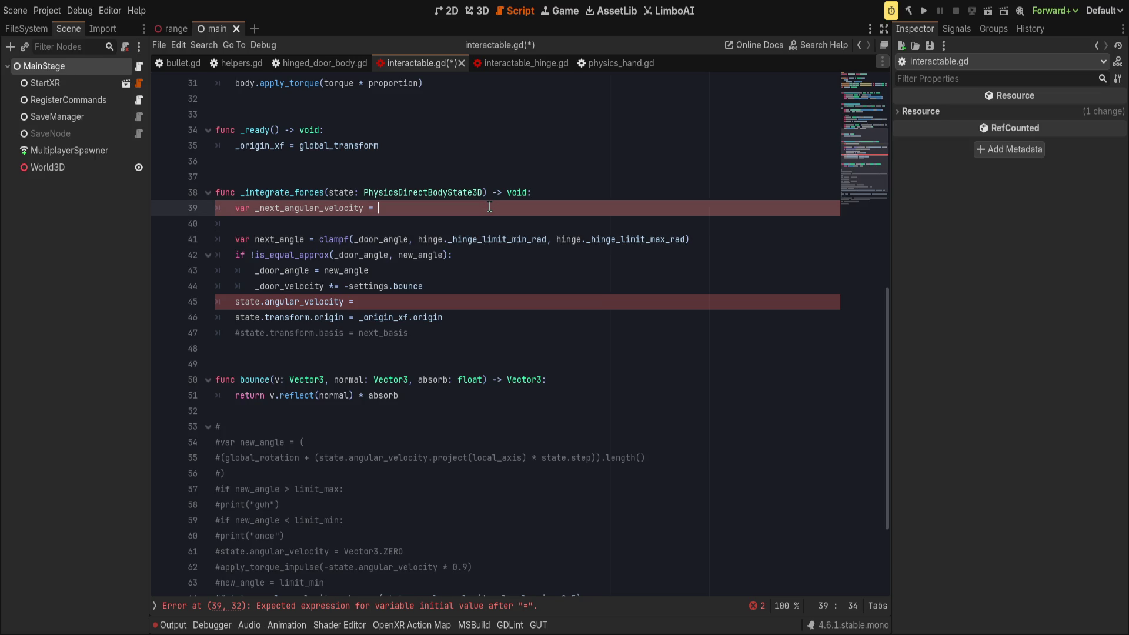
{"action": "type", "text": "state.angul"}
{"action": "key", "text": "Return"}
- Remove the empty line and drop the leading underscore, making it next_angular_velocity
{"action": "left_click", "coordinate": [311, 224]}
{"action": "key", "text": "ctrl+shift+k"}
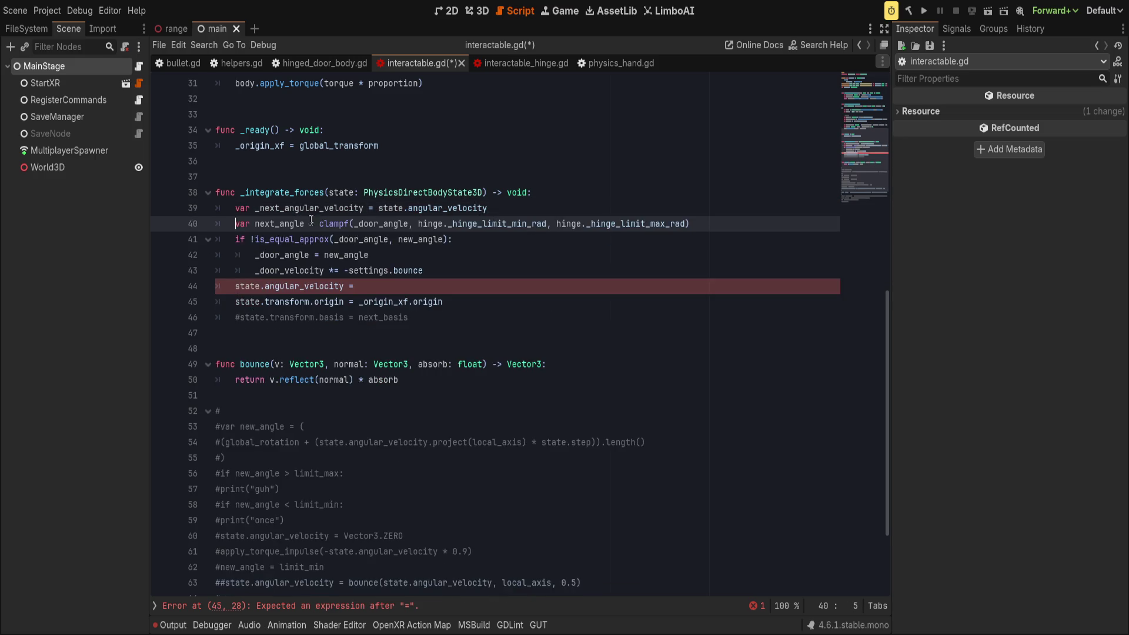
{"action": "left_click", "coordinate": [254, 223]}
{"action": "left_click", "coordinate": [255, 207]}
{"action": "key", "text": "BackSpace"}
{"action": "double_click", "coordinate": [273, 221]}
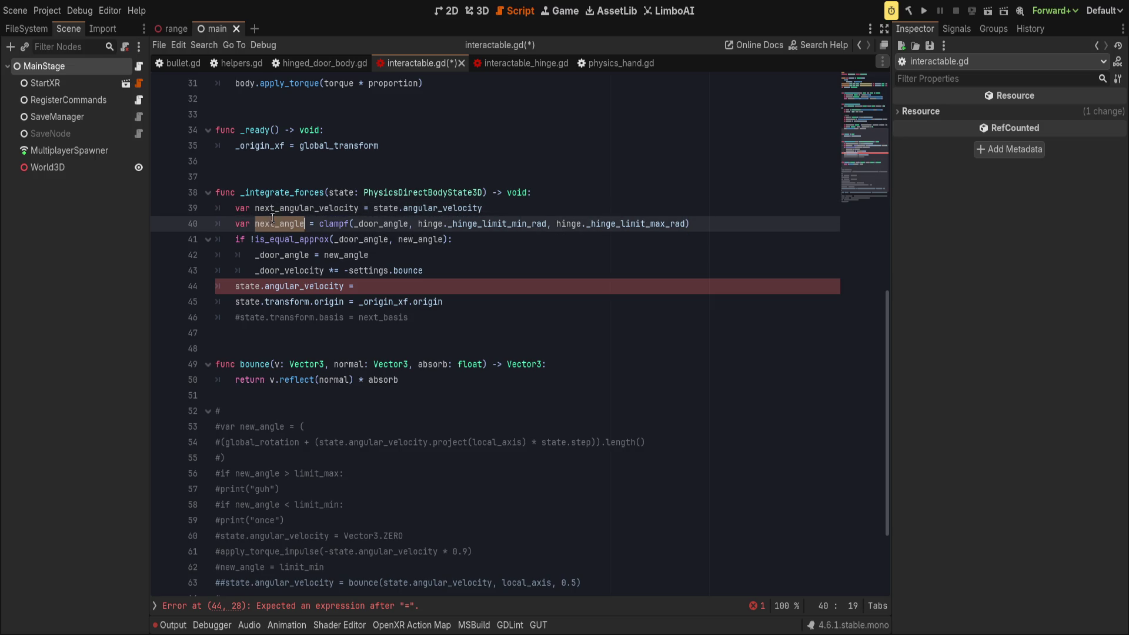
{"action": "left_click", "coordinate": [497, 208]}
{"action": "scroll", "coordinate": [418, 207], "scroll_direction": "up", "scroll_amount": 1}
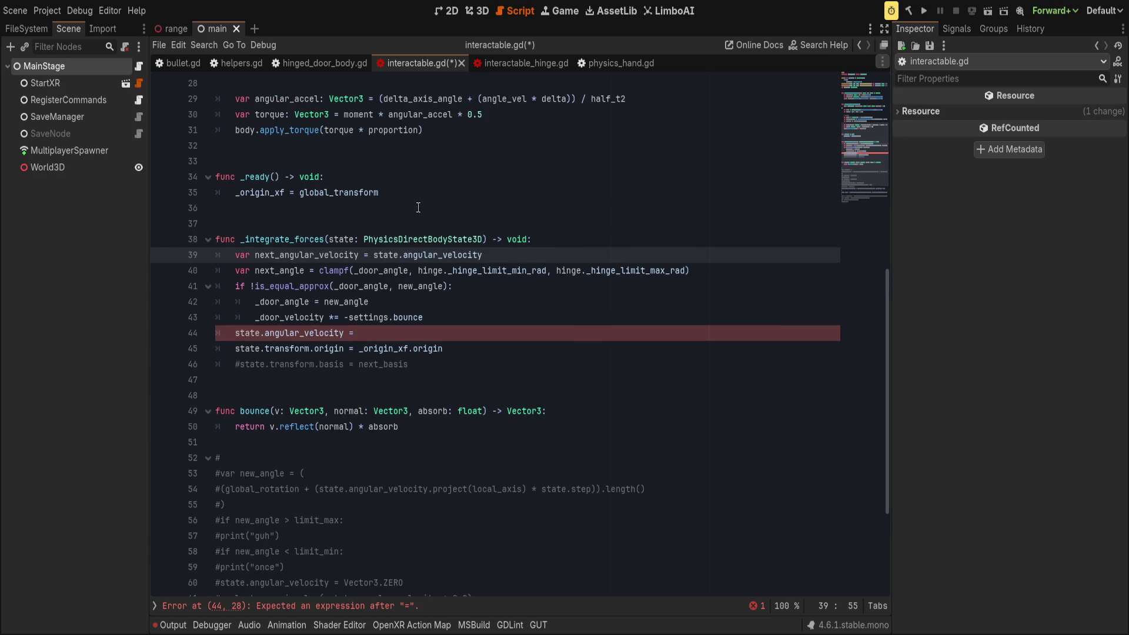
- Make the clampf call clamp global_rotation.x instead of _door_angle
{"action": "left_click", "coordinate": [533, 241]}
{"action": "left_click", "coordinate": [533, 253]}
{"action": "key", "text": "Return"}
{"action": "type", "text": "var"}
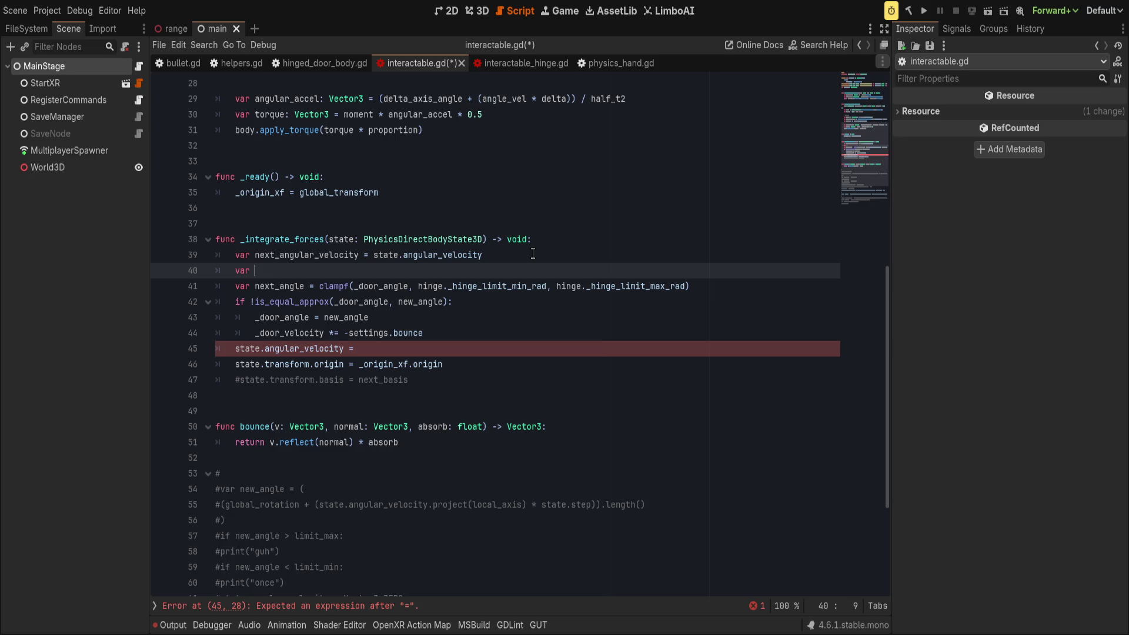
{"action": "key", "text": "ctrl+shift+k"}
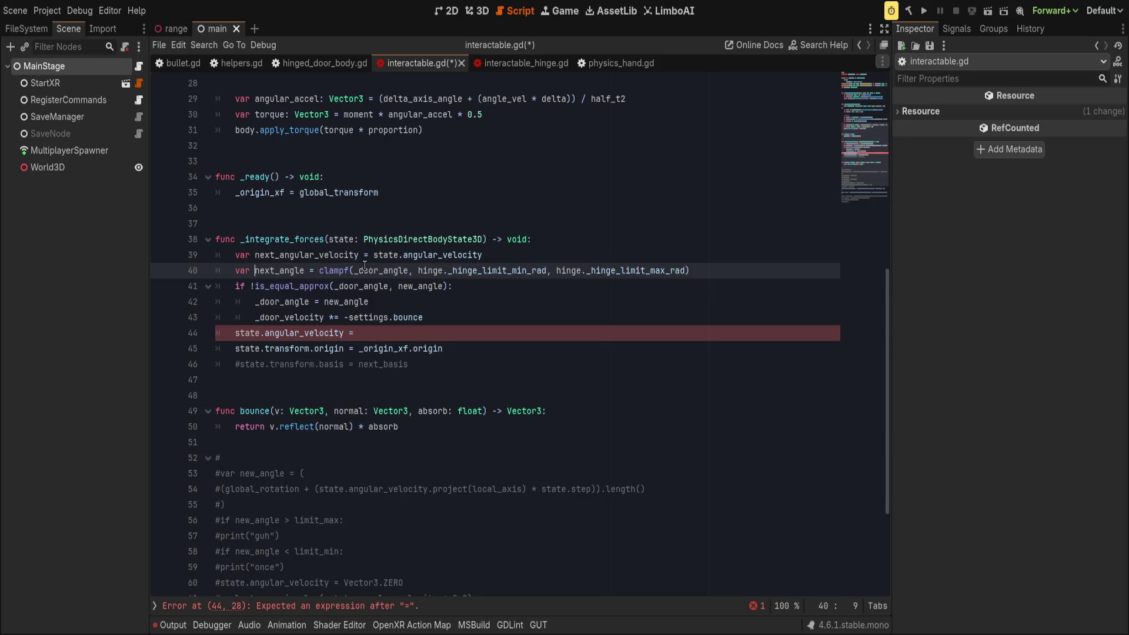
{"action": "double_click", "coordinate": [364, 268]}
{"action": "type", "text": "state."}
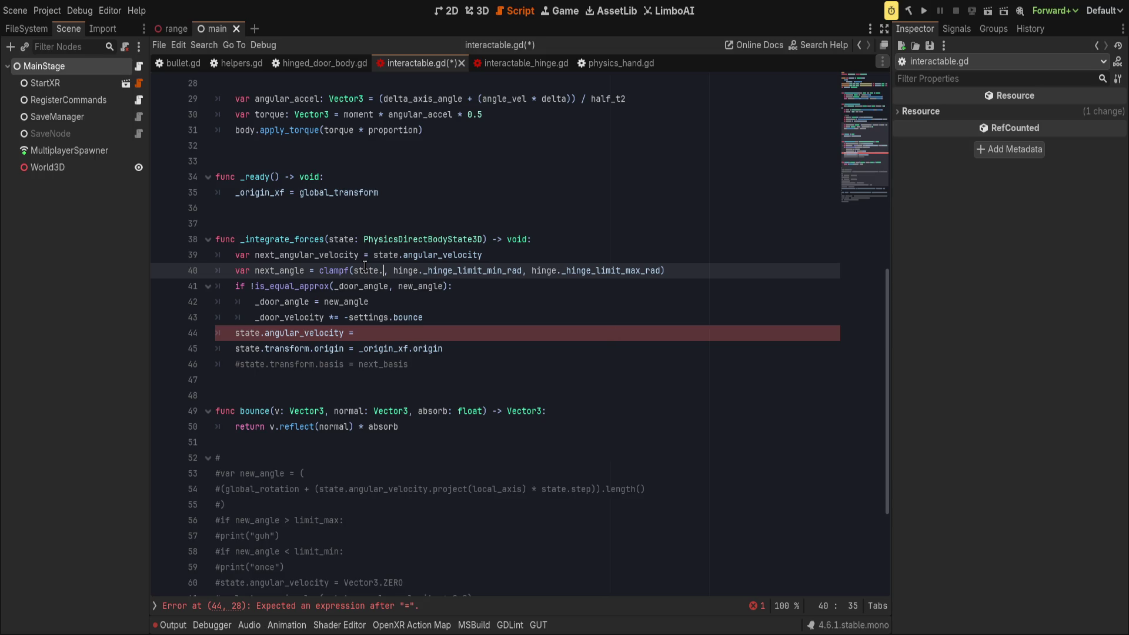
{"action": "type", "text": "ro"}
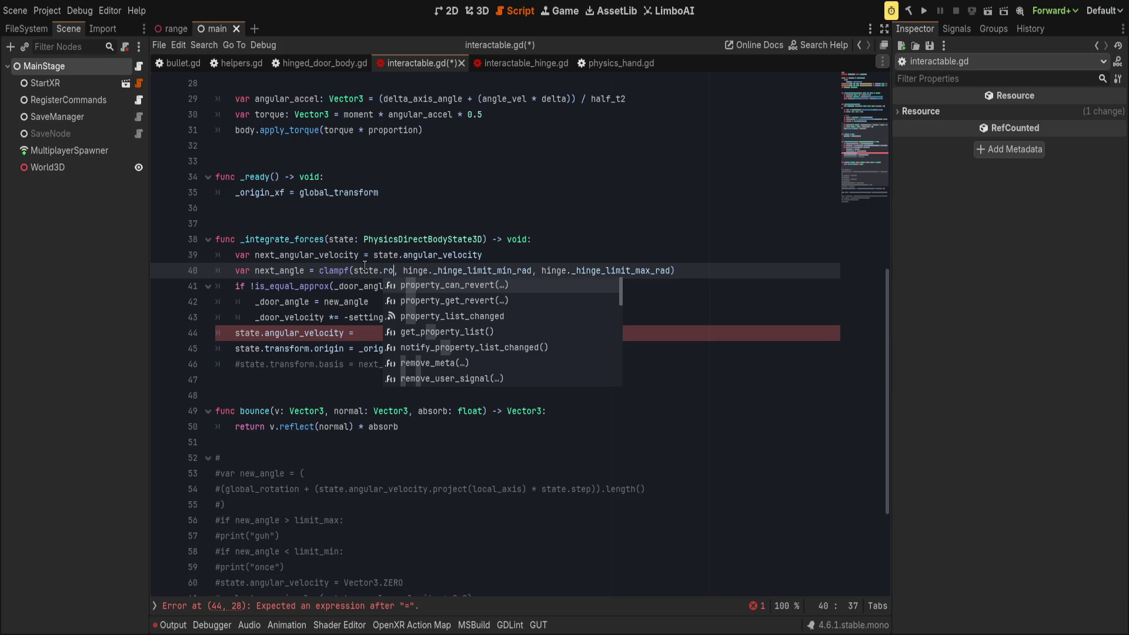
{"action": "key", "text": "BackSpace"}
{"action": "key", "text": "BackSpace"}
{"action": "key", "text": "BackSpace"}
{"action": "type", "text": "global_rotation"}
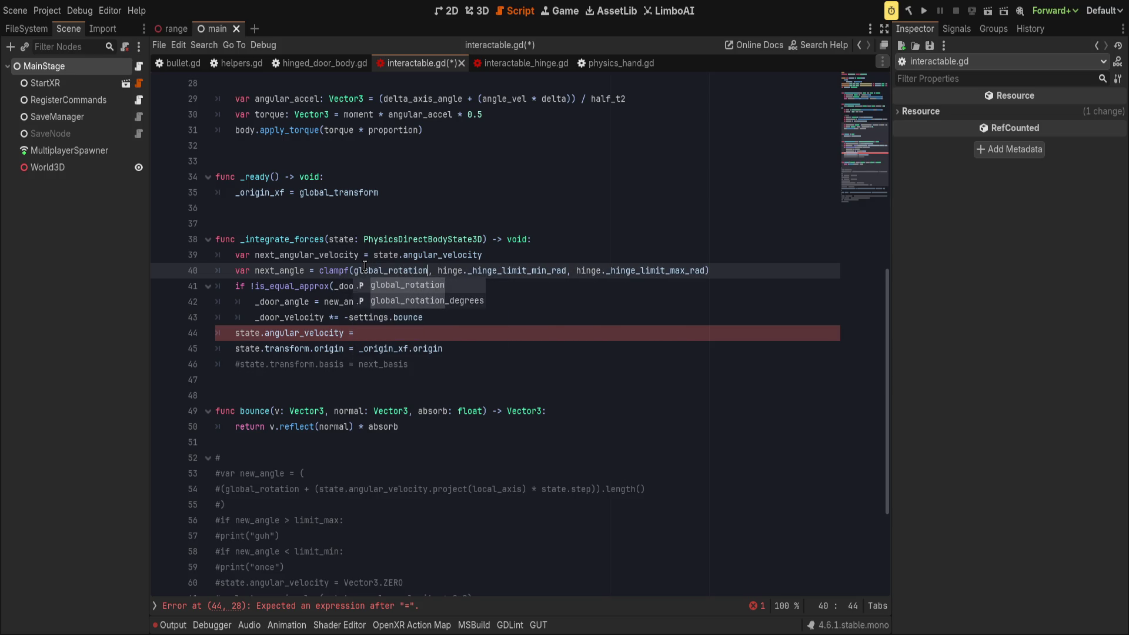
{"action": "type", "text": ".x"}
{"action": "key", "text": "End"}
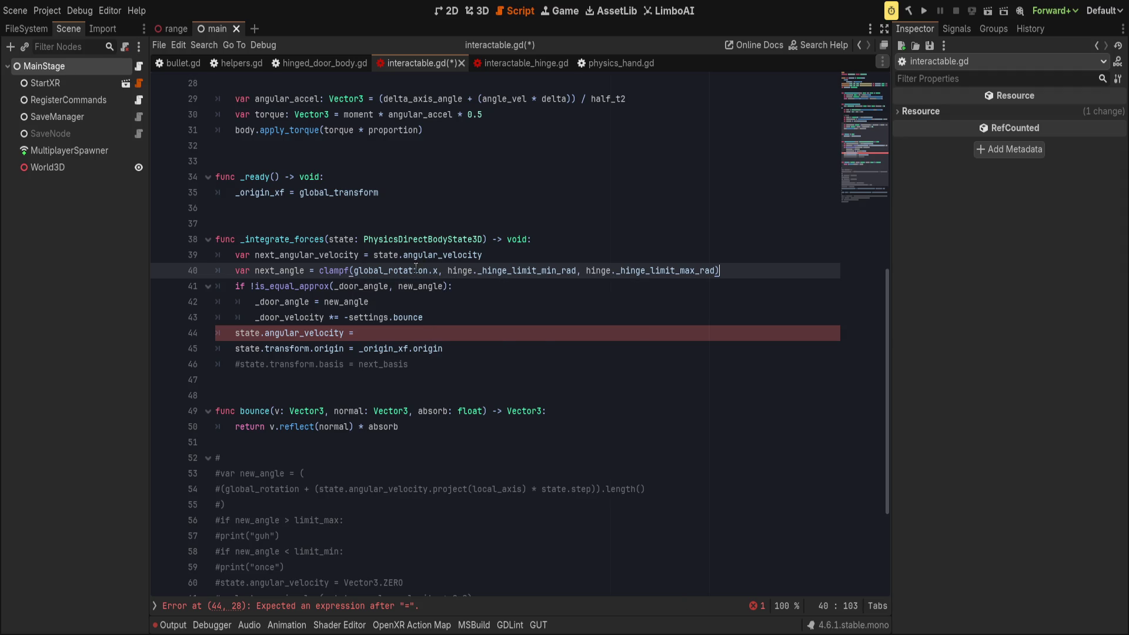
- Replace the hinge limit arguments with limit_min, limit_max and save the script
{"action": "left_click_drag", "start_coordinate": [353, 270], "coordinate": [701, 269]}
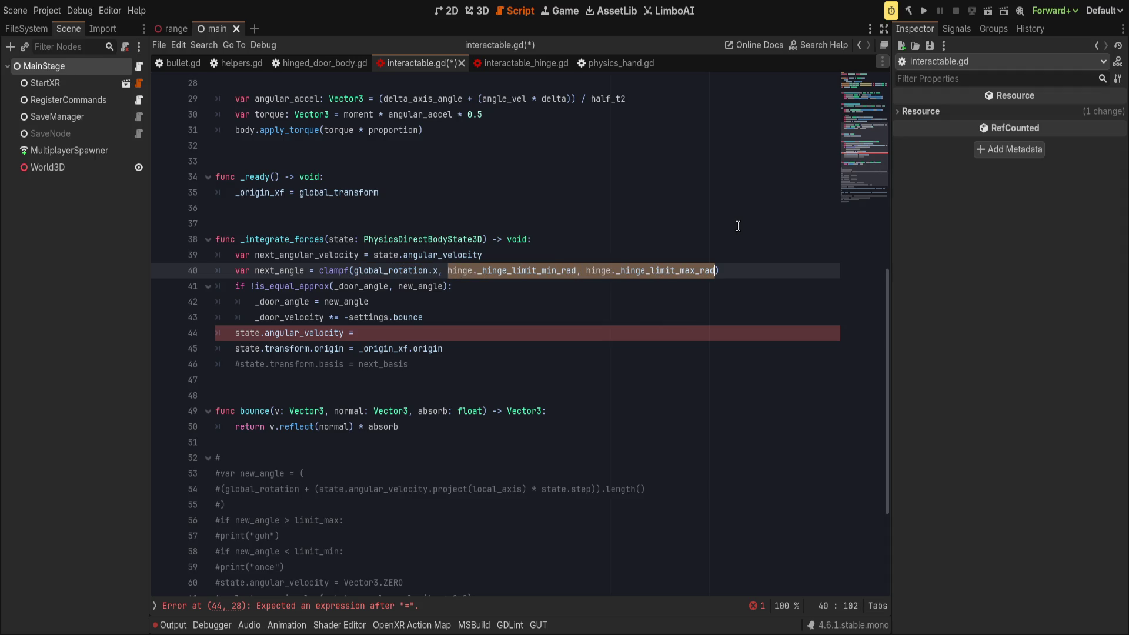
{"action": "type", "text": "limiit"}
{"action": "key", "text": "BackSpace"}
{"action": "key", "text": "BackSpace"}
{"action": "type", "text": "t_min, limit_max)"}
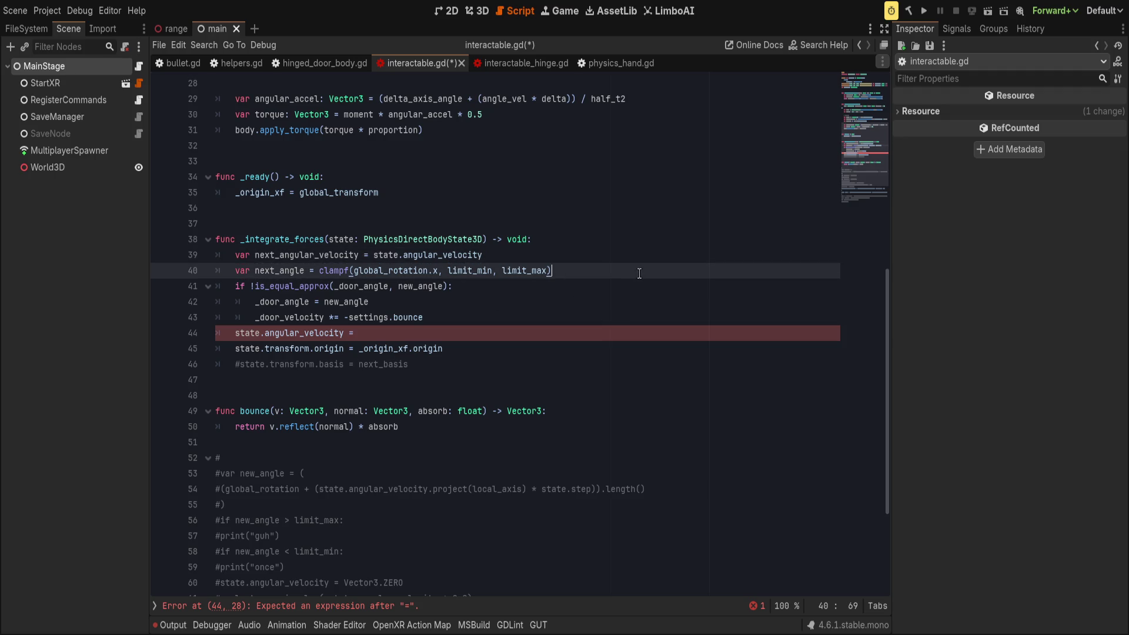
{"action": "key", "text": "ctrl+s"}
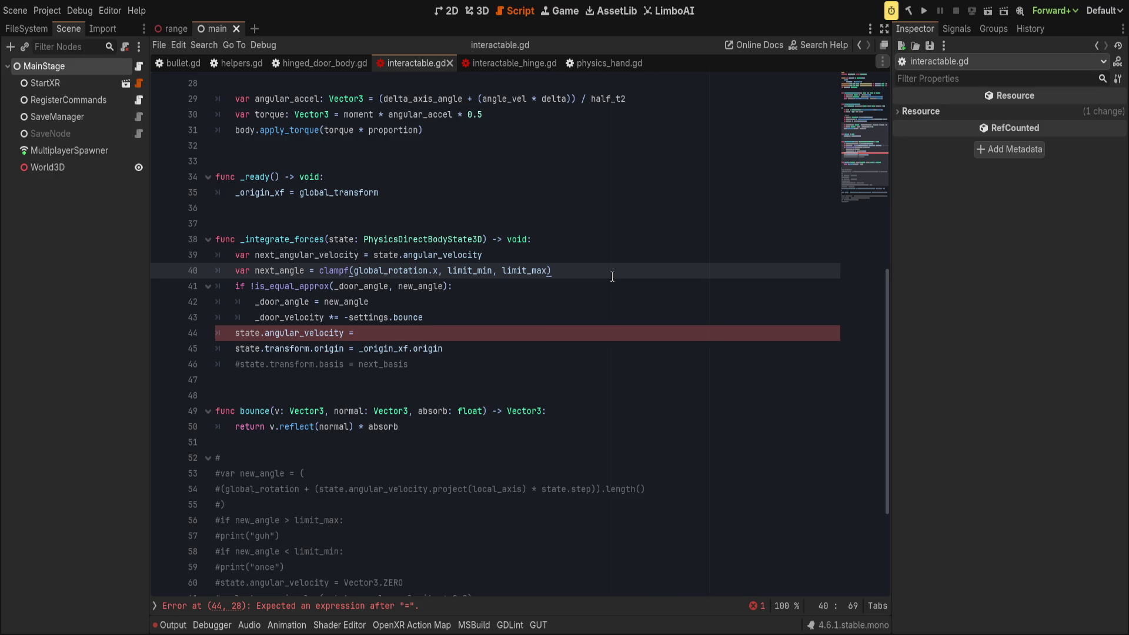
{"action": "left_click", "coordinate": [539, 338]}
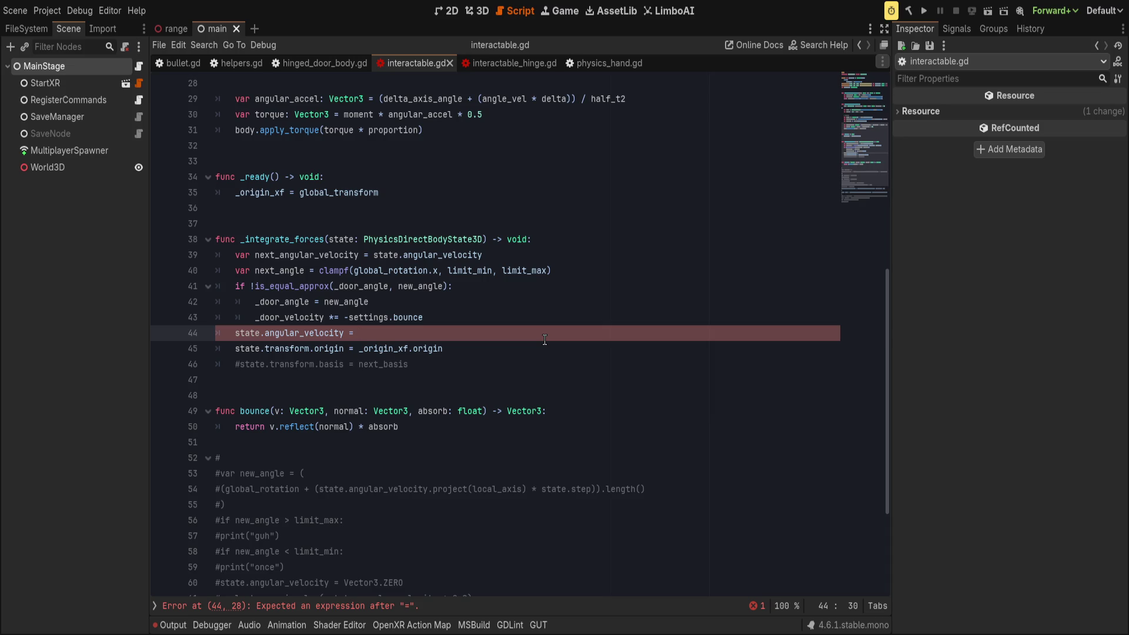
- Complete line 44 with next_angular_velocity and comment out lines 40–43
{"action": "type", "text": "next_an"}
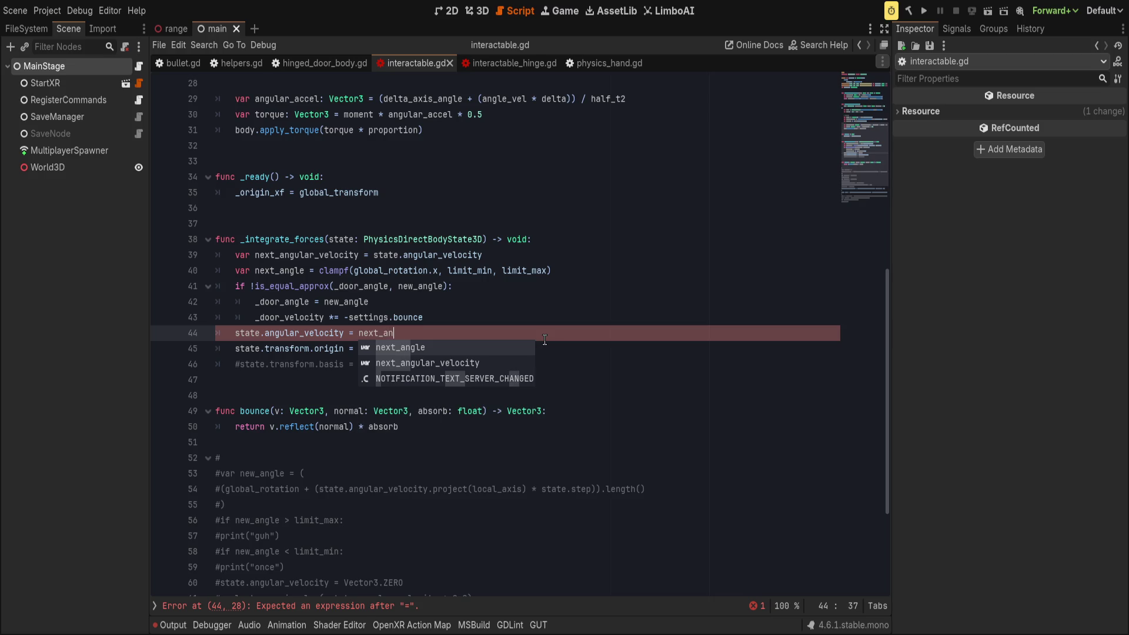
{"action": "type", "text": "gular"}
{"action": "key", "text": "Return"}
{"action": "key", "text": "Up"}
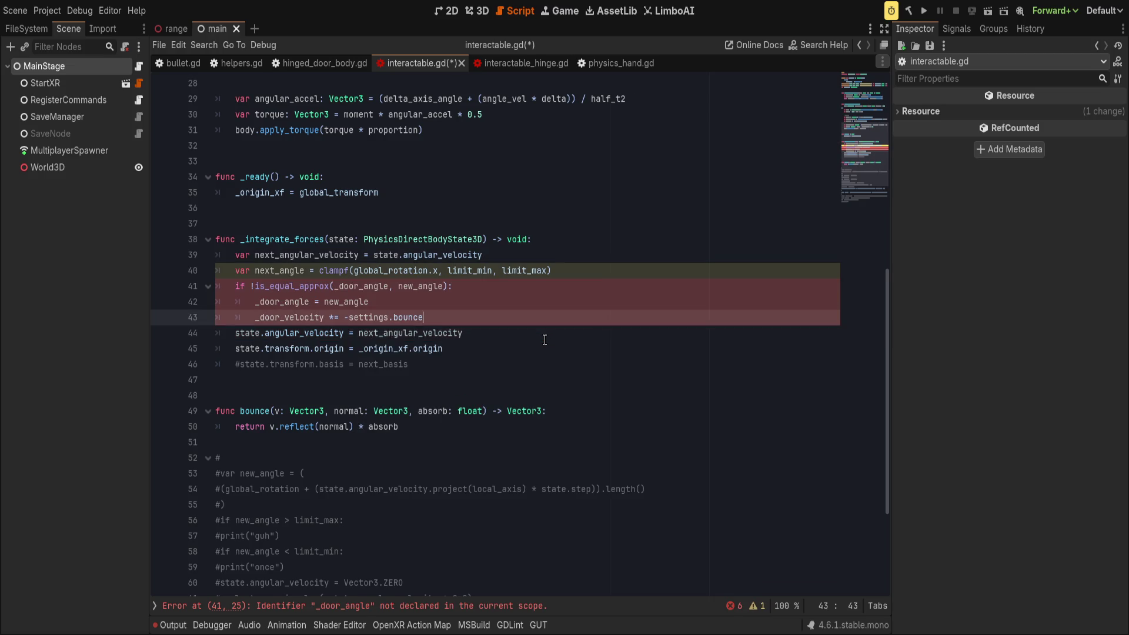
{"action": "key", "text": "Return"}
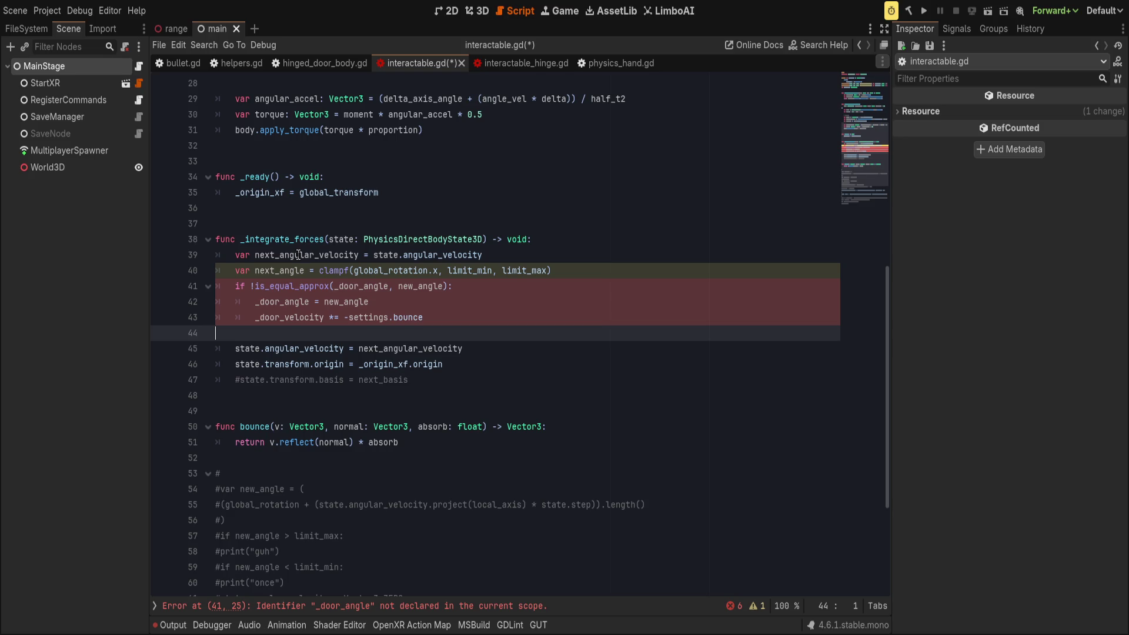
{"action": "left_click", "coordinate": [235, 274]}
{"action": "left_click_drag", "start_coordinate": [235, 277], "coordinate": [301, 319]}
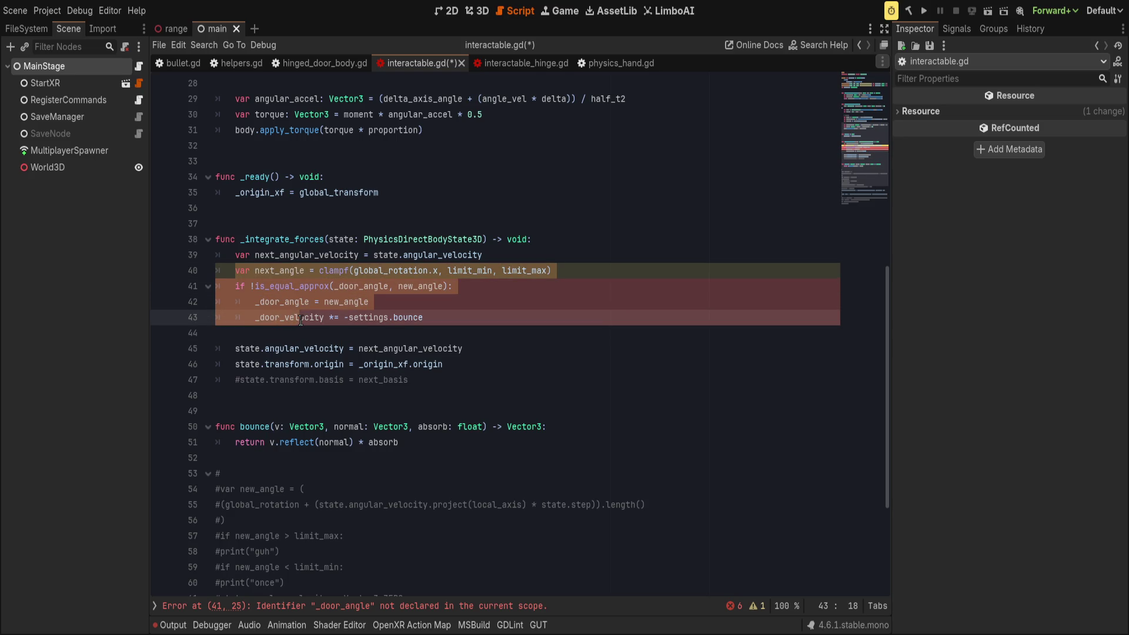
{"action": "key", "text": "ctrl+k"}
{"action": "left_click", "coordinate": [467, 305]}
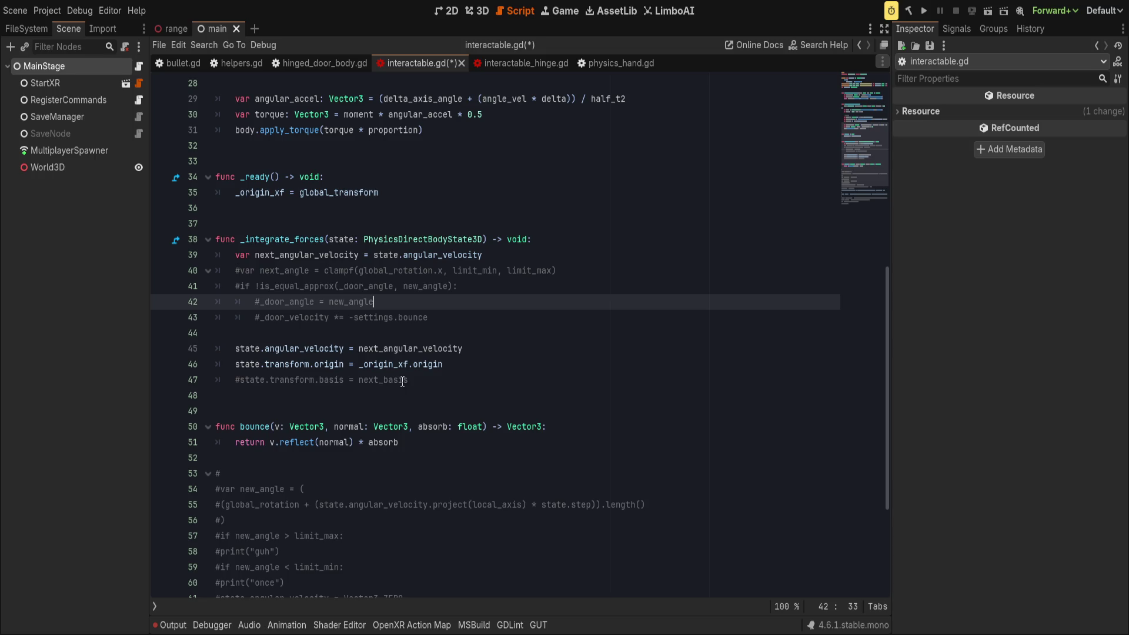
- Delete the next_basis line and add a '# Set T3D' comment above the origin assignment
{"action": "left_click", "coordinate": [426, 381]}
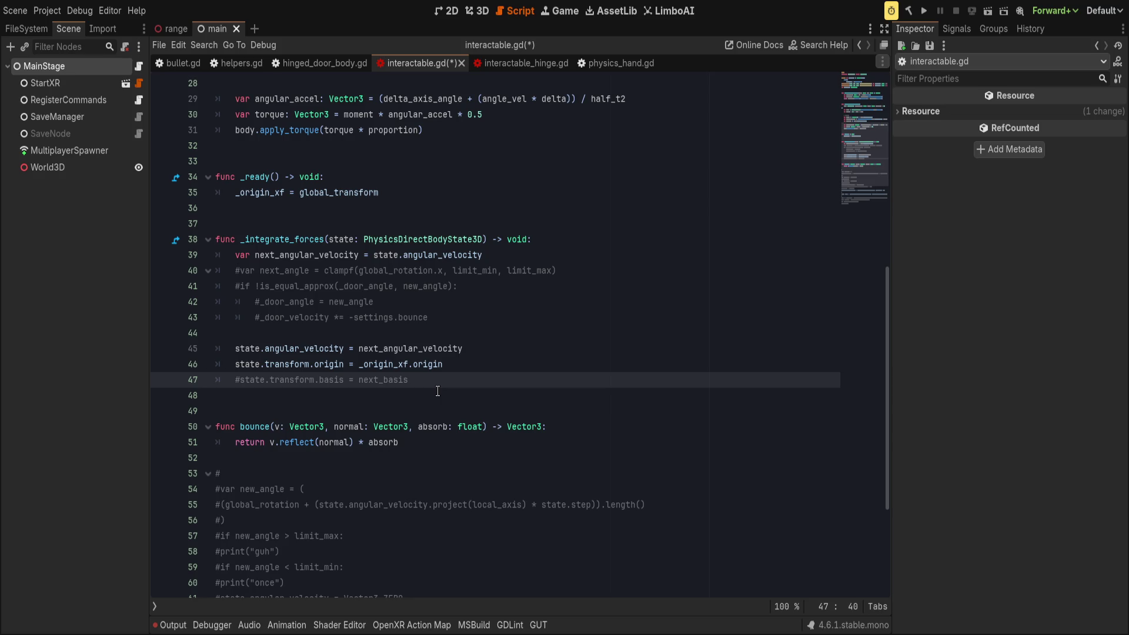
{"action": "key", "text": "ctrl+shift+k"}
{"action": "key", "text": "Up"}
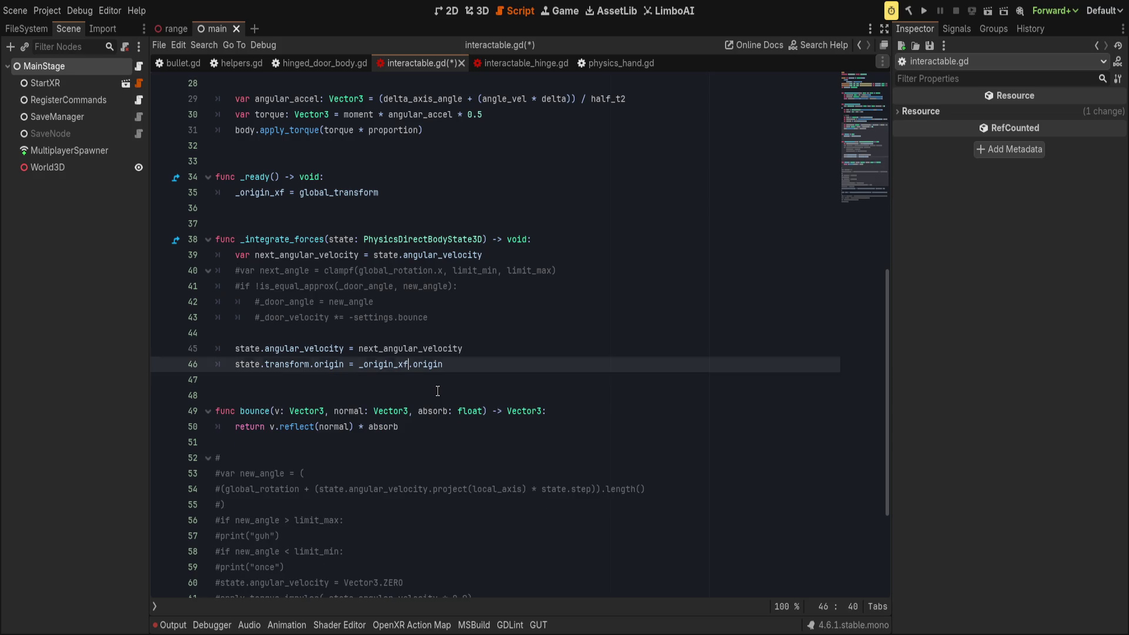
{"action": "key", "text": "Up"}
{"action": "key", "text": "End"}
{"action": "key", "text": "Return"}
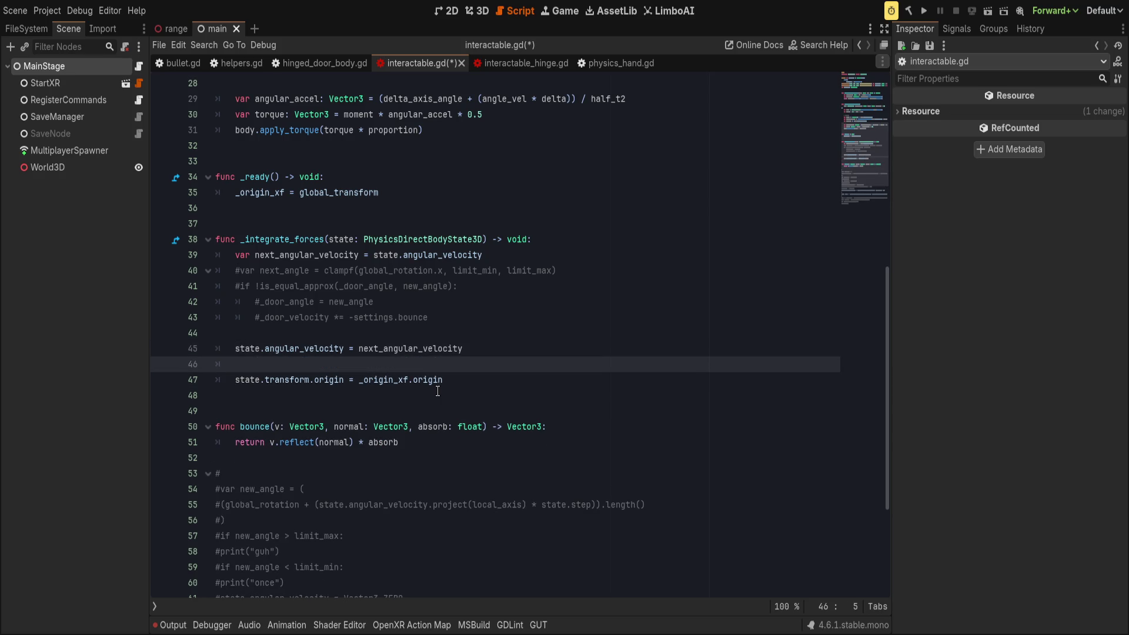
{"action": "key", "text": "Return"}
{"action": "type", "text": "# "}
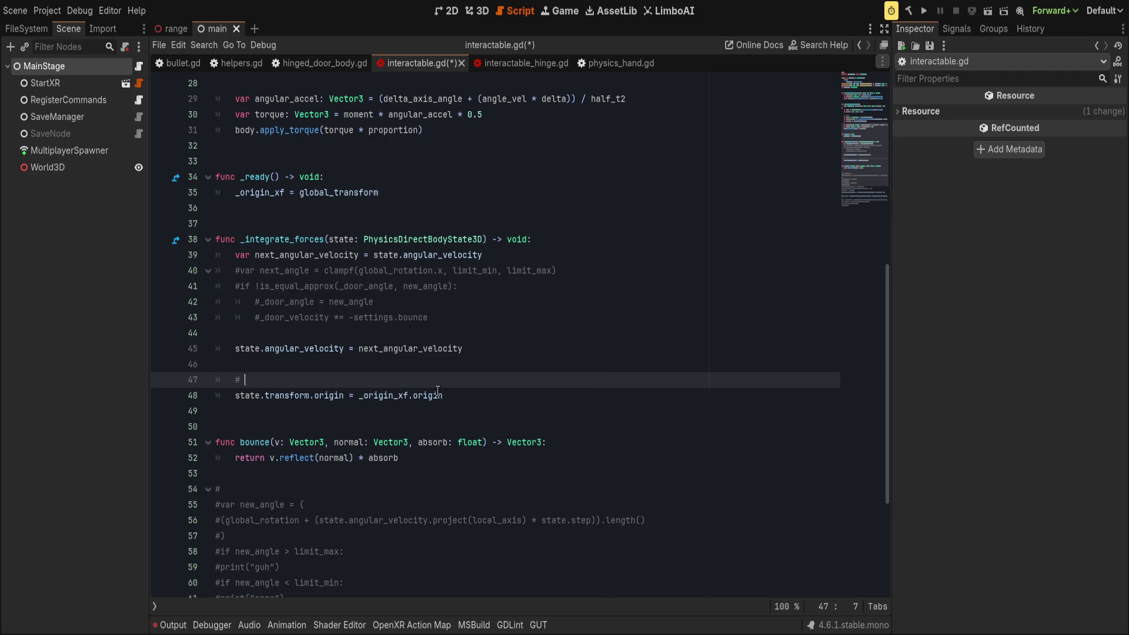
{"action": "type", "text": "Set T3D"}
{"action": "key", "text": "Up"}
- Run the project to test the hinged interactable in VR, then return to the script
{"action": "left_click", "coordinate": [923, 11]}
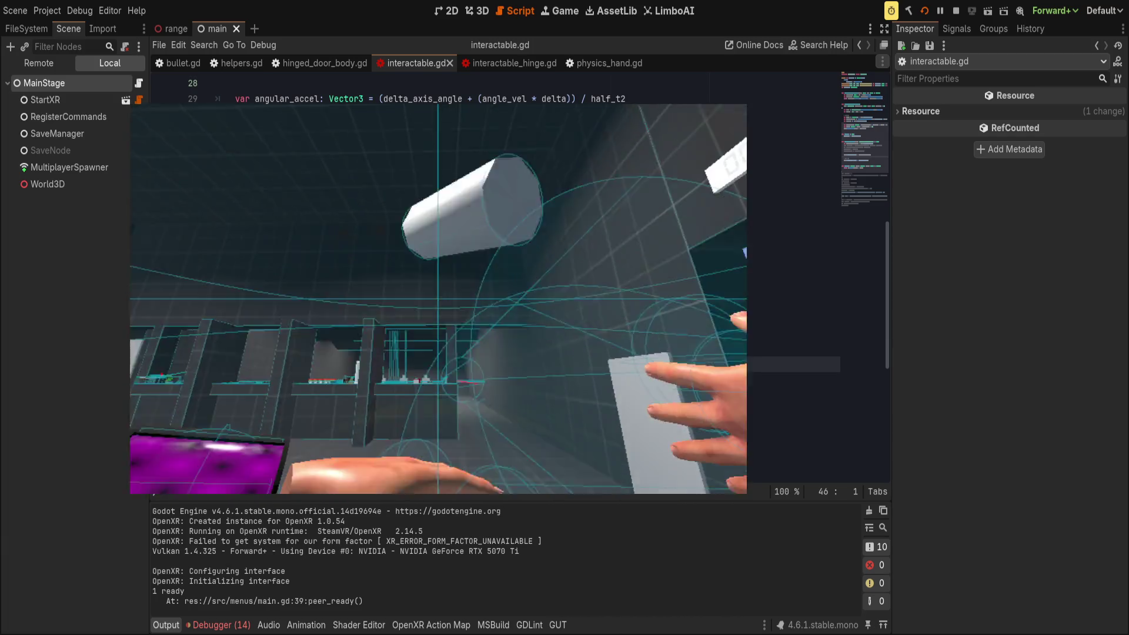
{"action": "left_click", "coordinate": [516, 343]}
{"action": "type", "text": "state.angular_velocity = Vector3(next_angular_velocity"}
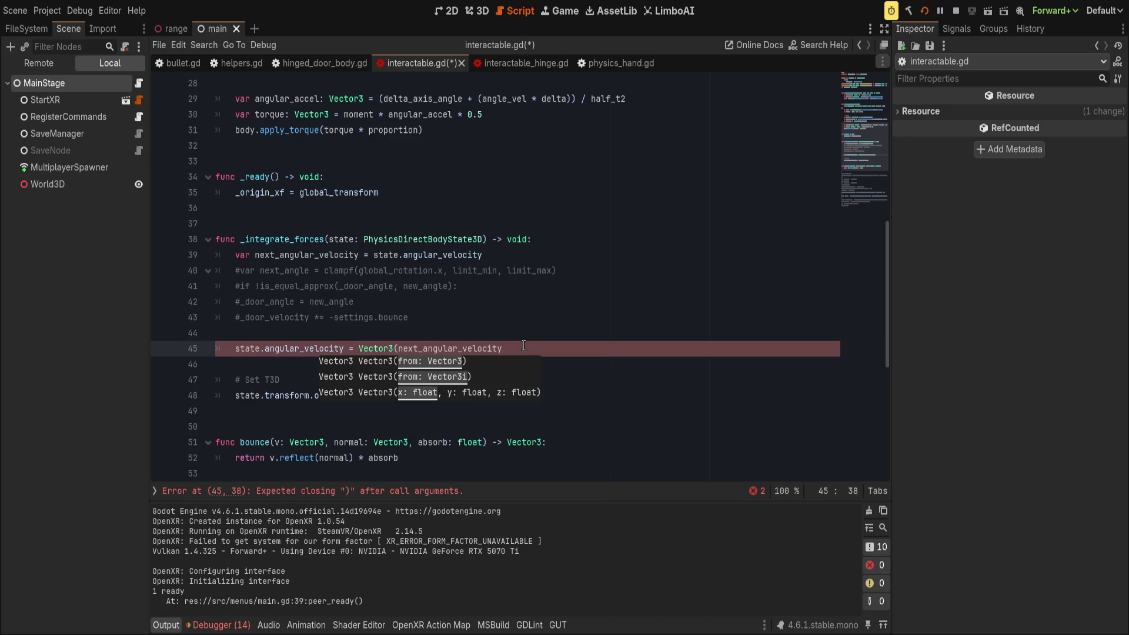
- Finish line 45 as Vector3(next_angular_velocity.x, 0.0, 0.0), keeping only x angular velocity
{"action": "type", "text": ".x,"}
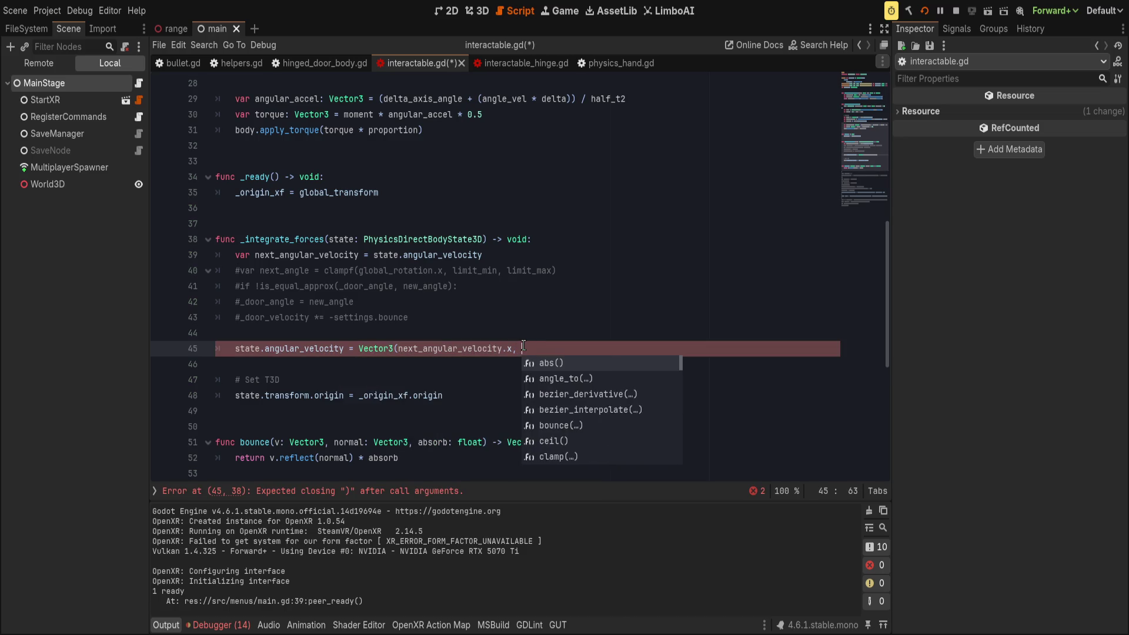
{"action": "type", "text": ".0)"}
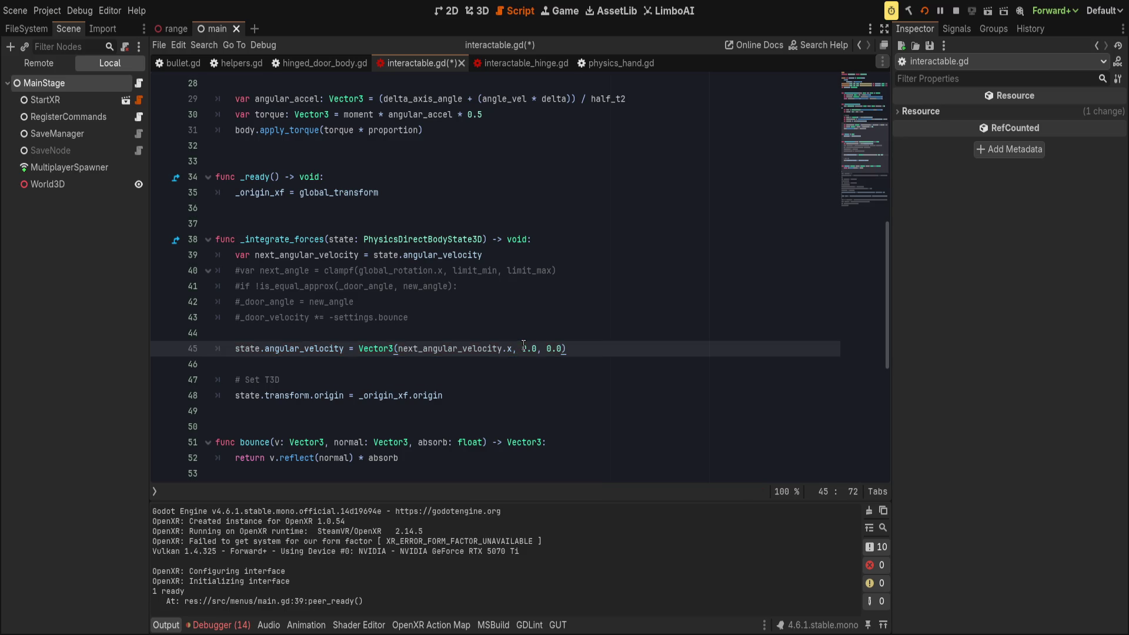
{"action": "left_click", "coordinate": [641, 359]}
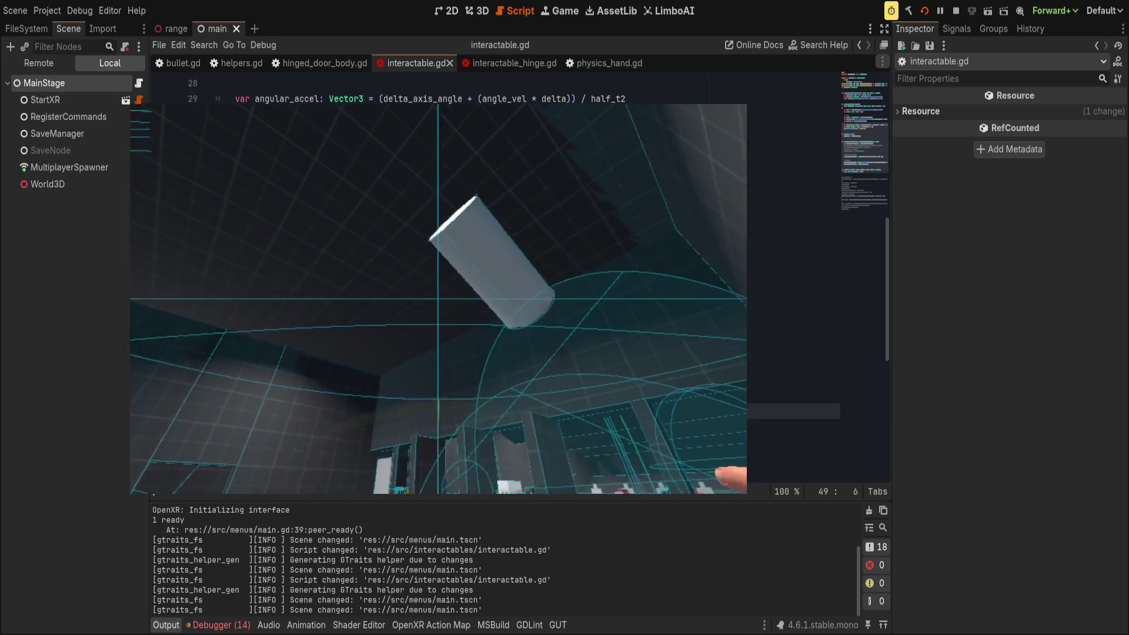
- Bring the script editor back in front of the game and go to the end of line 46
{"action": "left_click", "coordinate": [331, 364]}
{"action": "left_click", "coordinate": [595, 360]}
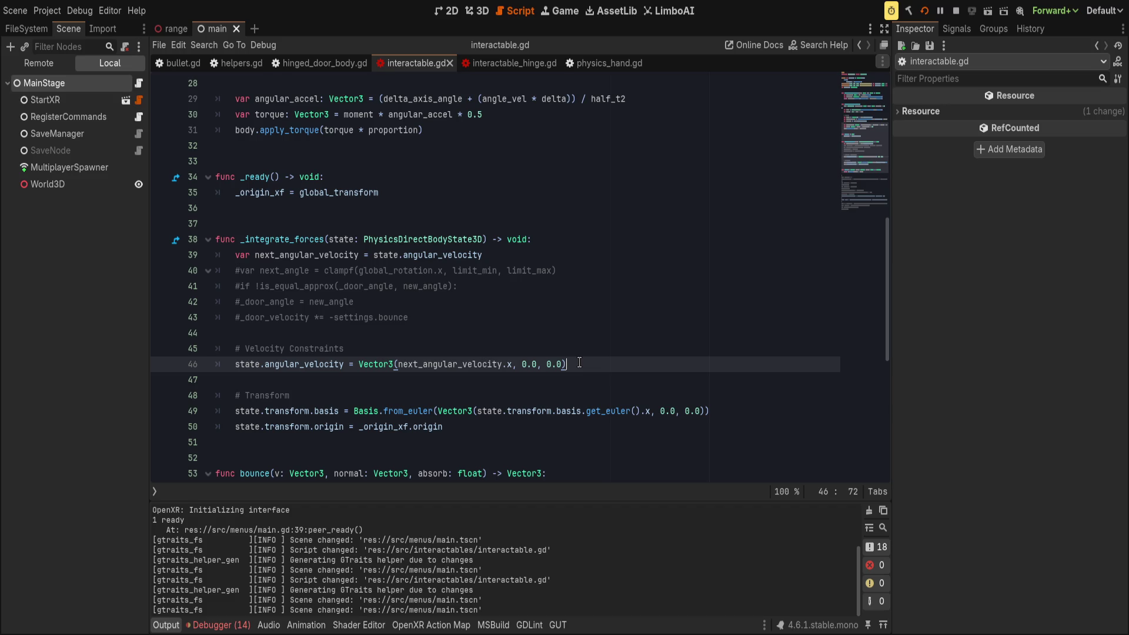
- In bullet.gd, change the impulse offset to body.global_position - result.position and drop the minus before result.normal
{"action": "left_click", "coordinate": [176, 62]}
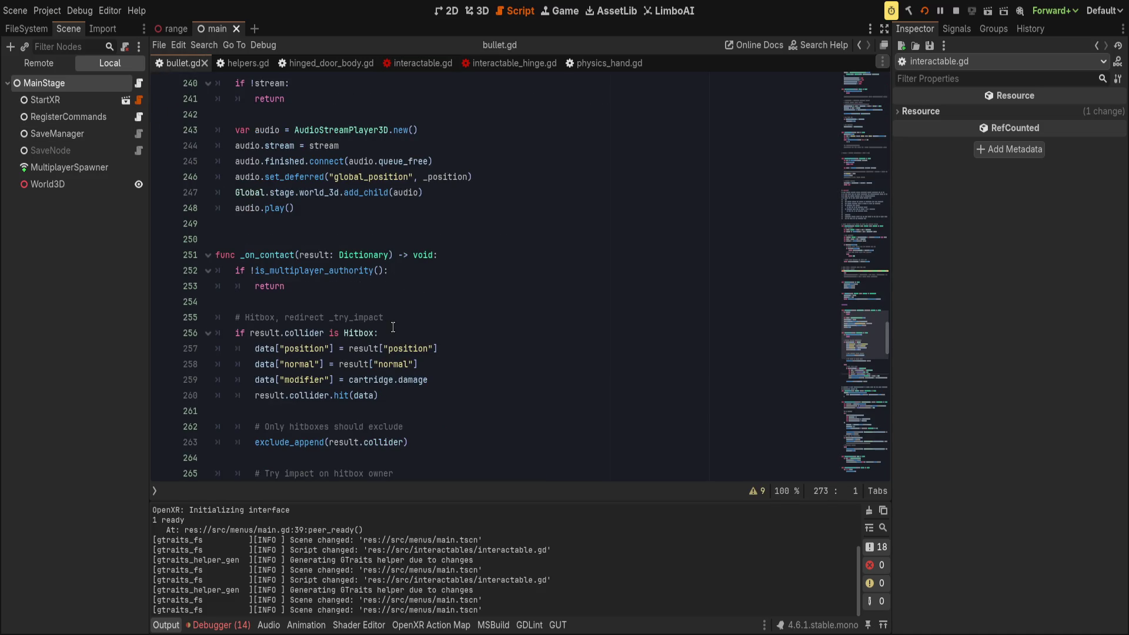
{"action": "scroll", "coordinate": [404, 304], "scroll_direction": "down", "scroll_amount": 2}
{"action": "scroll", "coordinate": [406, 306], "scroll_direction": "down", "scroll_amount": 5}
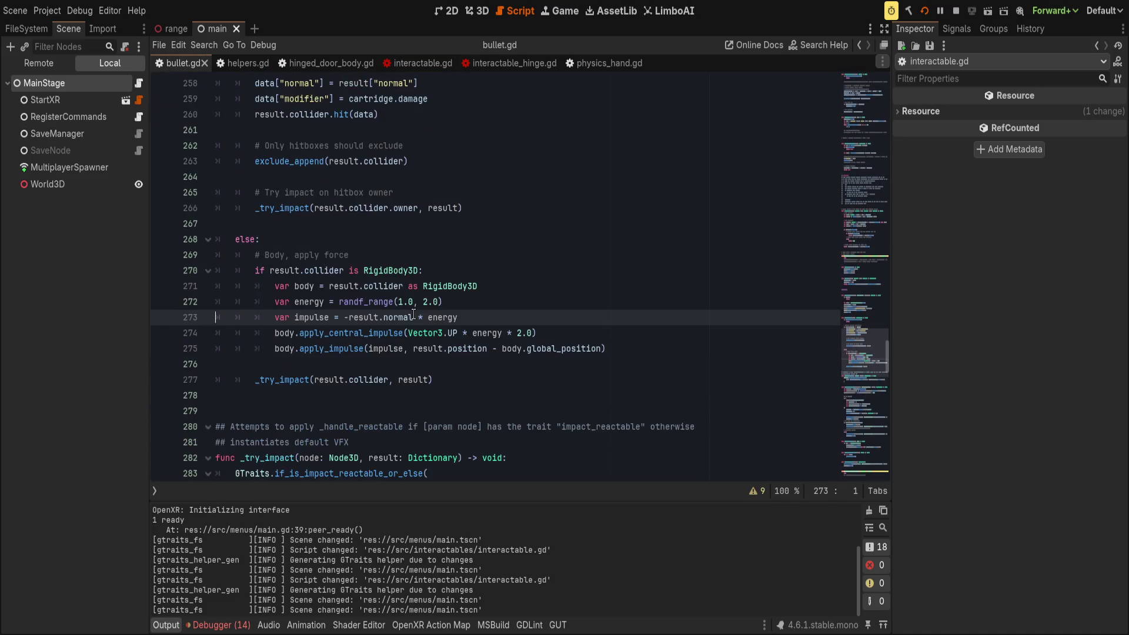
{"action": "left_click", "coordinate": [598, 348]}
{"action": "left_click_drag", "start_coordinate": [412, 348], "coordinate": [502, 348]}
{"action": "key", "text": "BackSpace"}
{"action": "key", "text": "End"}
{"action": "key", "text": "Left"}
{"action": "type", "text": "- result.position"}
{"action": "key", "text": "ctrl+s"}
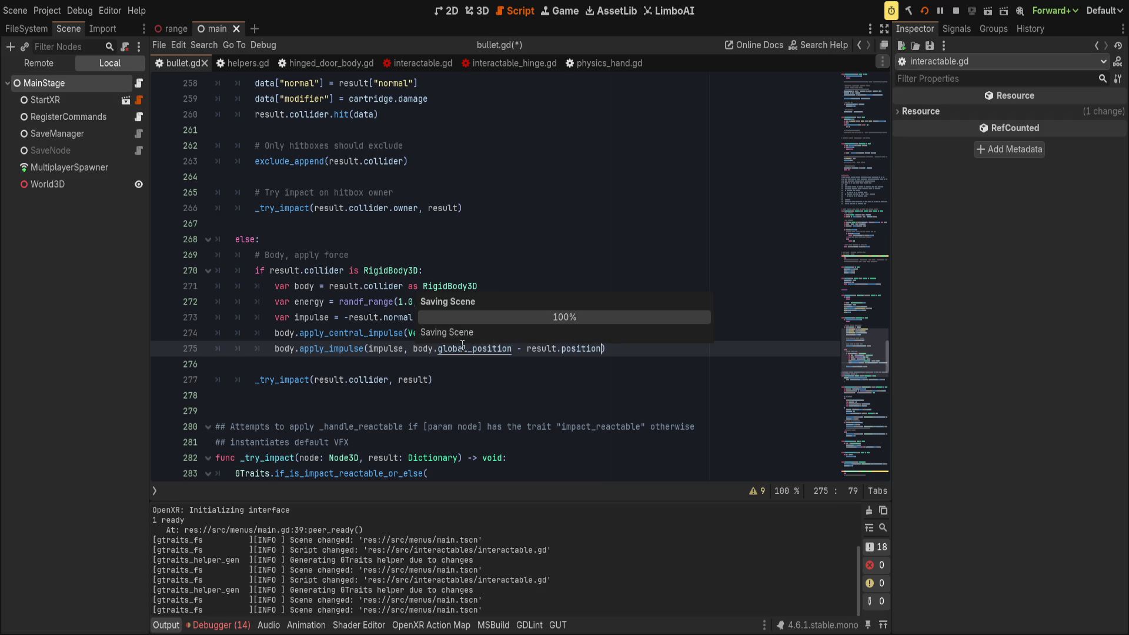
{"action": "left_click", "coordinate": [347, 317]}
{"action": "key", "text": "BackSpace"}
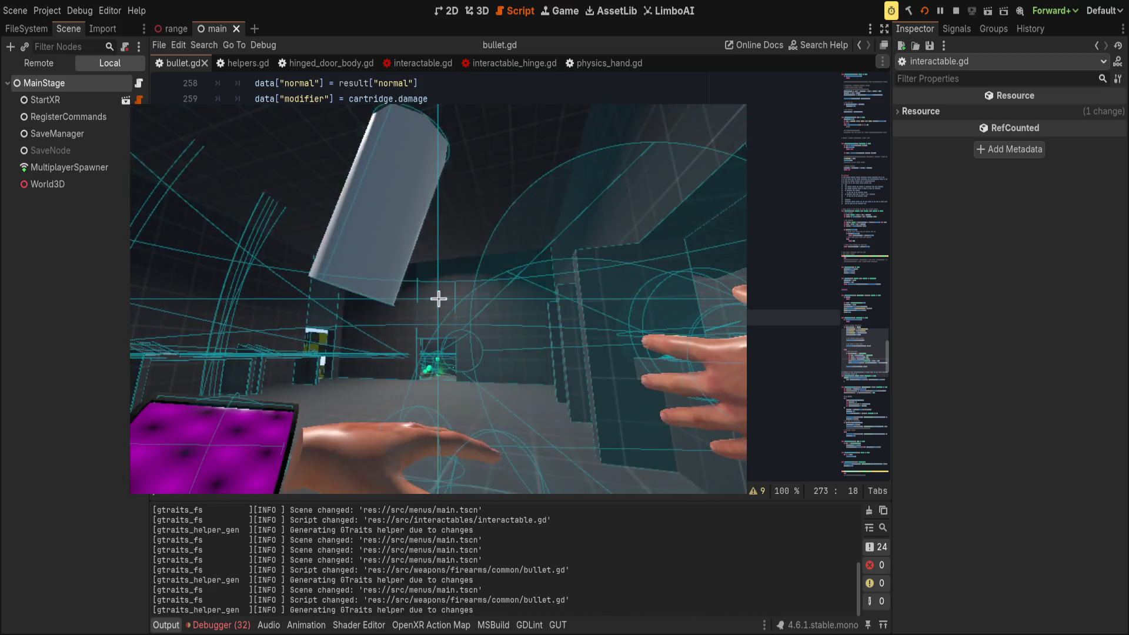
- Return to the editor and close bullet.gd with its original impulse restored, back on interactable.gd
{"action": "left_click", "coordinate": [523, 317]}
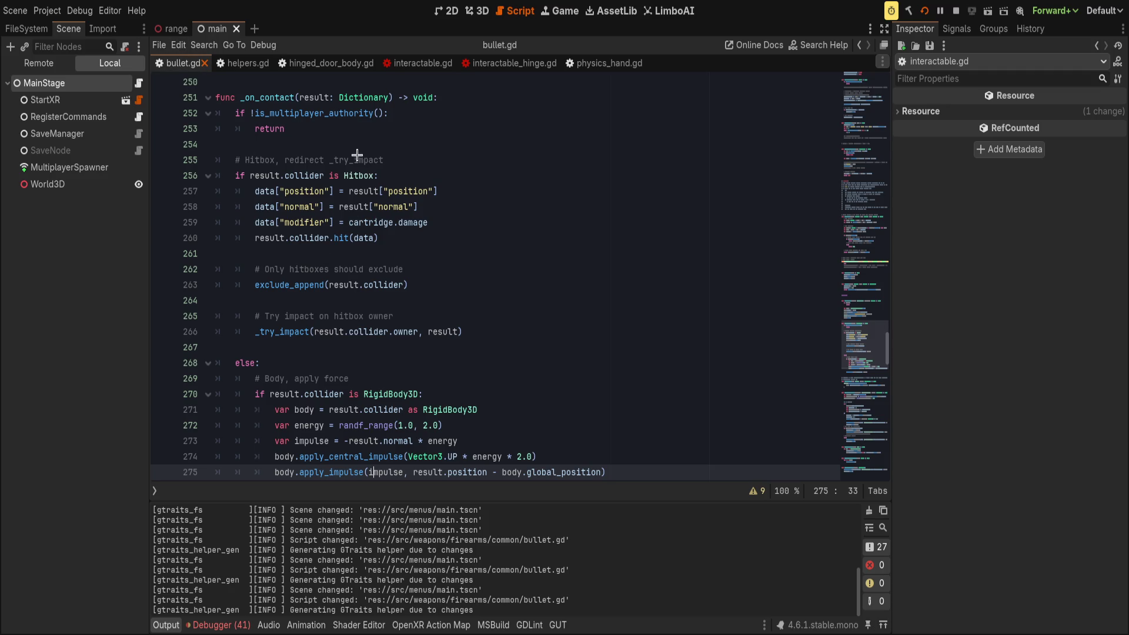
{"action": "key", "text": "ctrl+w"}
- Replace the Vector3 argument of from_euler on line 49 with * local_axis
{"action": "left_click", "coordinate": [492, 365]}
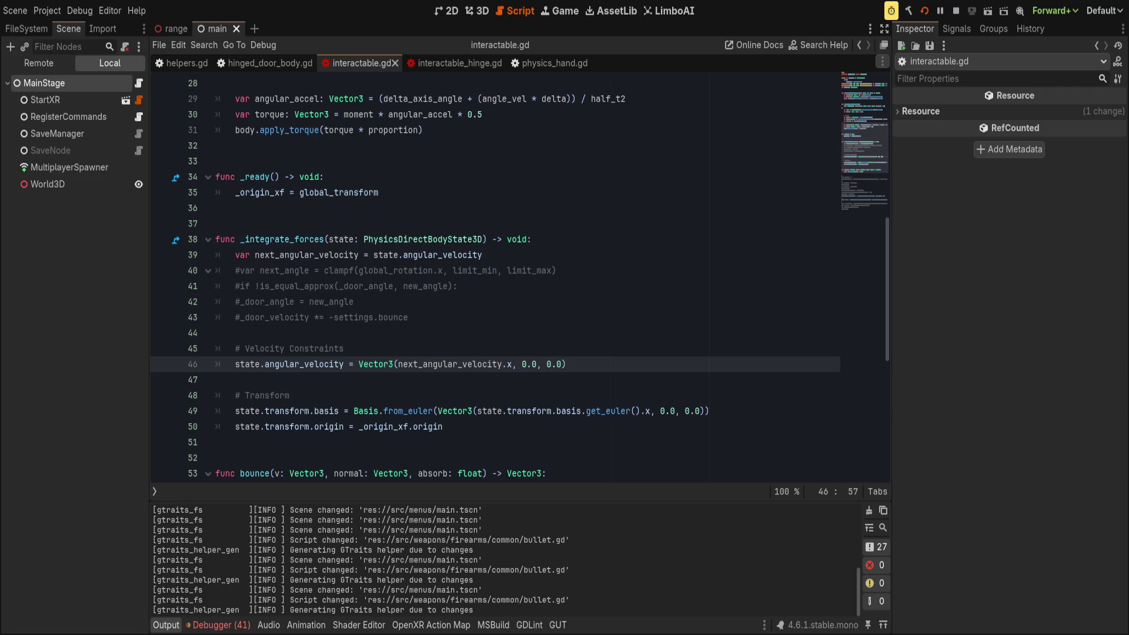
{"action": "left_click", "coordinate": [380, 312]}
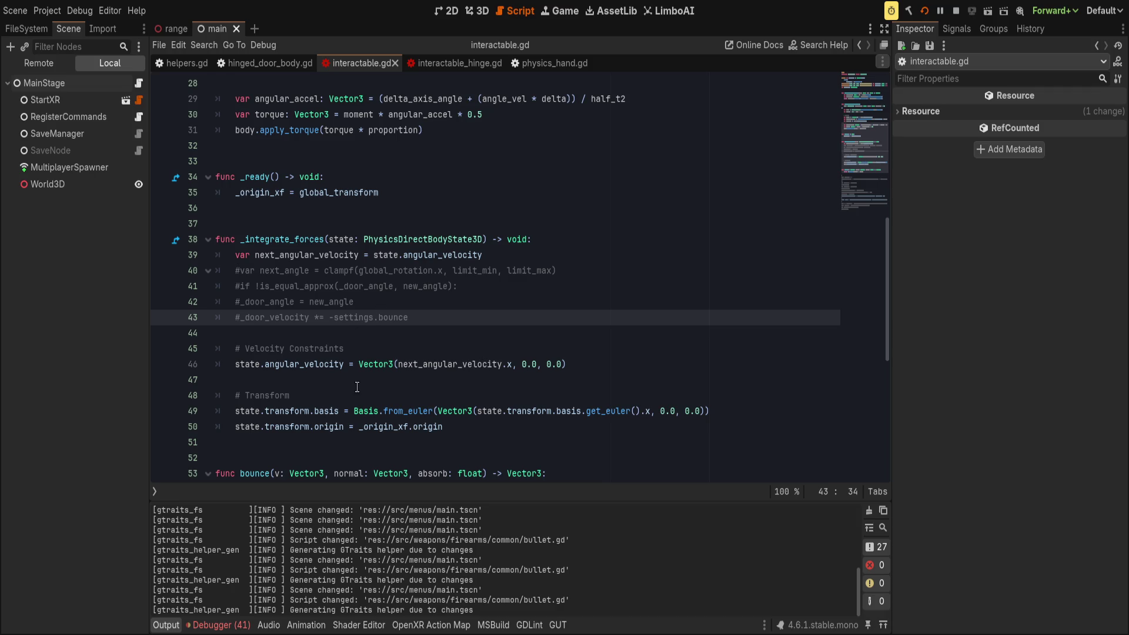
{"action": "left_click", "coordinate": [354, 410]}
{"action": "key", "text": "shift+End"}
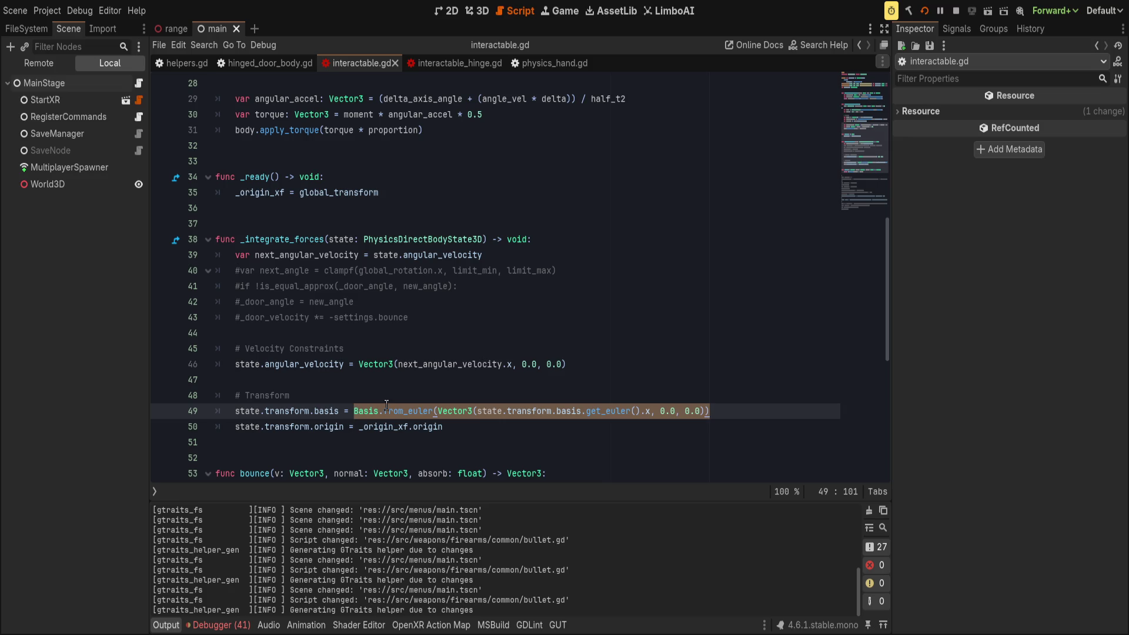
{"action": "double_click", "coordinate": [362, 413]}
{"action": "left_click", "coordinate": [491, 410]}
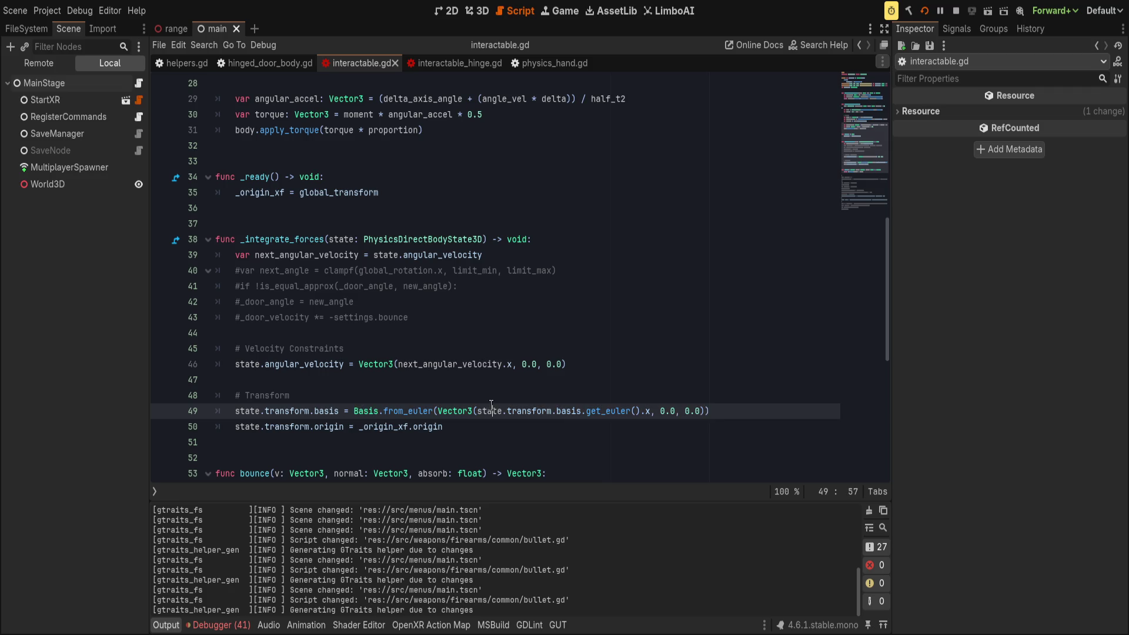
{"action": "double_click", "coordinate": [491, 411]}
{"action": "double_click", "coordinate": [455, 411]}
{"action": "left_click_drag", "start_coordinate": [455, 410], "coordinate": [703, 410]}
{"action": "type", "text": "* local_"}
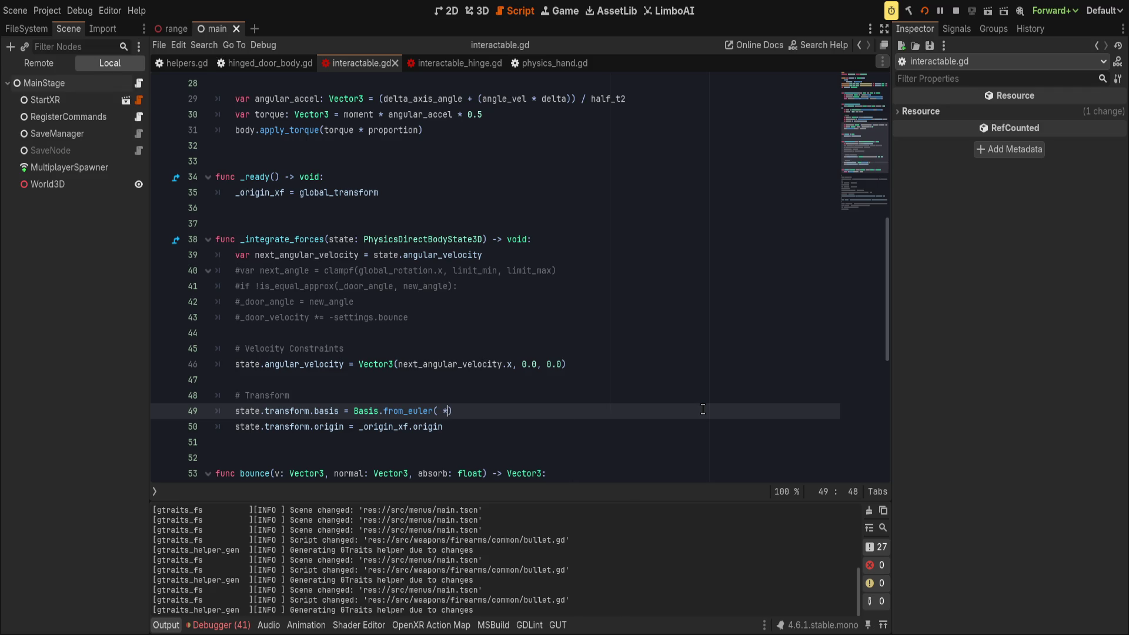
{"action": "key", "text": "Return"}
- Put global_rotation before it so the argument reads global_rotation * local_axis, then save
{"action": "key", "text": "ctrl+Left"}
{"action": "key", "text": "ctrl+Right"}
{"action": "key", "text": "ctrl+Right"}
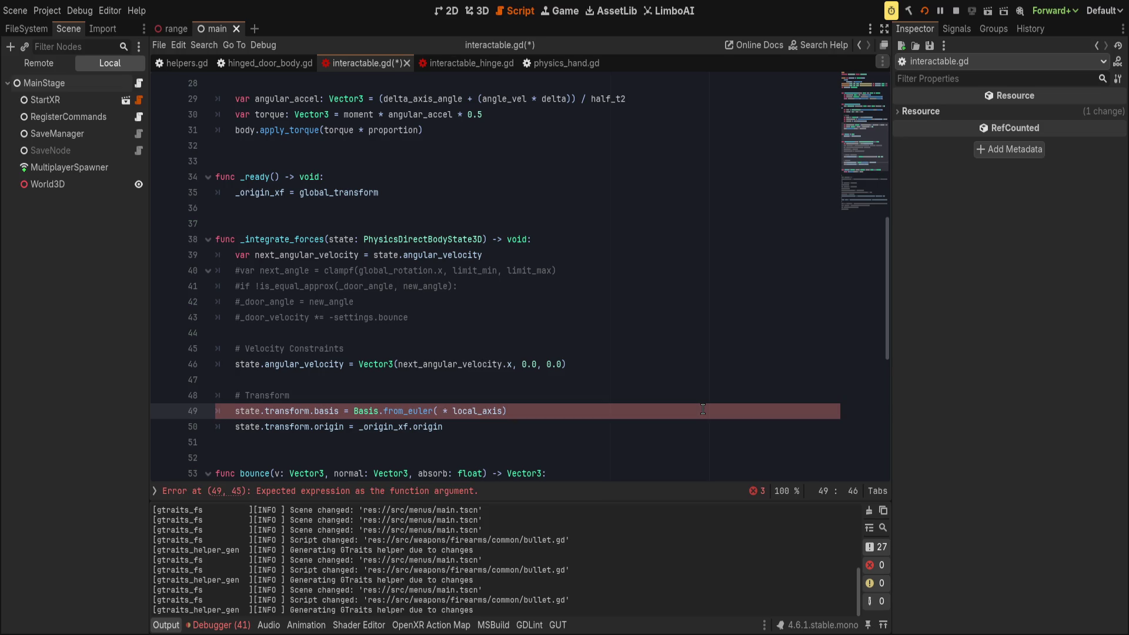
{"action": "type", "text": "global_ro"}
{"action": "type", "text": "tation"}
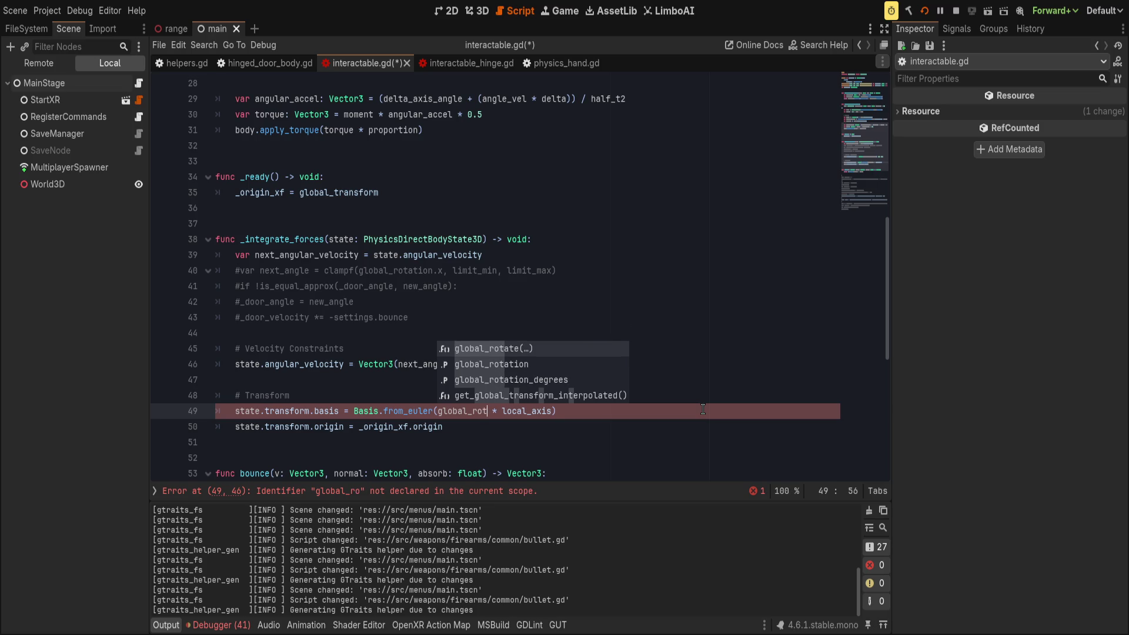
{"action": "left_click", "coordinate": [703, 409]}
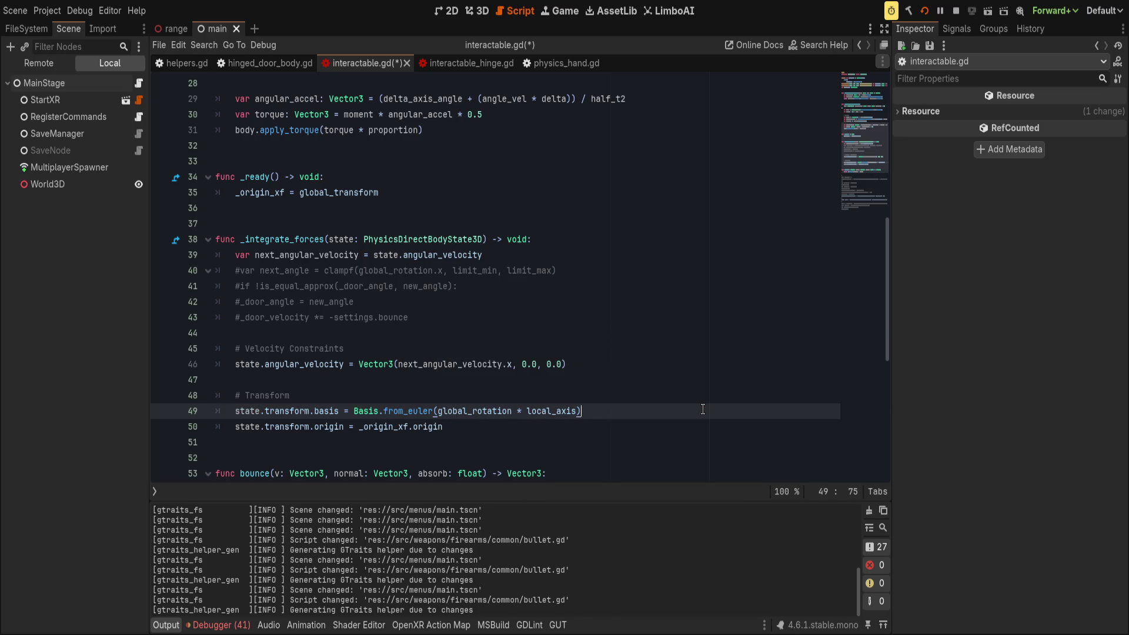
{"action": "key", "text": "ctrl+s"}
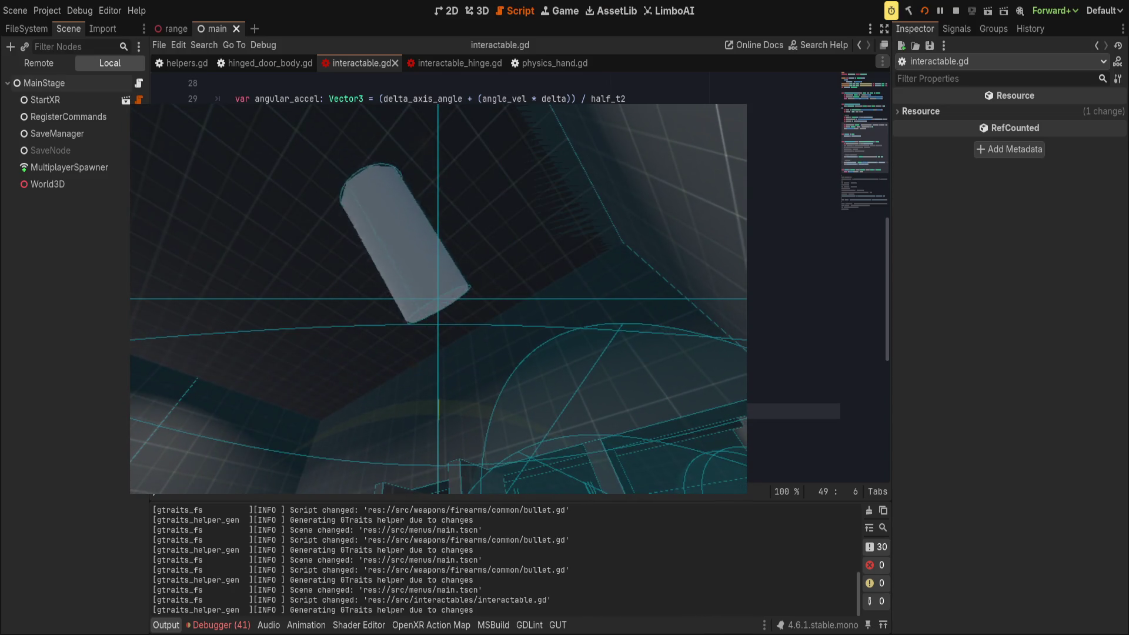
- Look through the 41 errors in the Debugger's Errors list, clear them, and collapse the bottom panel
{"action": "left_click", "coordinate": [219, 625]}
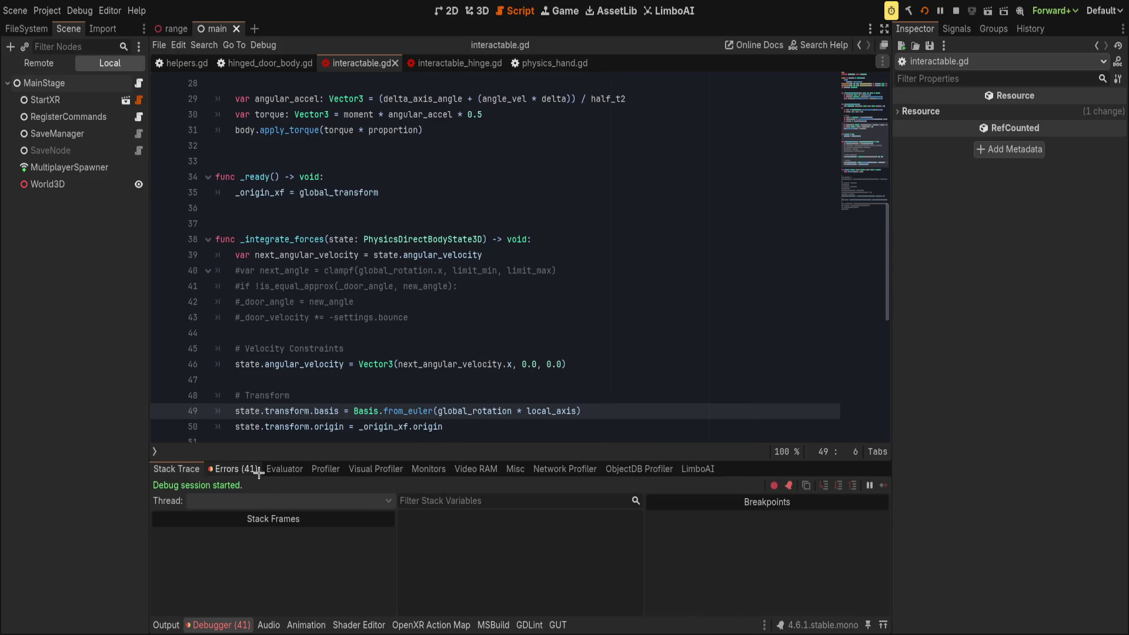
{"action": "left_click", "coordinate": [259, 471]}
{"action": "scroll", "coordinate": [856, 537], "scroll_direction": "up", "scroll_amount": 10}
{"action": "scroll", "coordinate": [856, 537], "scroll_direction": "down", "scroll_amount": 10}
{"action": "scroll", "coordinate": [882, 593], "scroll_direction": "up", "scroll_amount": 3}
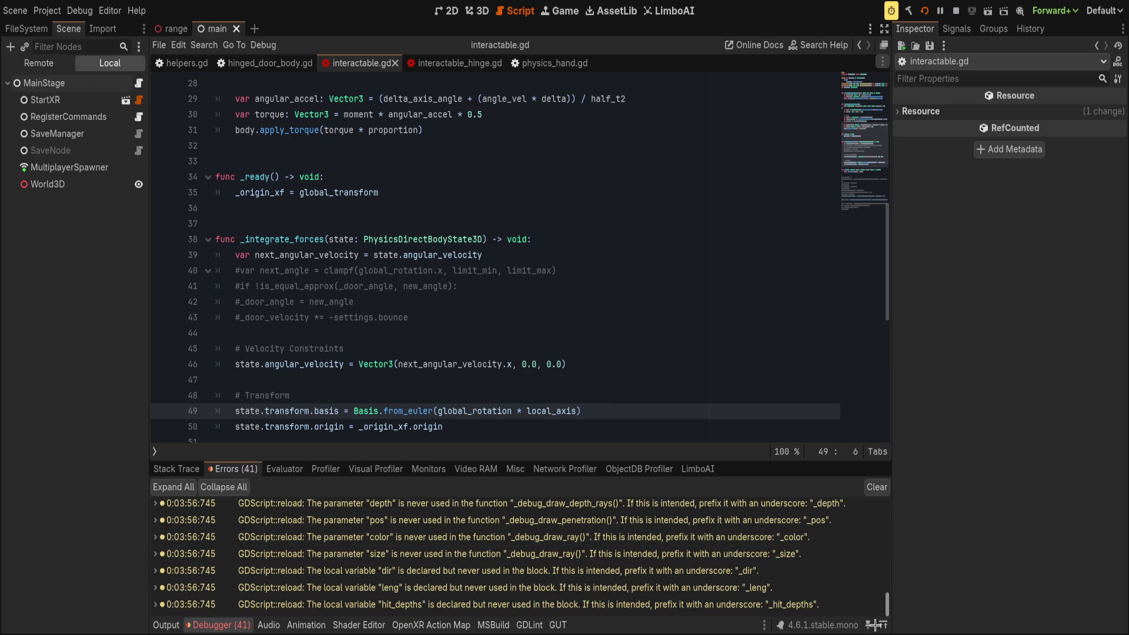
{"action": "scroll", "coordinate": [883, 590], "scroll_direction": "down", "scroll_amount": 5}
{"action": "left_click", "coordinate": [876, 487]}
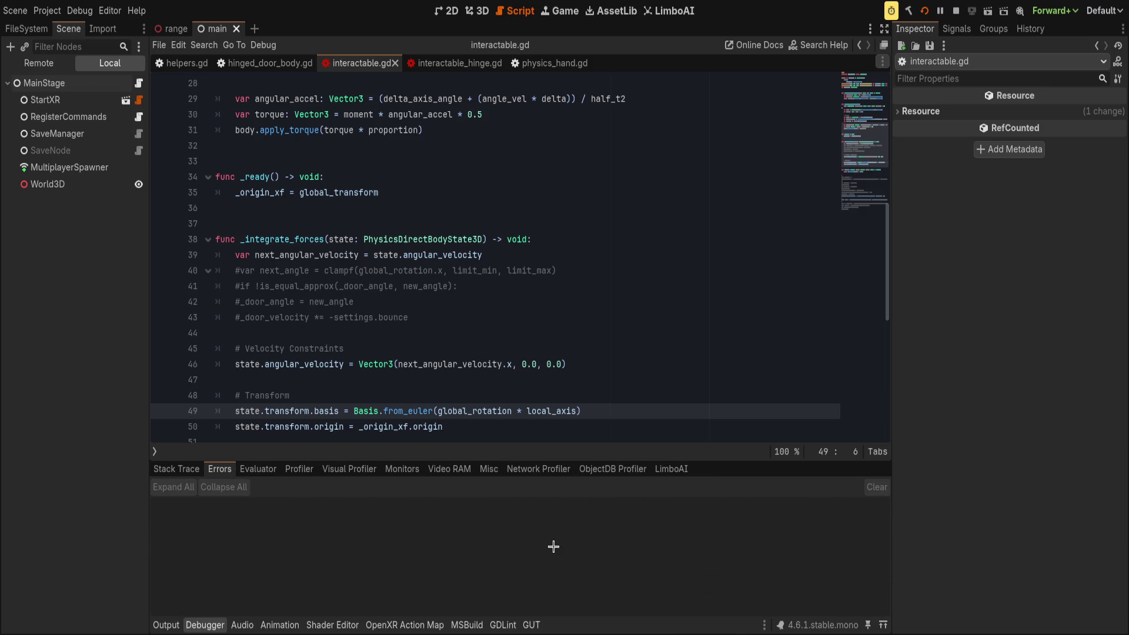
{"action": "left_click", "coordinate": [192, 624]}
{"action": "left_click", "coordinate": [452, 424]}
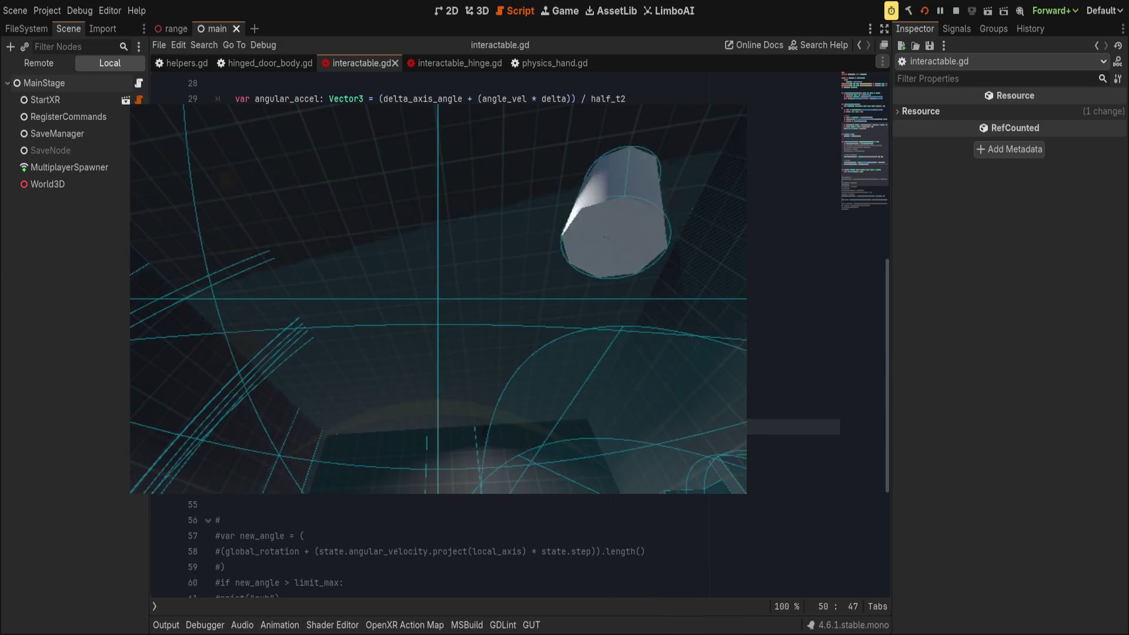
- Open interactable.tscn in the 3D view, move the Interactable body 0.4 down along Y, and save
{"action": "left_click", "coordinate": [341, 61]}
{"action": "left_click", "coordinate": [481, 10]}
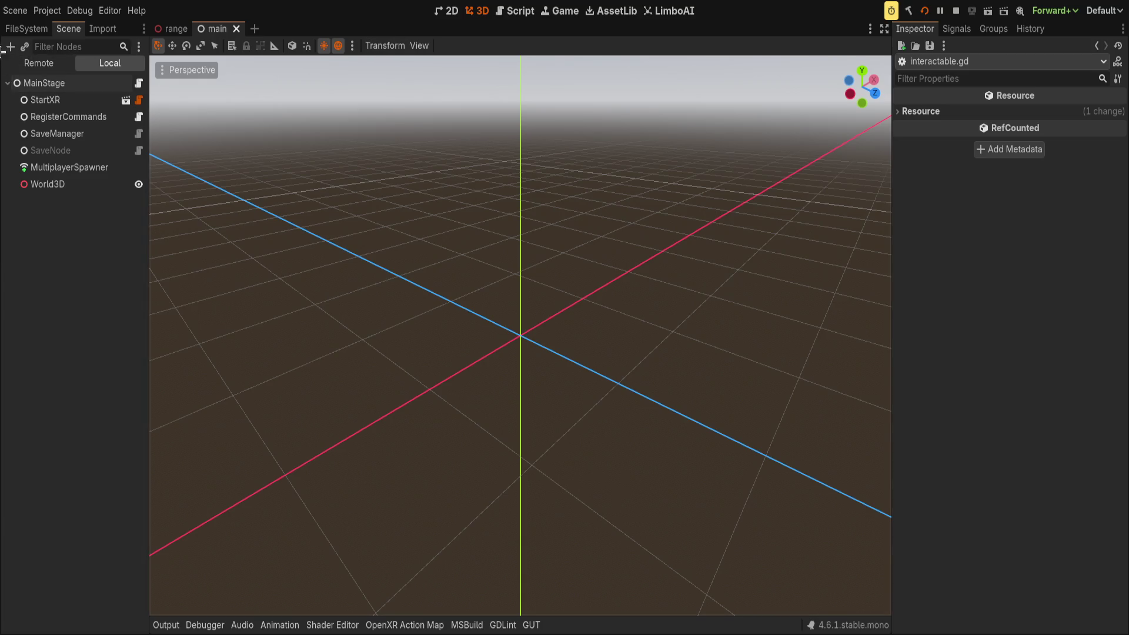
{"action": "left_click", "coordinate": [26, 28]}
{"action": "left_click", "coordinate": [68, 29]}
{"action": "left_click_drag", "start_coordinate": [149, 94], "coordinate": [151, 94]}
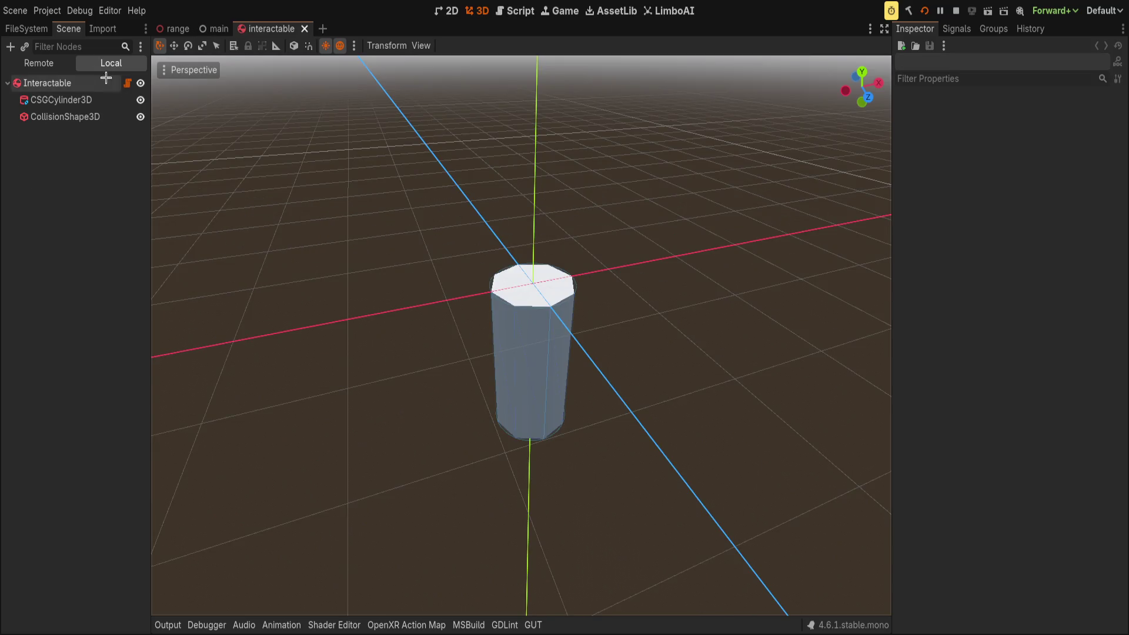
{"action": "left_click", "coordinate": [100, 87]}
{"action": "mouse_move", "coordinate": [534, 207]}
{"action": "left_mouse_down"}
{"action": "mouse_move", "coordinate": [541, 242]}
{"action": "mouse_move", "coordinate": [539, 219]}
{"action": "left_mouse_up"}
{"action": "key", "text": "ctrl+s"}
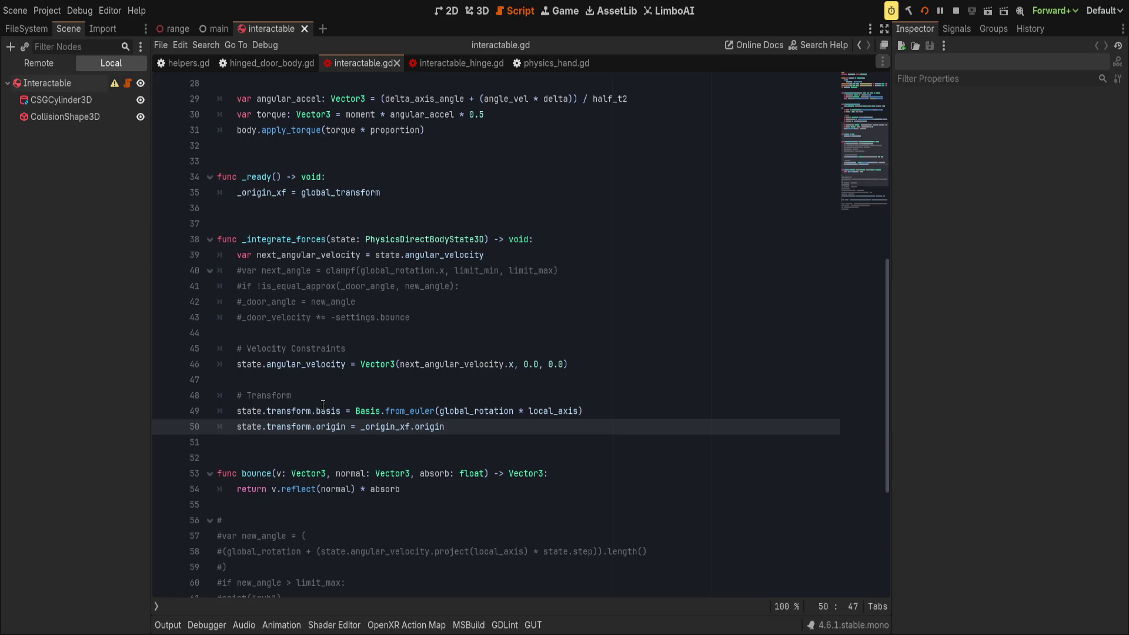
- Replace the Vector3 constraint on line 46 with the pasted state.angular_velocity expression
{"action": "double_click", "coordinate": [332, 366]}
{"action": "left_click", "coordinate": [457, 330]}
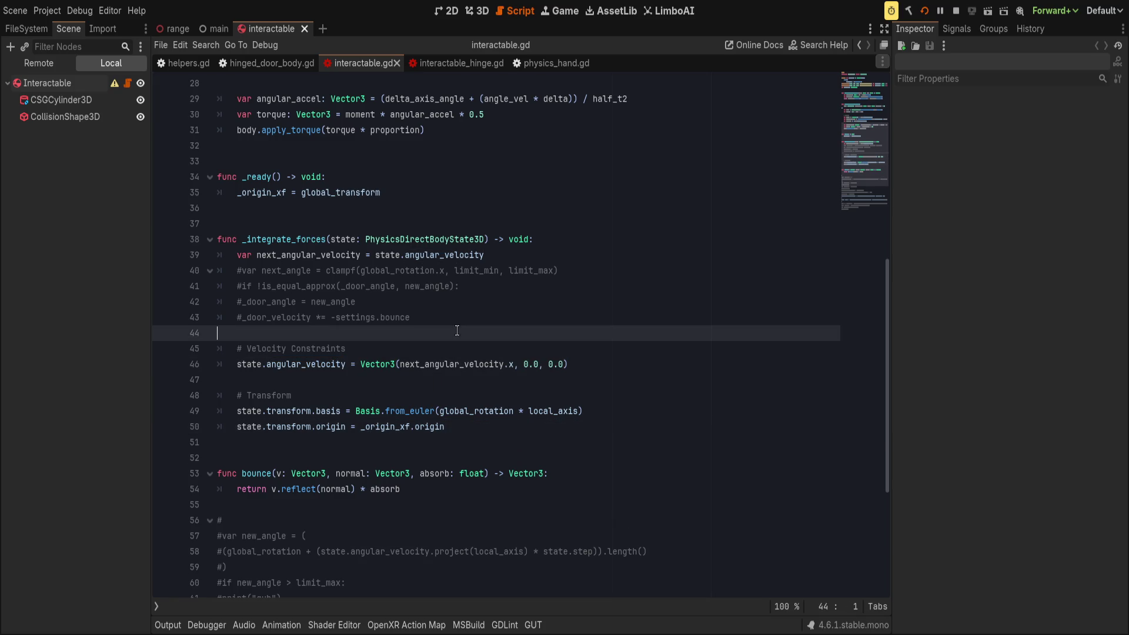
{"action": "double_click", "coordinate": [456, 364]}
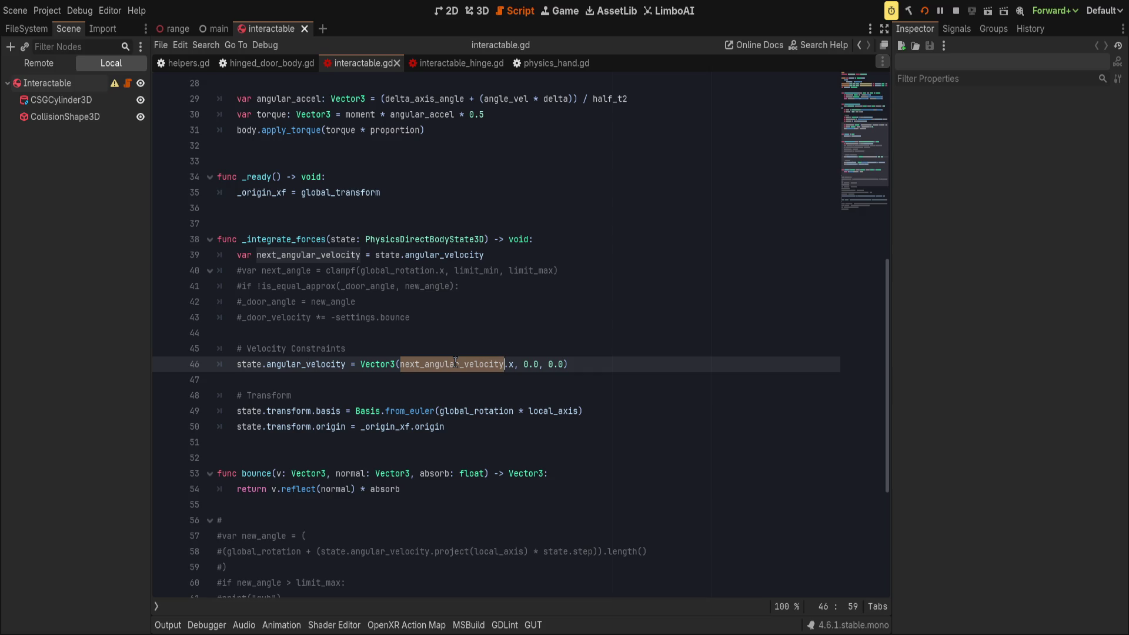
{"action": "double_click", "coordinate": [380, 364]}
{"action": "left_click_drag", "start_coordinate": [237, 366], "coordinate": [347, 365]}
{"action": "key", "text": "ctrl+c"}
{"action": "left_click", "coordinate": [360, 365]}
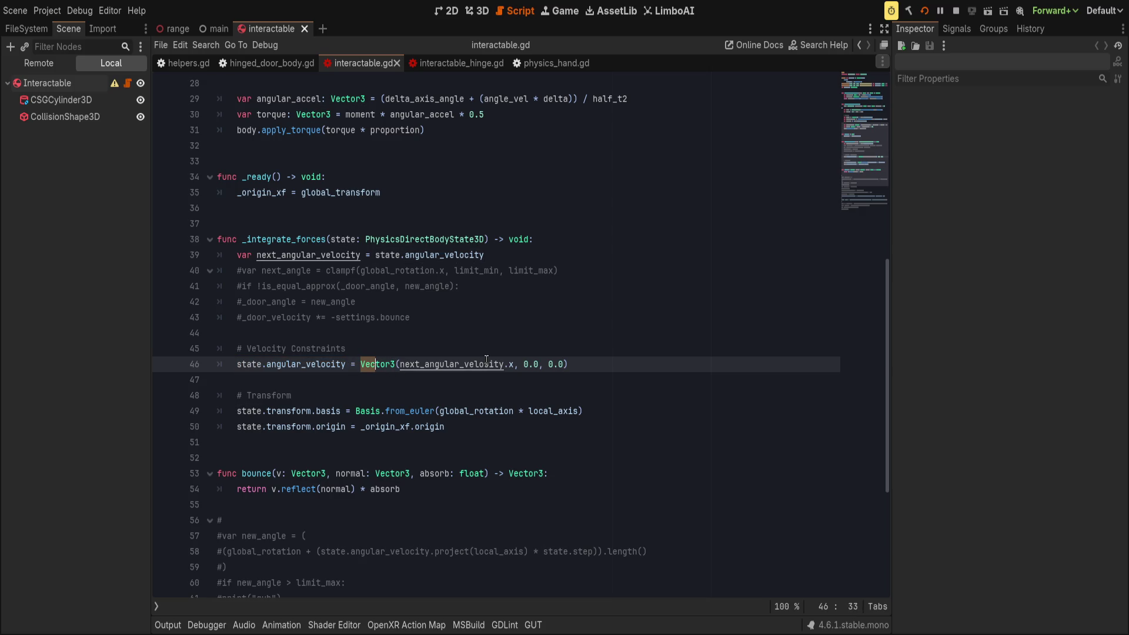
{"action": "left_click", "coordinate": [625, 365], "text": "shift"}
{"action": "key", "text": "ctrl+v"}
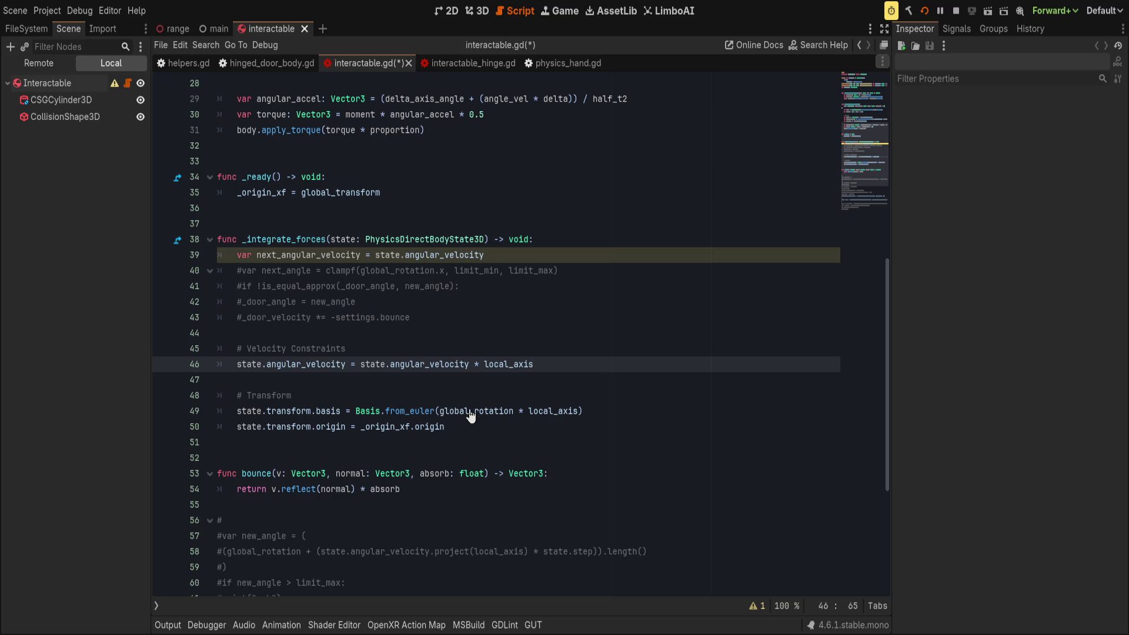
- Comment out the next_angular_velocity declaration and the angular velocity constraint line, saving the script
{"action": "left_click", "coordinate": [245, 258]}
{"action": "key", "text": "ctrl+k"}
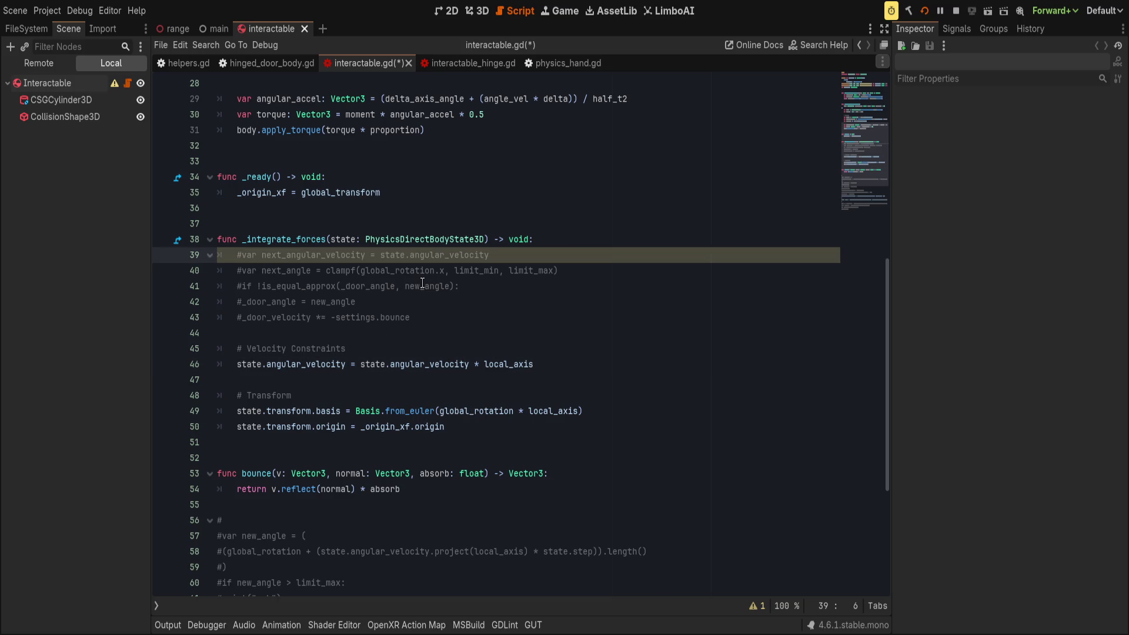
{"action": "key", "text": "ctrl+s"}
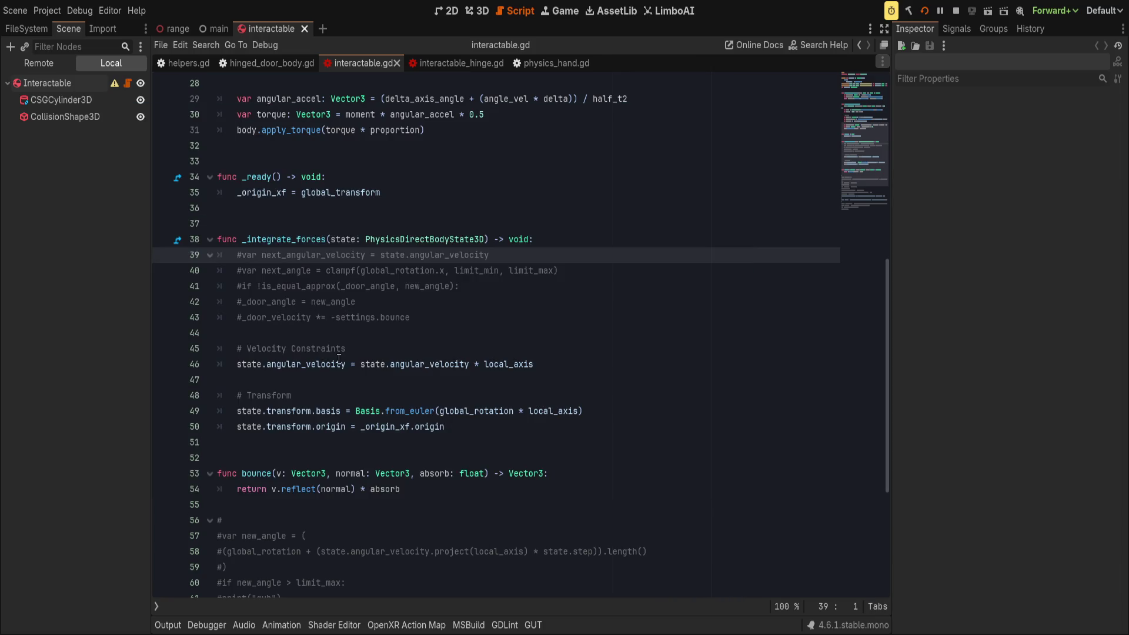
{"action": "left_click", "coordinate": [233, 367]}
{"action": "key", "text": "ctrl+k"}
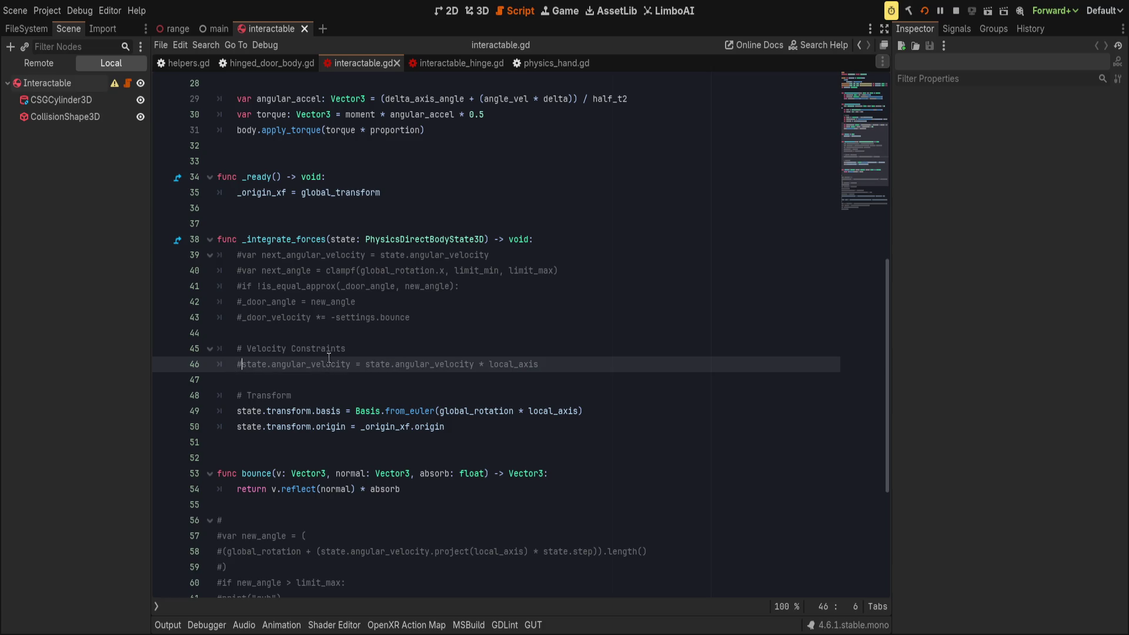
{"action": "left_click", "coordinate": [561, 353]}
{"action": "double_click", "coordinate": [476, 411]}
{"action": "double_click", "coordinate": [553, 411]}
{"action": "left_click", "coordinate": [661, 414]}
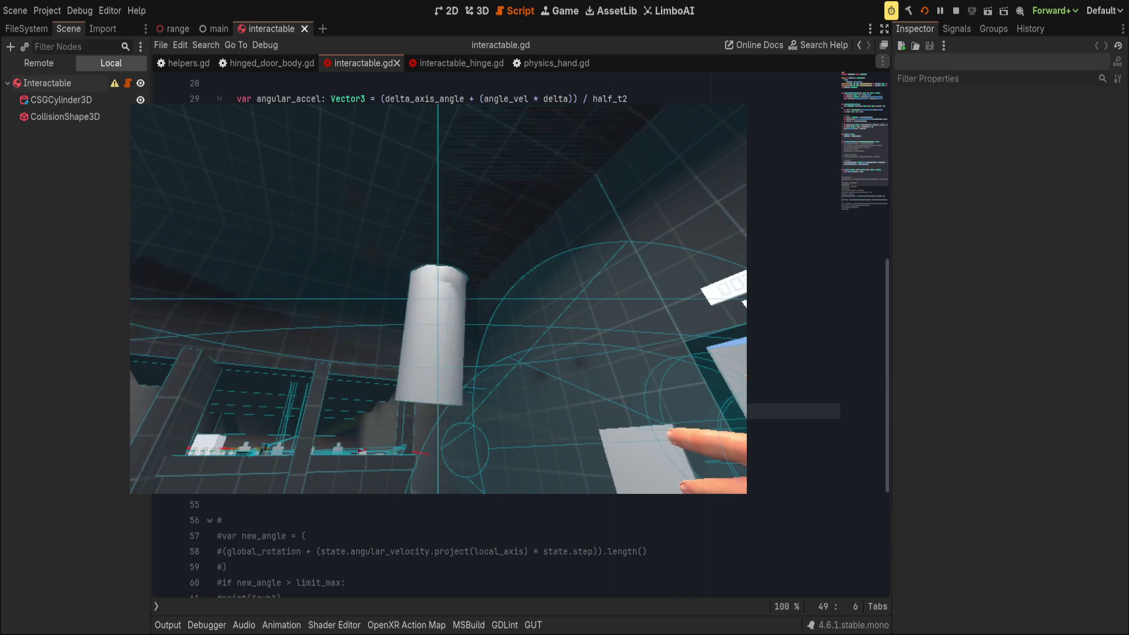
- Set a breakpoint on line 49 and inspect local_axis and _origin_xf in the paused stack trace
{"action": "left_click", "coordinate": [163, 411]}
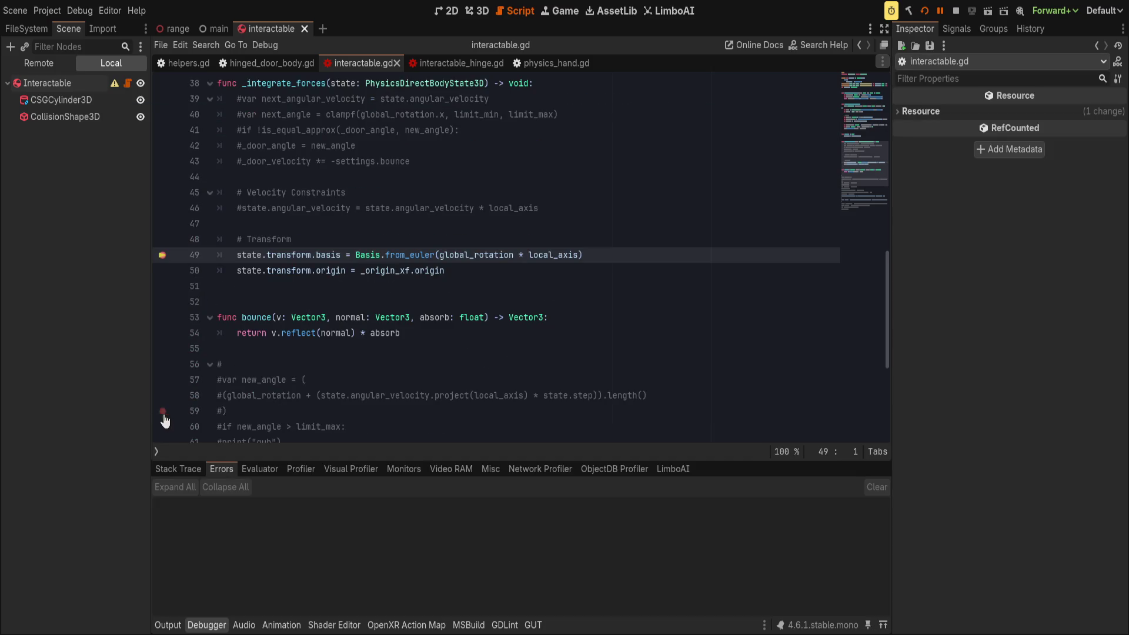
{"action": "left_click", "coordinate": [189, 473]}
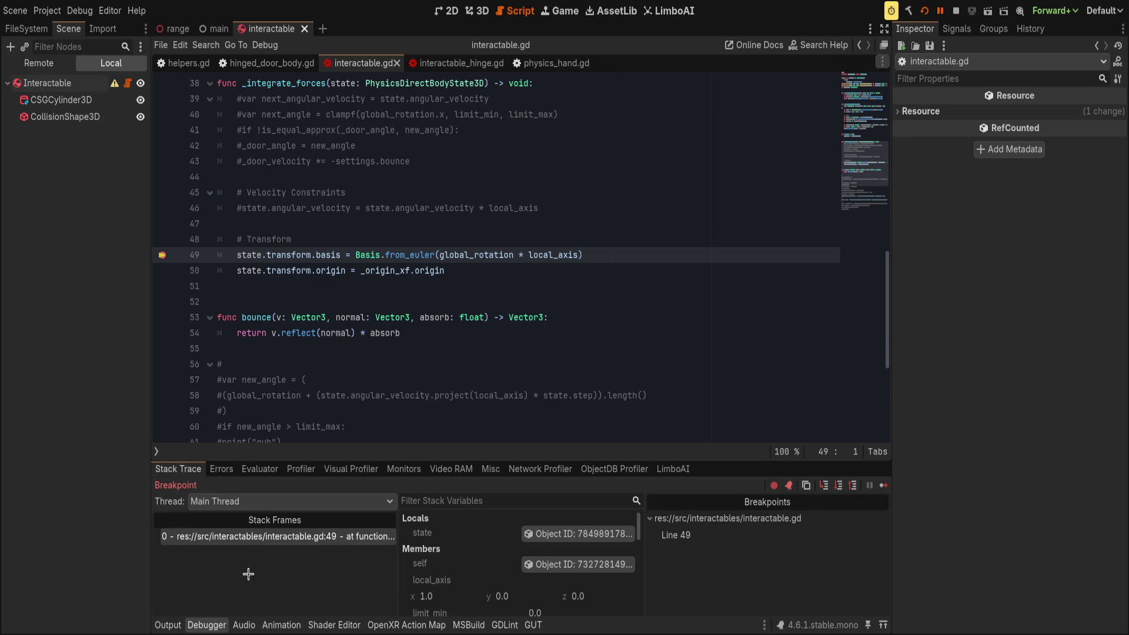
{"action": "scroll", "coordinate": [491, 564], "scroll_direction": "down", "scroll_amount": 1}
{"action": "scroll", "coordinate": [491, 563], "scroll_direction": "down", "scroll_amount": 3}
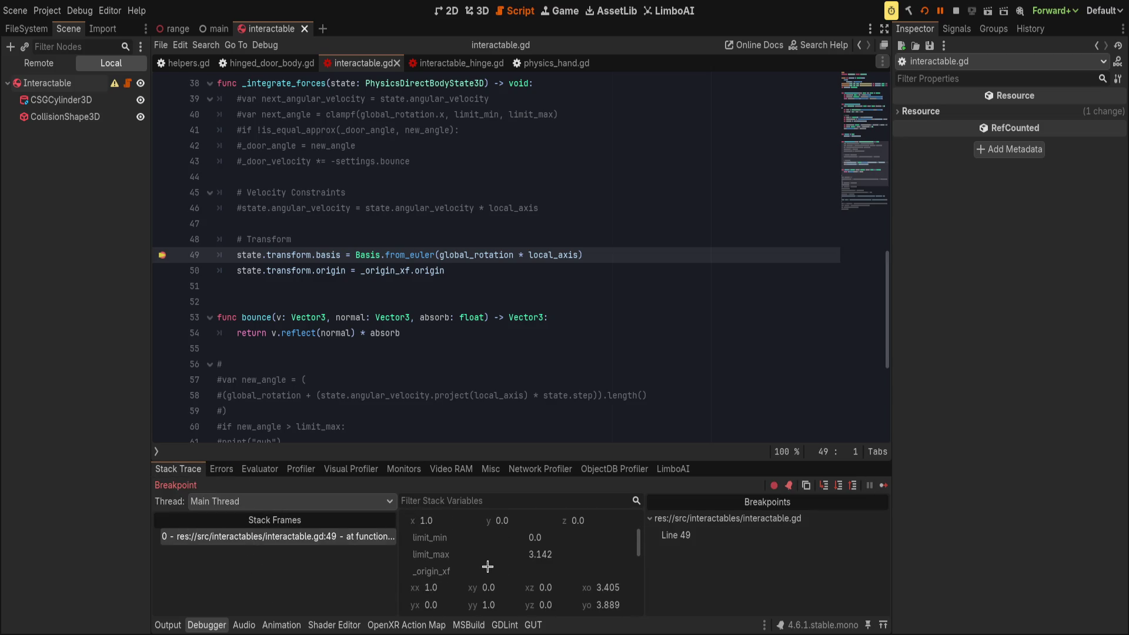
{"action": "scroll", "coordinate": [494, 569], "scroll_direction": "down", "scroll_amount": 3}
{"action": "scroll", "coordinate": [488, 560], "scroll_direction": "up", "scroll_amount": 2}
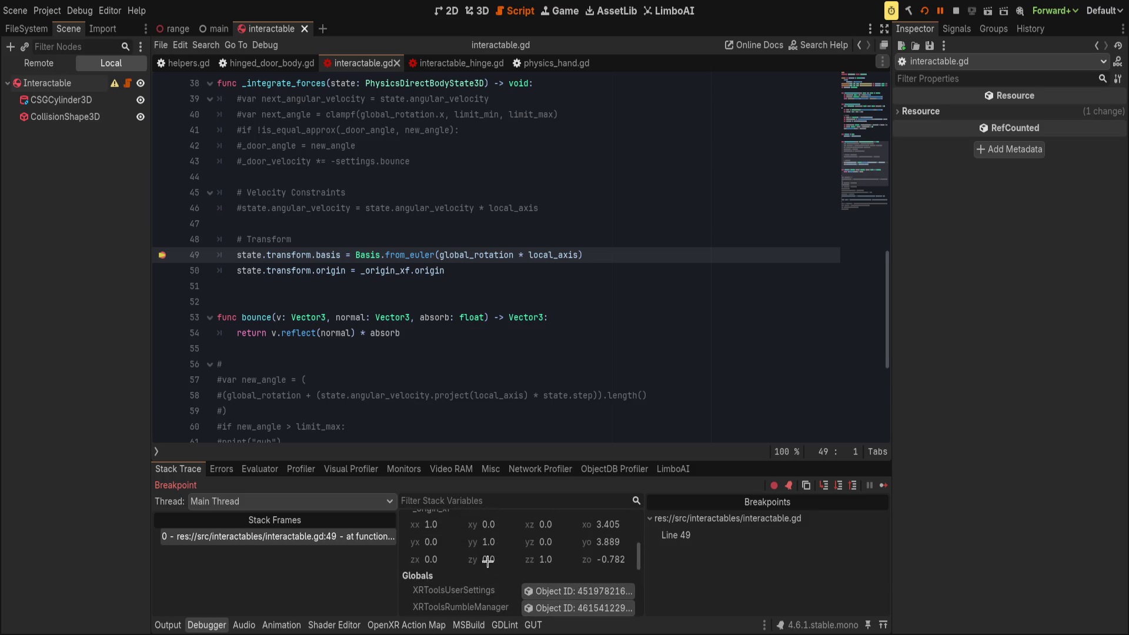
{"action": "left_click", "coordinate": [167, 625]}
{"action": "left_click", "coordinate": [206, 625]}
{"action": "left_click", "coordinate": [207, 624]}
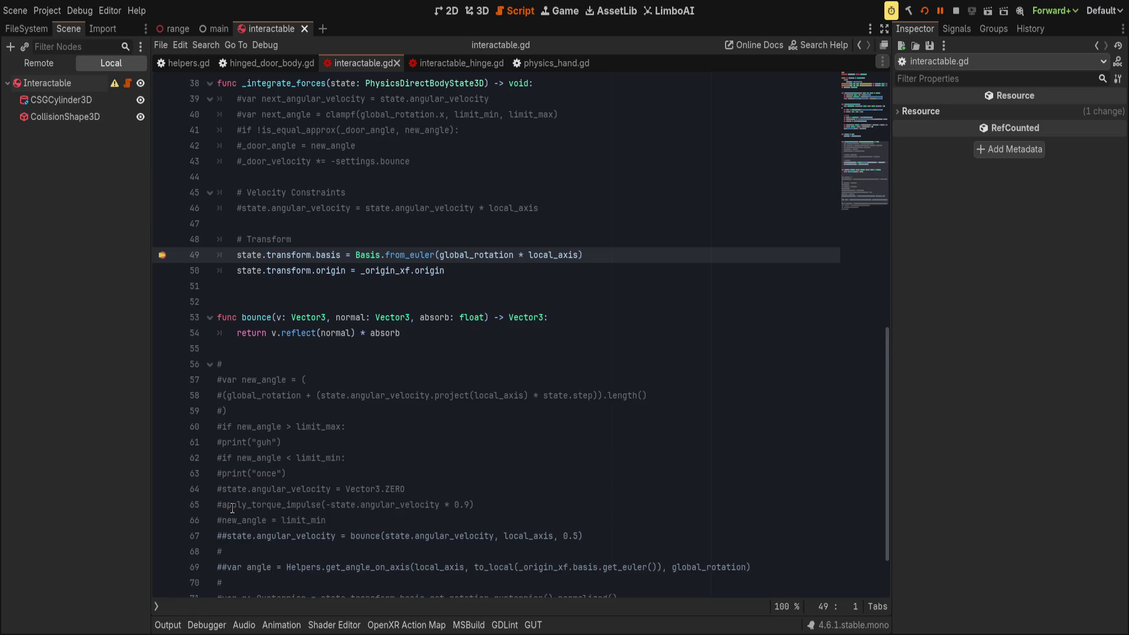
{"action": "scroll", "coordinate": [379, 423], "scroll_direction": "up", "scroll_amount": 3}
- Add a new line under the # Transform comment and start typing Quaternion
{"action": "left_click", "coordinate": [425, 380]}
{"action": "key", "text": "Return"}
{"action": "type", "text": "uaternion("}
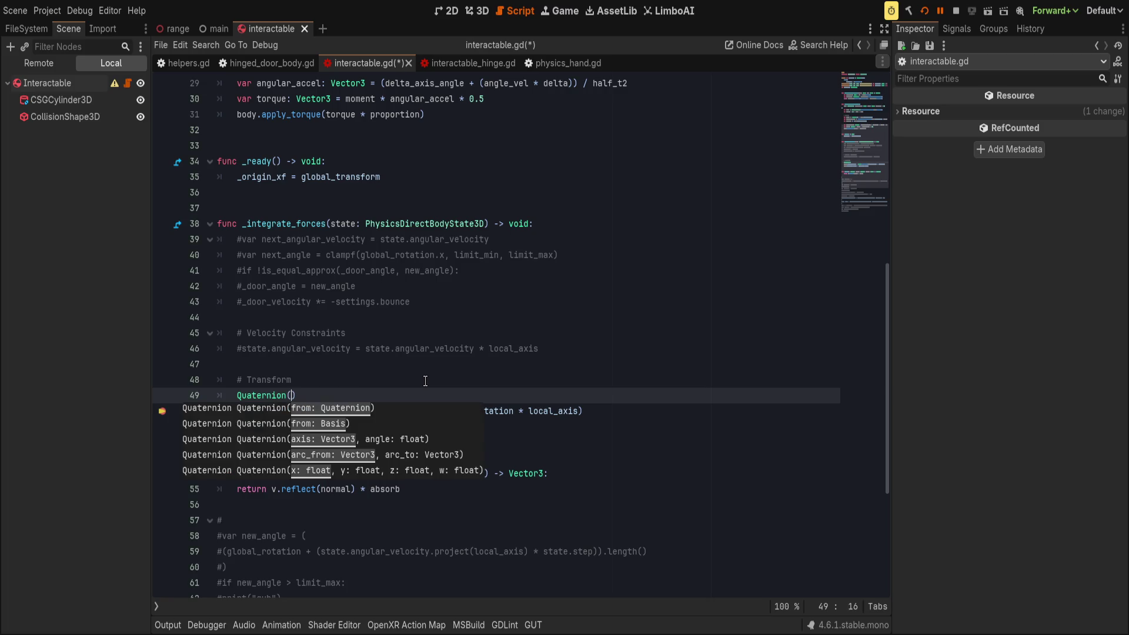
- Complete line 49 as Quaternion(local_axis, global_rotation.x), fixing the comma and removing a stray .get
{"action": "key", "text": "Escape"}
{"action": "type", "text": "local,"}
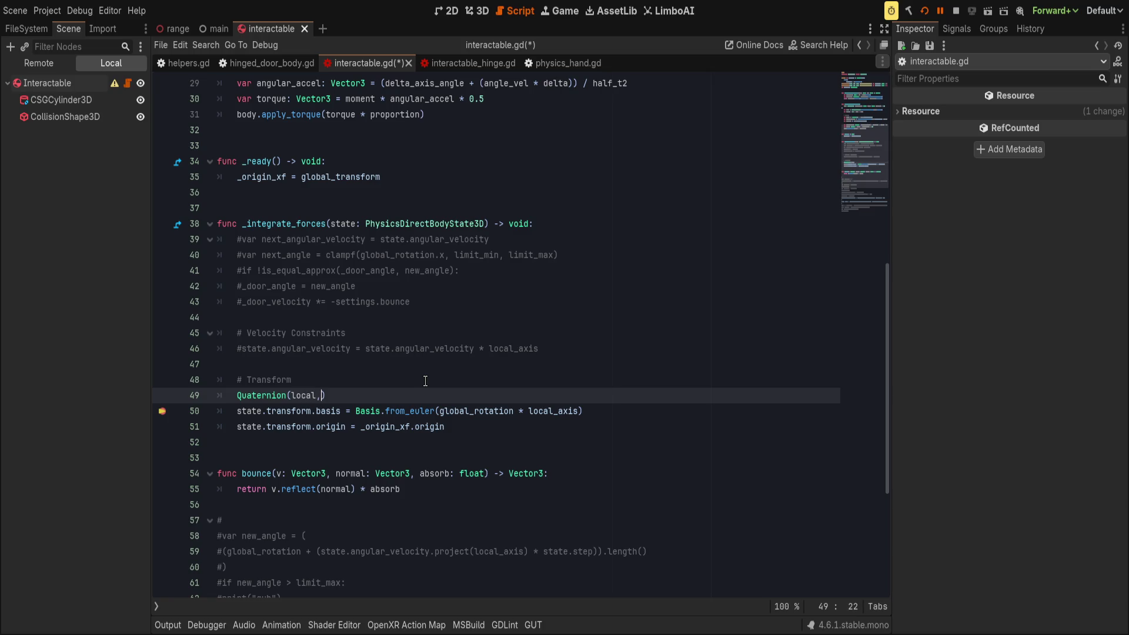
{"action": "key", "text": "BackSpace"}
{"action": "type", "text": "xis,"}
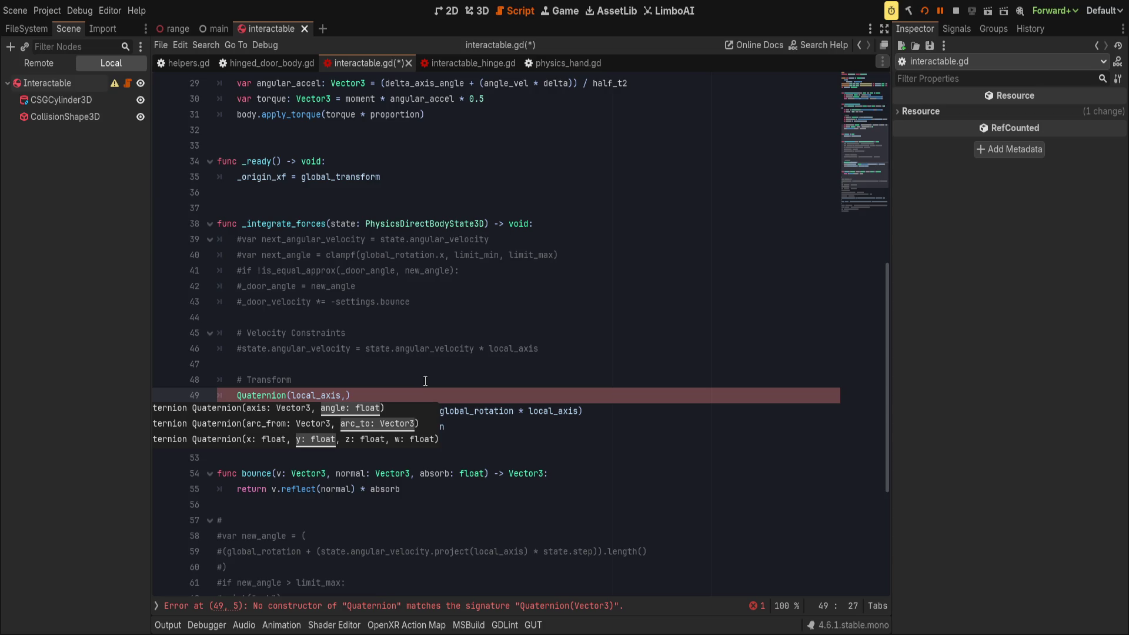
{"action": "type", "text": " global"}
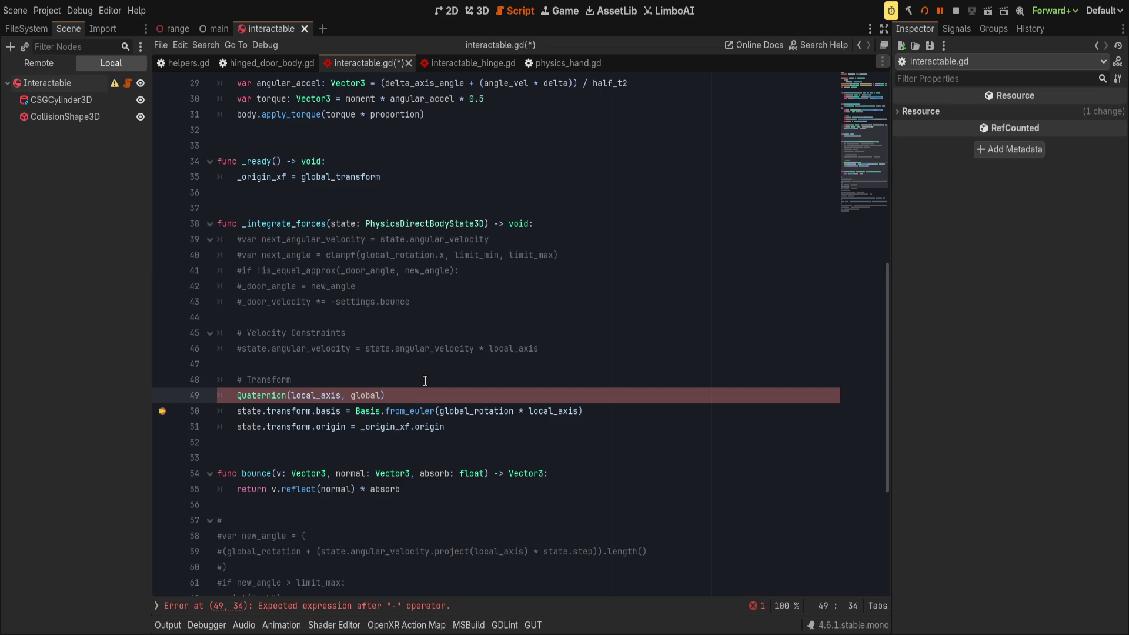
{"action": "type", "text": "_rotation"}
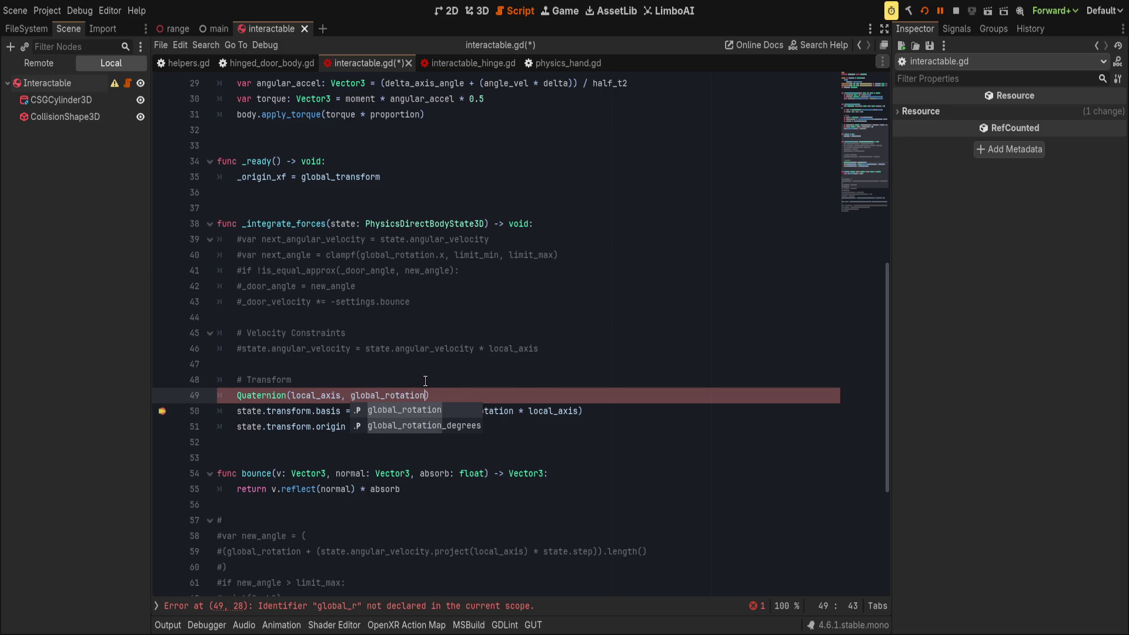
{"action": "type", "text": ","}
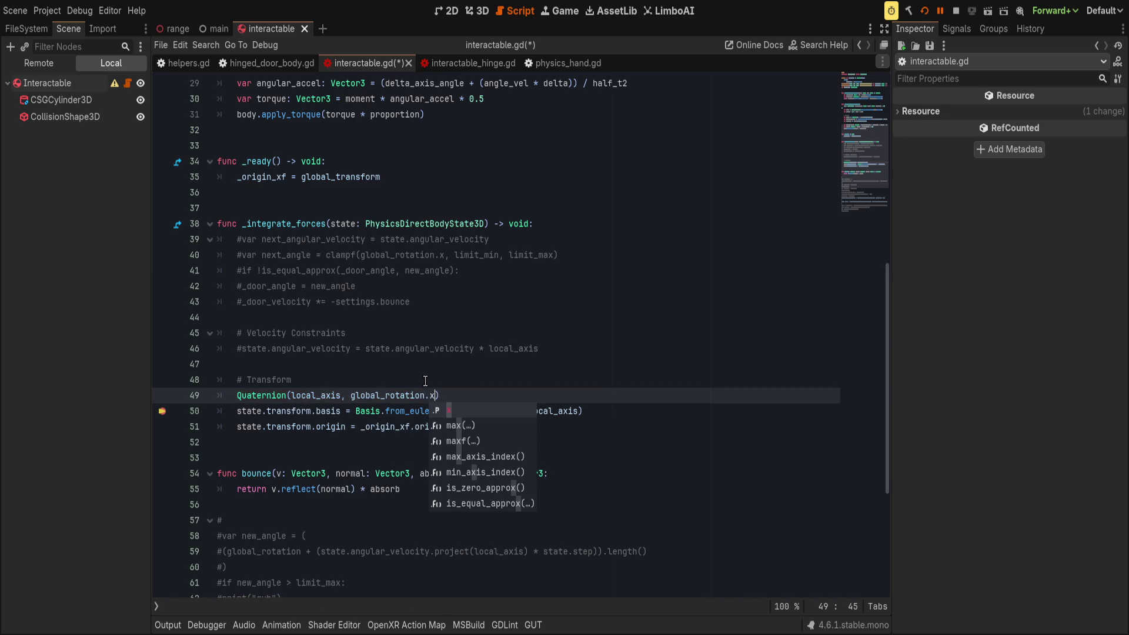
{"action": "type", "text": ")"}
{"action": "double_click", "coordinate": [344, 396]}
{"action": "type", "text": ","}
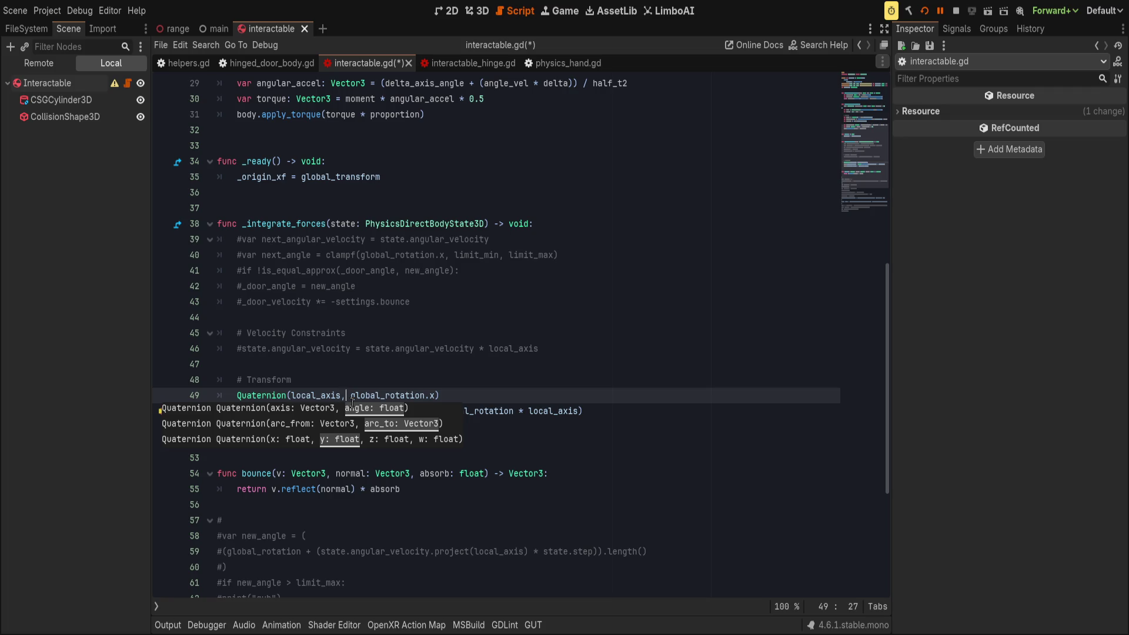
{"action": "key", "text": "End"}
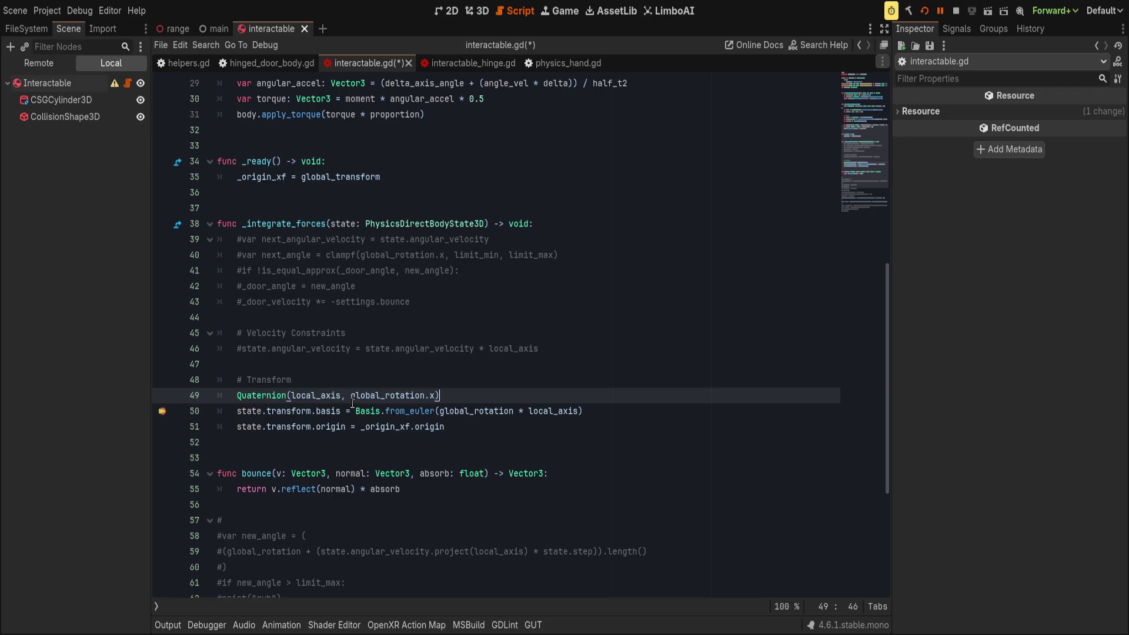
{"action": "type", "text": "."}
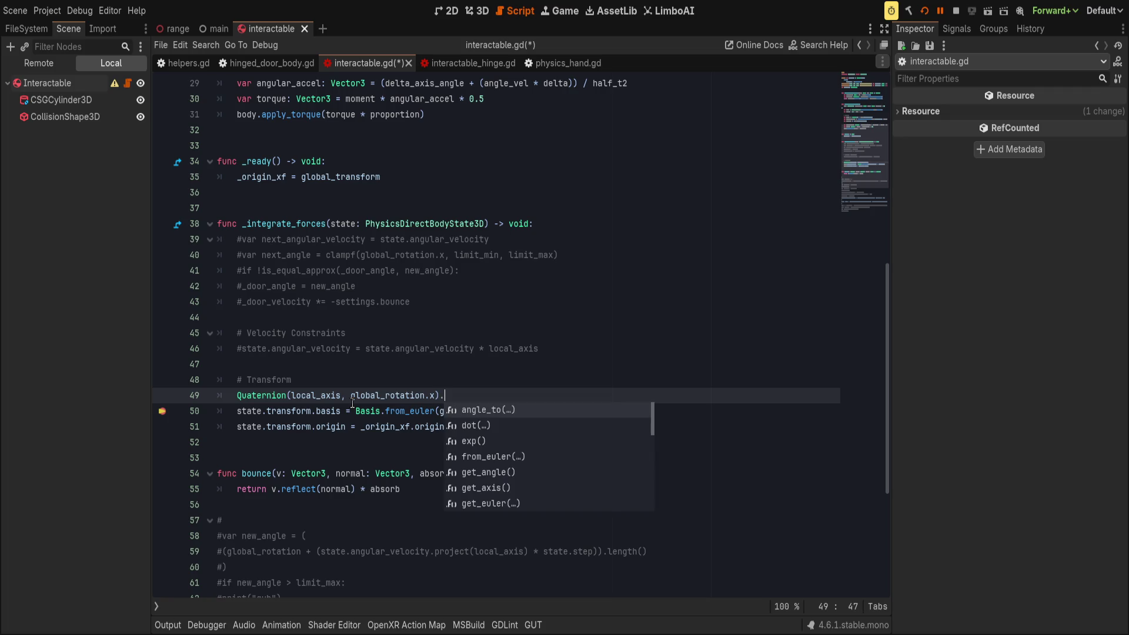
{"action": "type", "text": "get"}
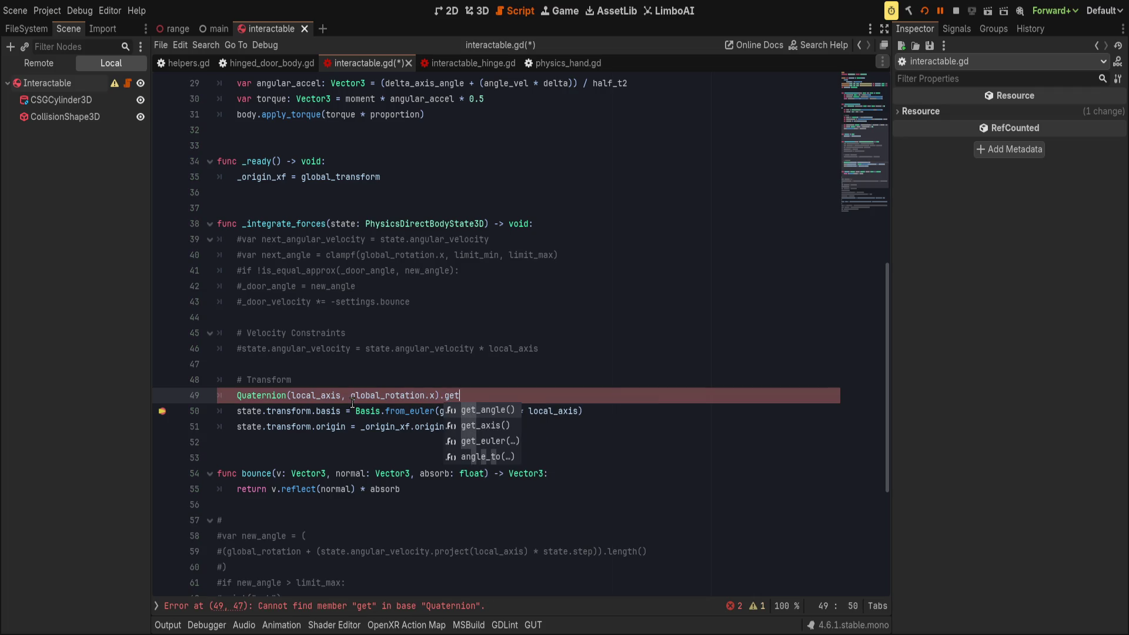
{"action": "key", "text": "BackSpace"}
{"action": "key", "text": "BackSpace"}
{"action": "key", "text": "BackSpace"}
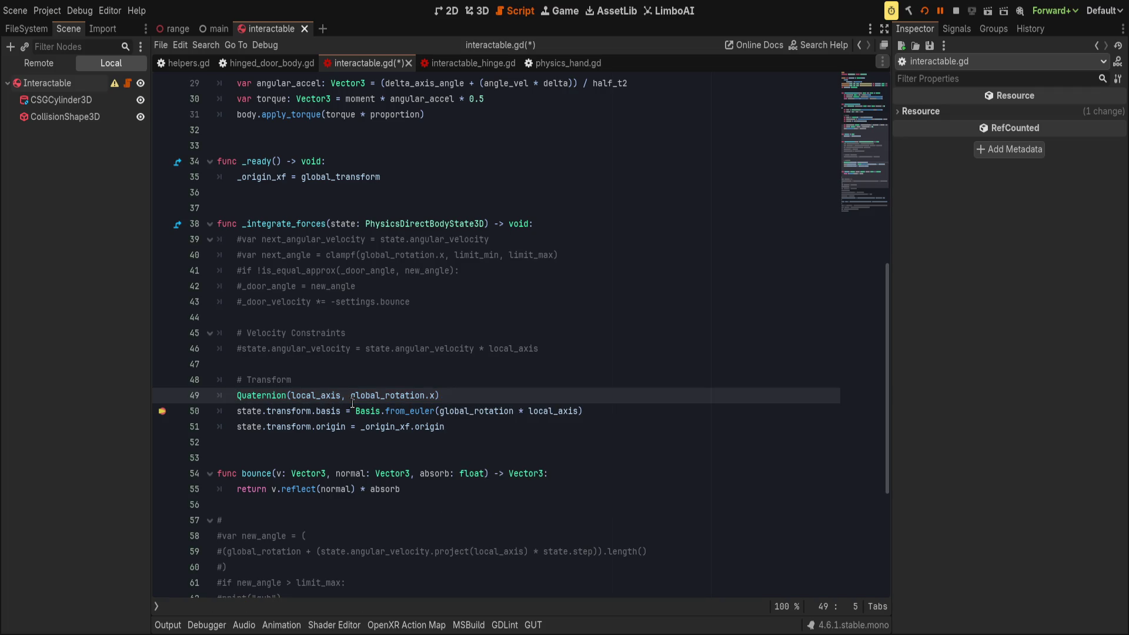
{"action": "key", "text": "ctrl+shift+Right"}
{"action": "key", "text": "Right"}
{"action": "left_click", "coordinate": [554, 63]}
{"action": "scroll", "coordinate": [447, 446], "scroll_direction": "up", "scroll_amount": 8}
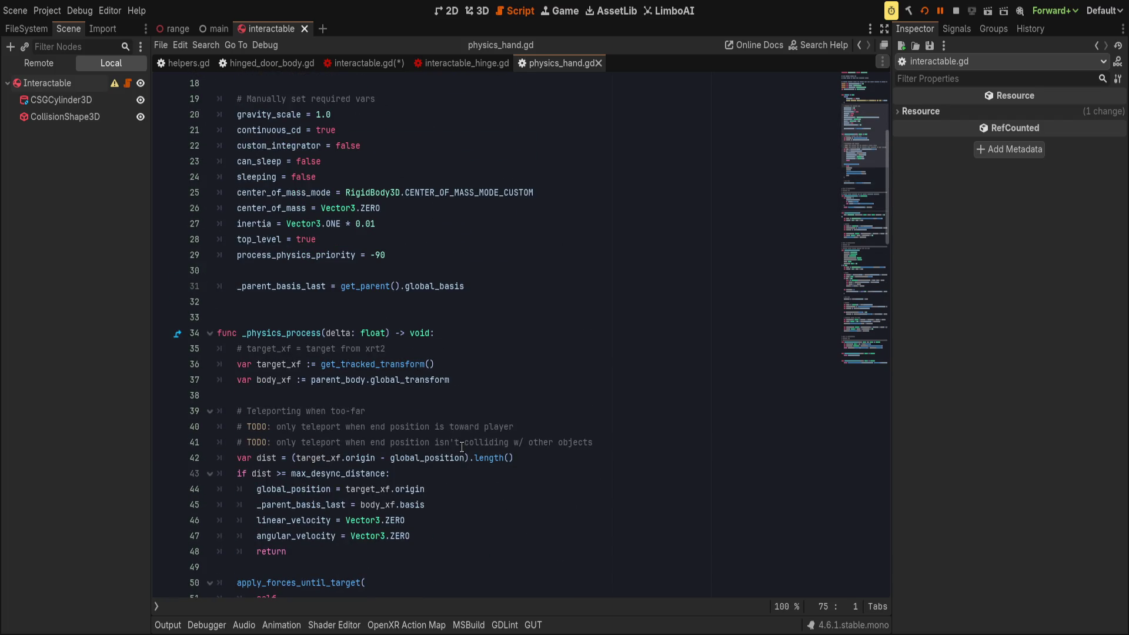
{"action": "scroll", "coordinate": [462, 447], "scroll_direction": "up", "scroll_amount": 1}
{"action": "scroll", "coordinate": [464, 446], "scroll_direction": "down", "scroll_amount": 15}
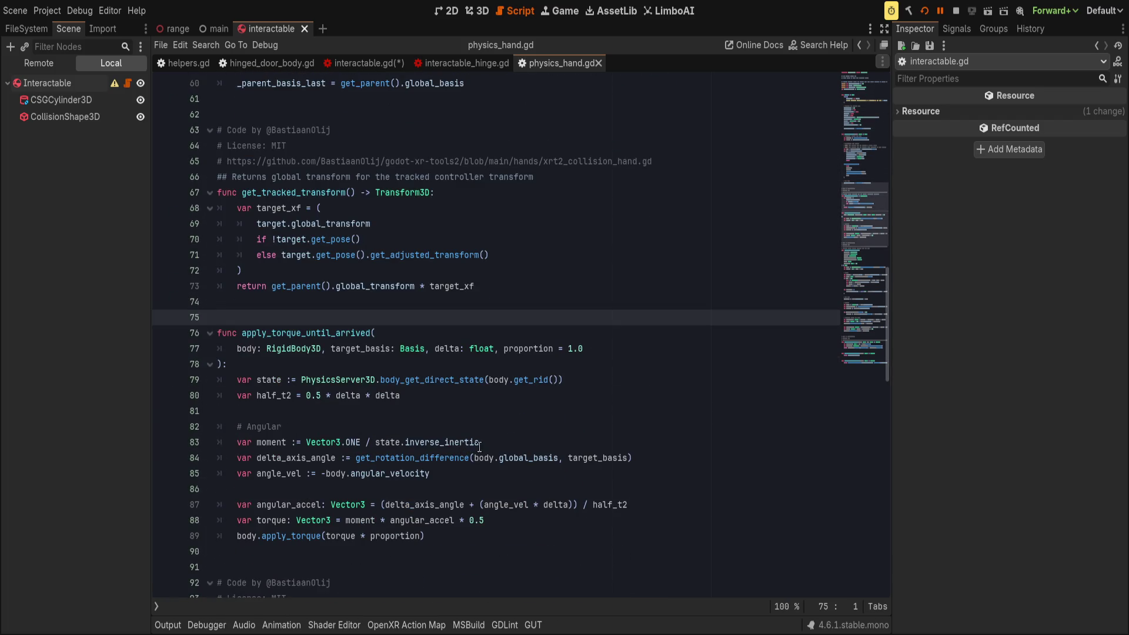
{"action": "scroll", "coordinate": [479, 447], "scroll_direction": "down", "scroll_amount": 18}
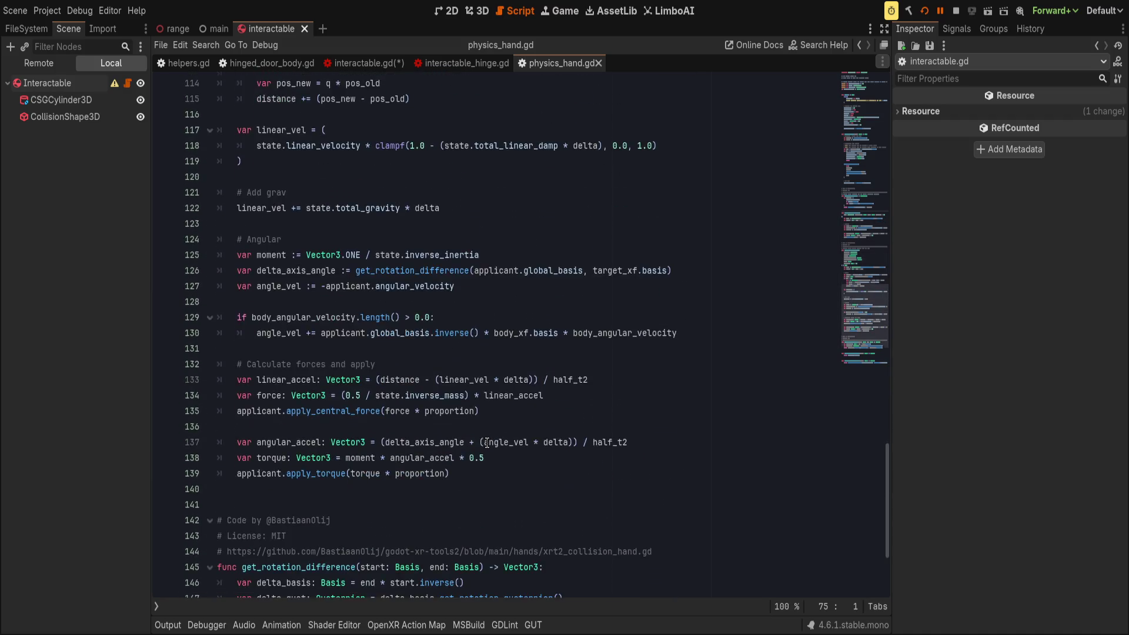
{"action": "scroll", "coordinate": [487, 443], "scroll_direction": "down", "scroll_amount": 4}
{"action": "left_click", "coordinate": [305, 417]}
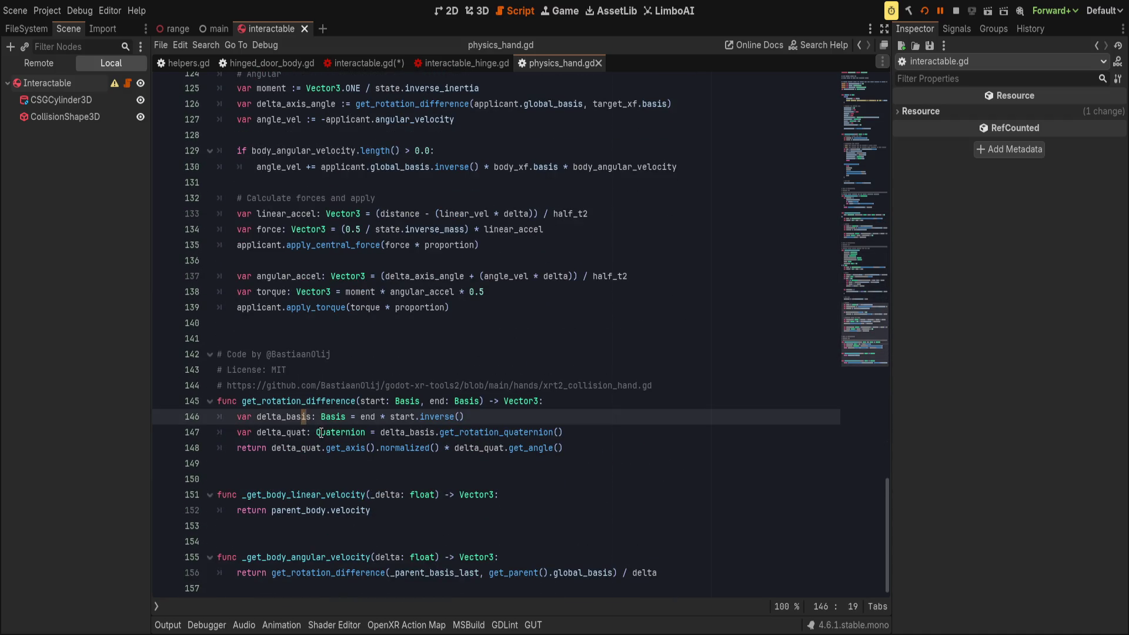
{"action": "left_click", "coordinate": [319, 433]}
{"action": "left_click", "coordinate": [521, 402]}
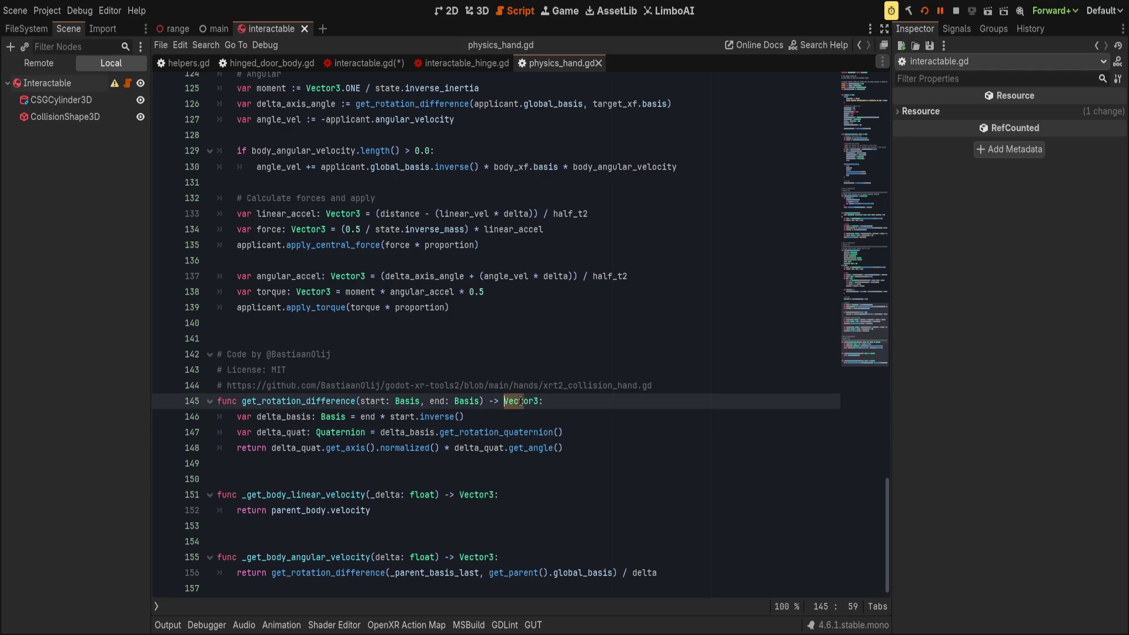
{"action": "double_click", "coordinate": [321, 451]}
{"action": "left_click_drag", "start_coordinate": [321, 451], "coordinate": [439, 452]}
{"action": "left_click", "coordinate": [625, 434]}
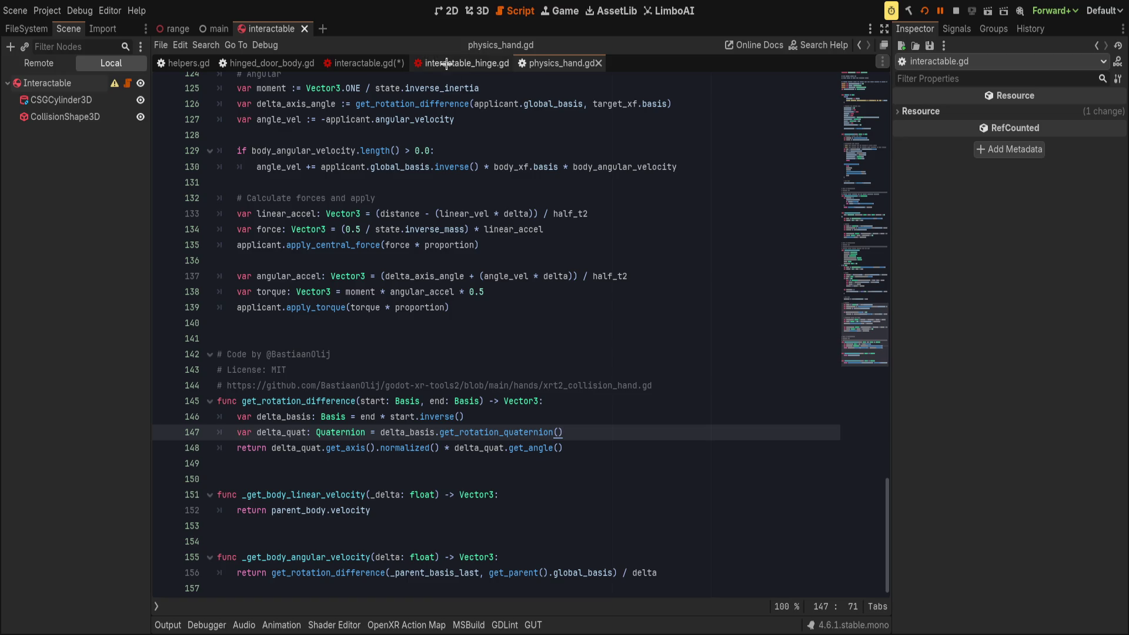
{"action": "left_click", "coordinate": [367, 63]}
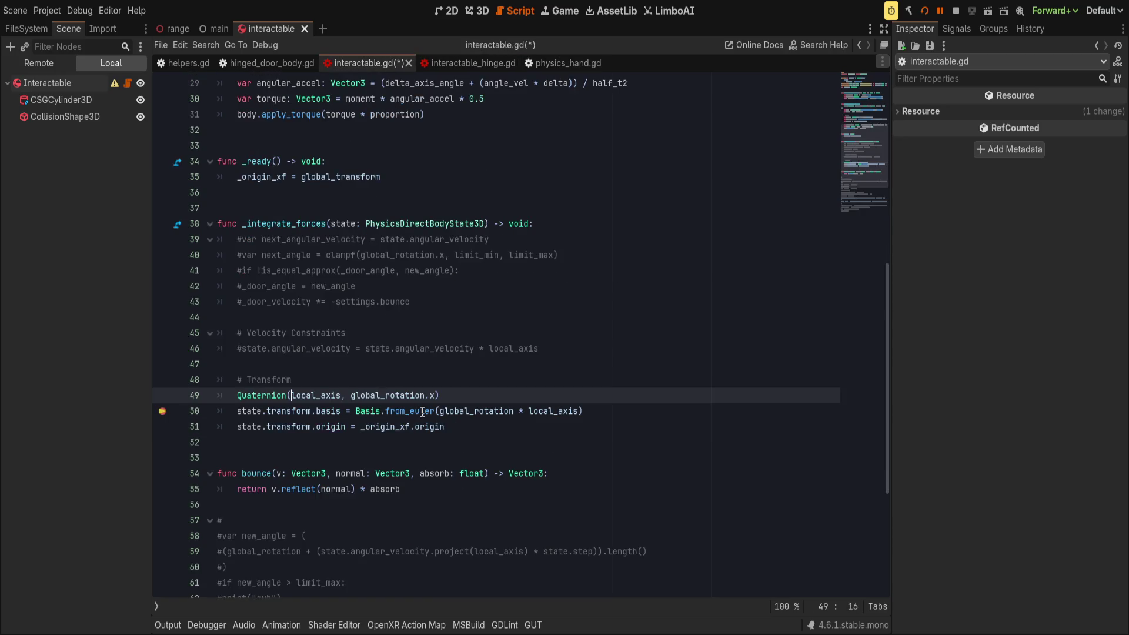
- On line 50, replace Basis.from_euler with a Basis constructor taking local_axis.normalized() as its axis
{"action": "left_click", "coordinate": [321, 391]}
{"action": "key", "text": "Home"}
{"action": "key", "text": "End"}
{"action": "left_click_drag", "start_coordinate": [381, 411], "coordinate": [431, 415]}
{"action": "type", "text": "("}
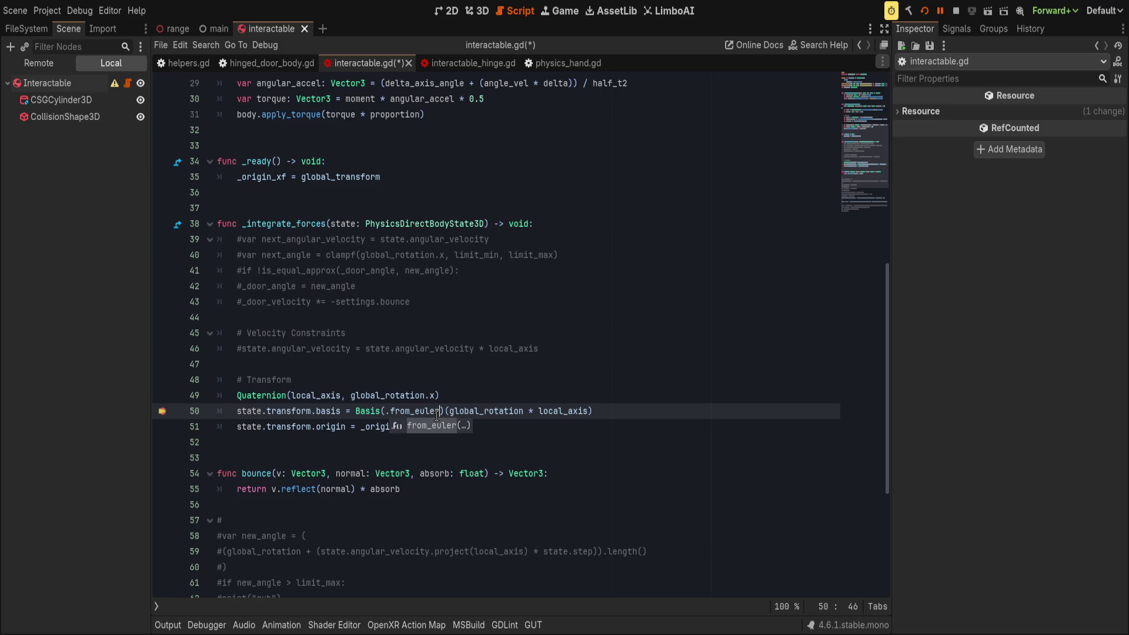
{"action": "key", "text": "BackSpace"}
{"action": "key", "text": "Delete"}
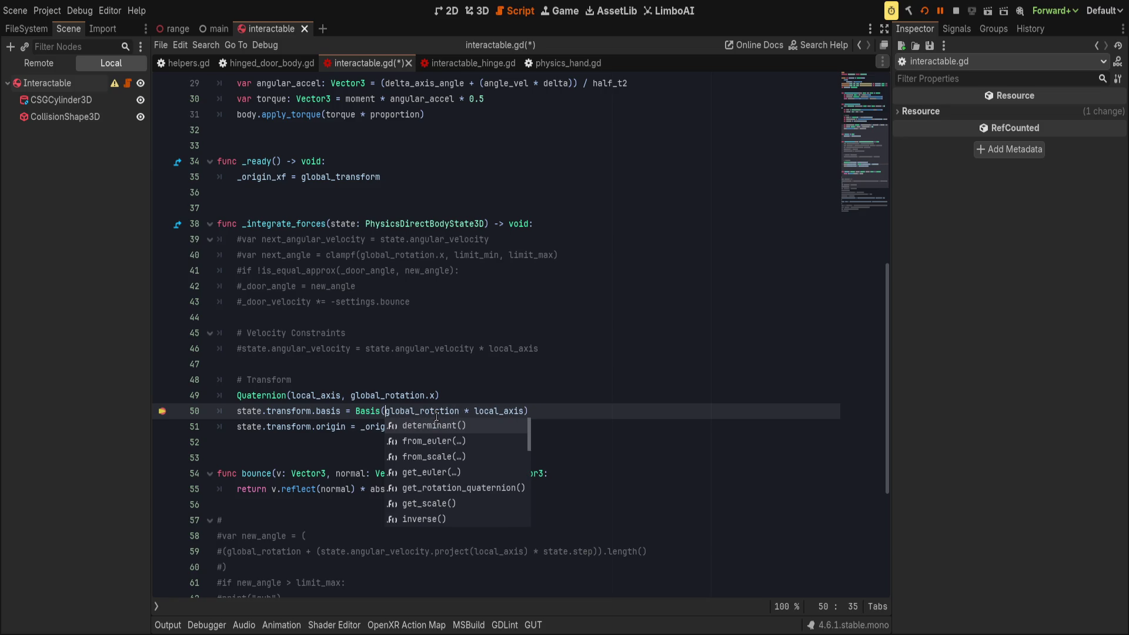
{"action": "type", "text": "local_axis,"}
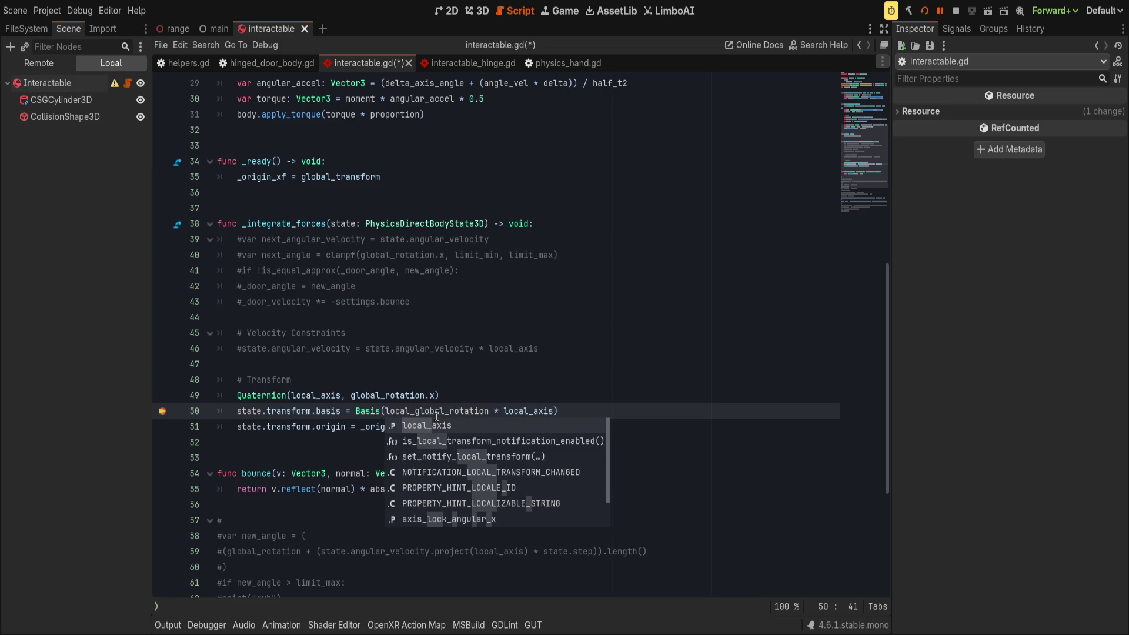
{"action": "type", "text": "normalizatio"}
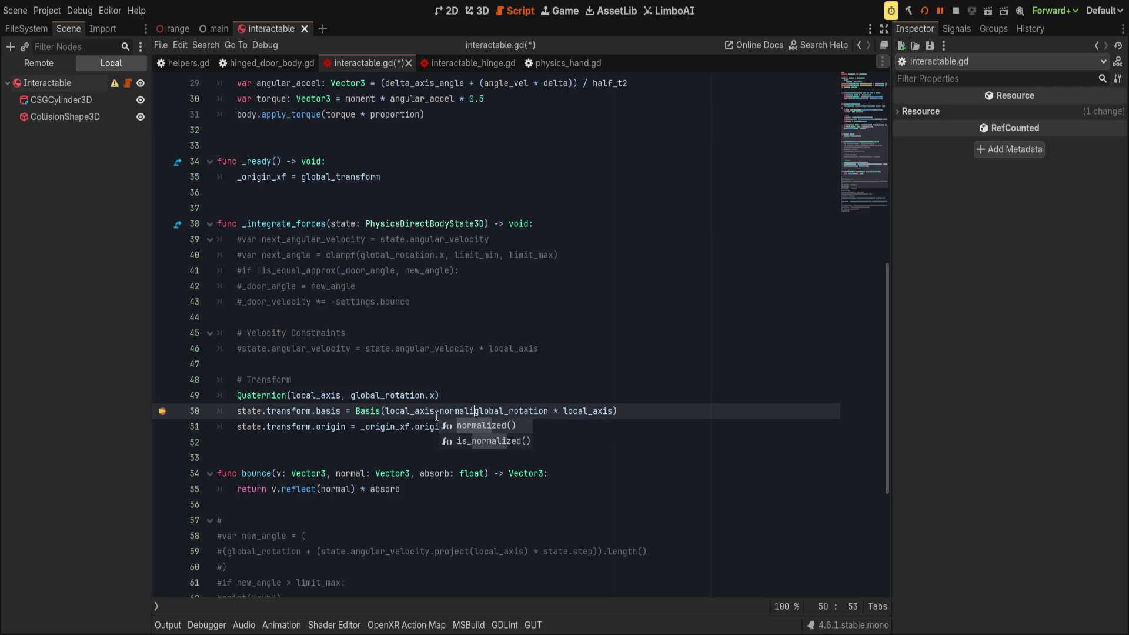
{"action": "key", "text": "BackSpace"}
{"action": "key", "text": "BackSpace"}
{"action": "key", "text": "BackSpace"}
{"action": "type", "text": "ed"}
{"action": "key", "text": "Return"}
{"action": "type", "text": ","}
{"action": "key", "text": "ctrl+Right"}
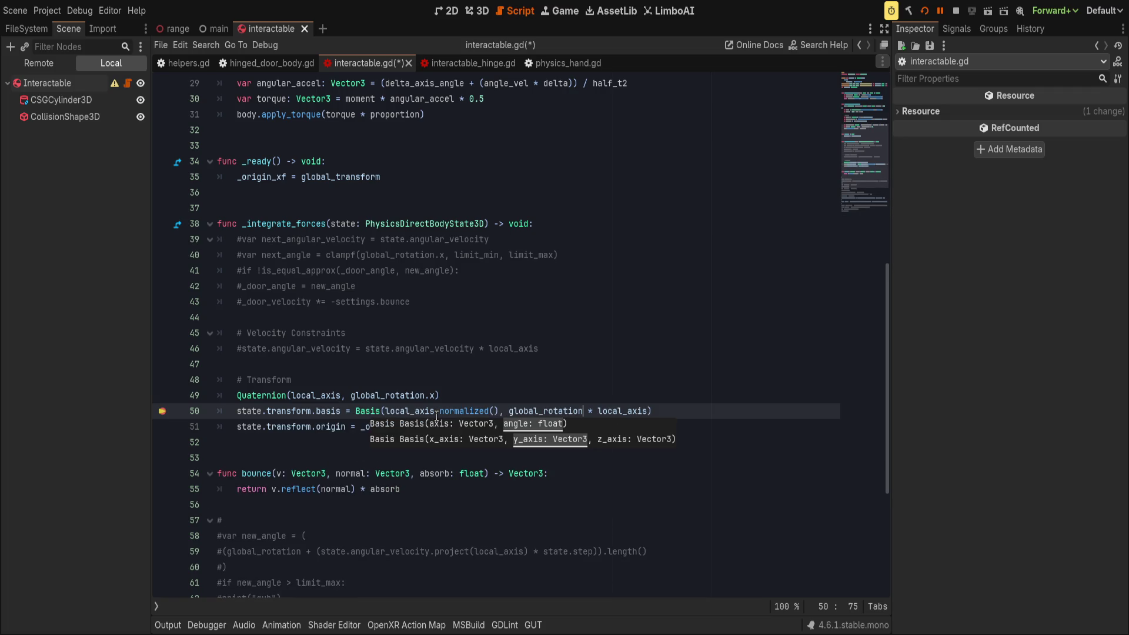
- Remove the * local_axis multiplication, make the angle global_rotation.x, and save
{"action": "key", "text": "ctrl+shift+Right"}
{"action": "key", "text": "ctrl+shift+Right"}
{"action": "key", "text": "BackSpace"}
{"action": "key", "text": "ctrl+Left"}
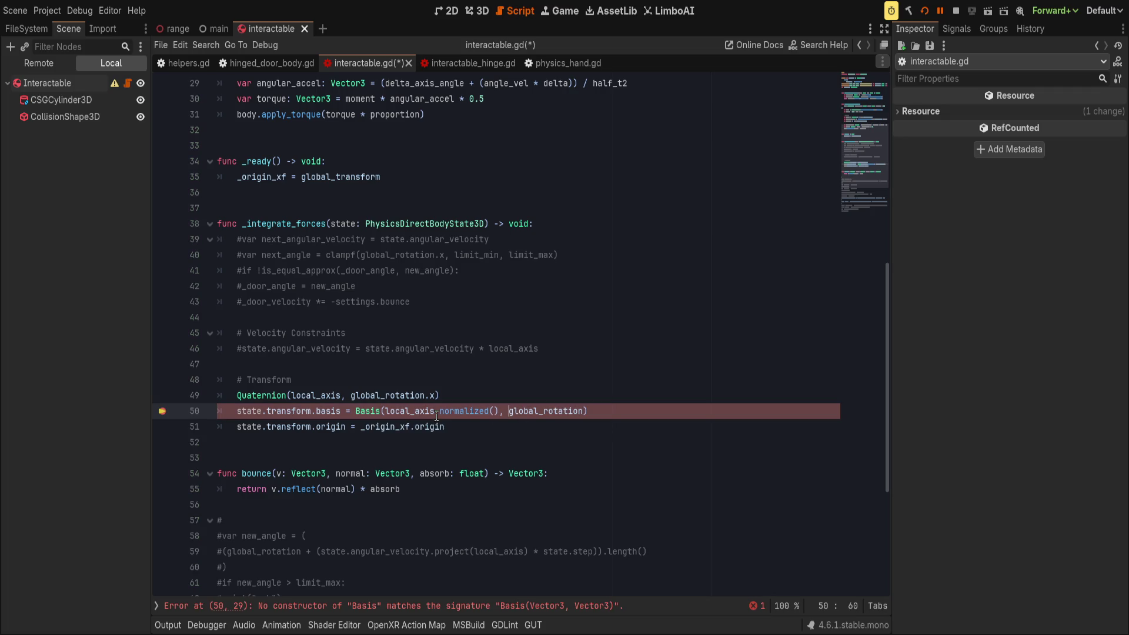
{"action": "key", "text": "Left"}
{"action": "key", "text": "Left"}
{"action": "key", "text": "End"}
{"action": "key", "text": "Left"}
{"action": "type", "text": ".x"}
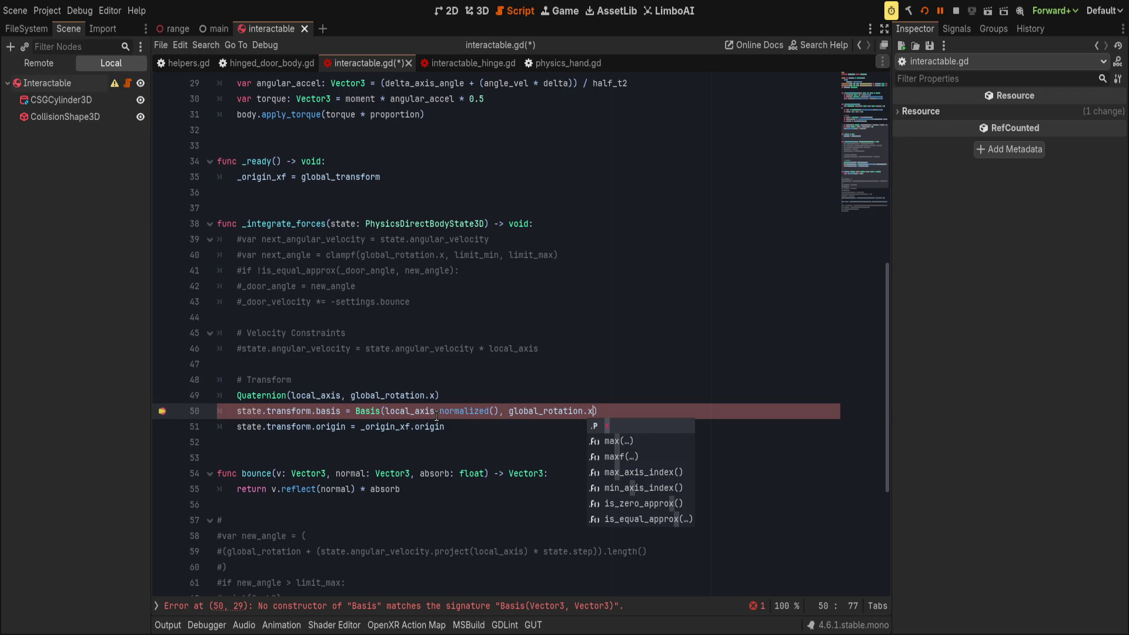
{"action": "key", "text": "End"}
{"action": "key", "text": "Up"}
{"action": "key", "text": "ctrl+s"}
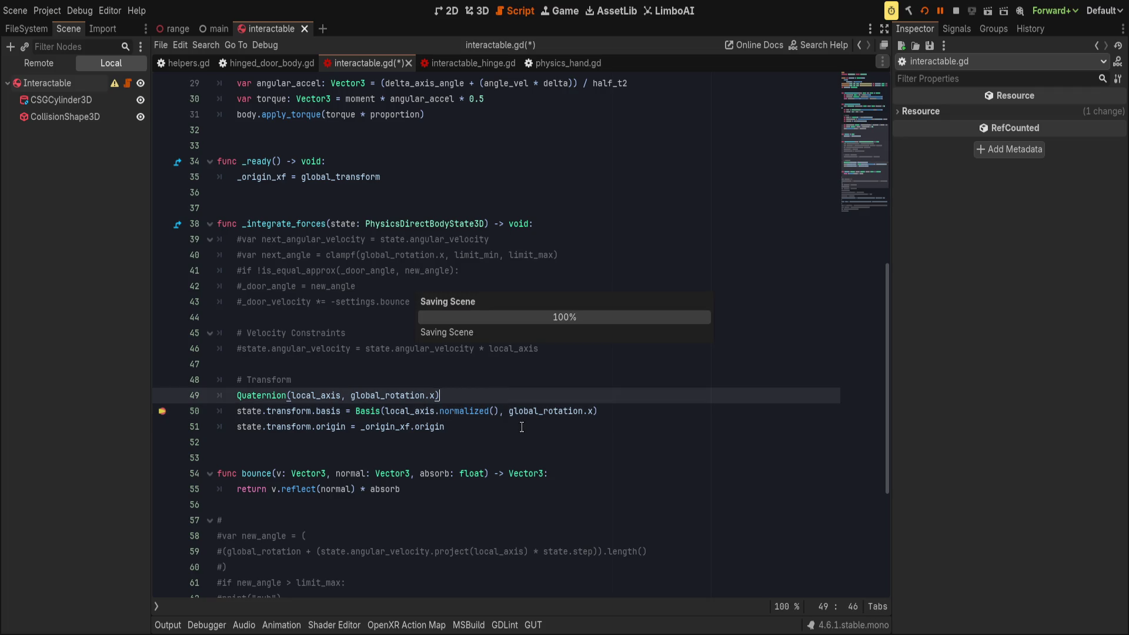
{"action": "left_click", "coordinate": [309, 395]}
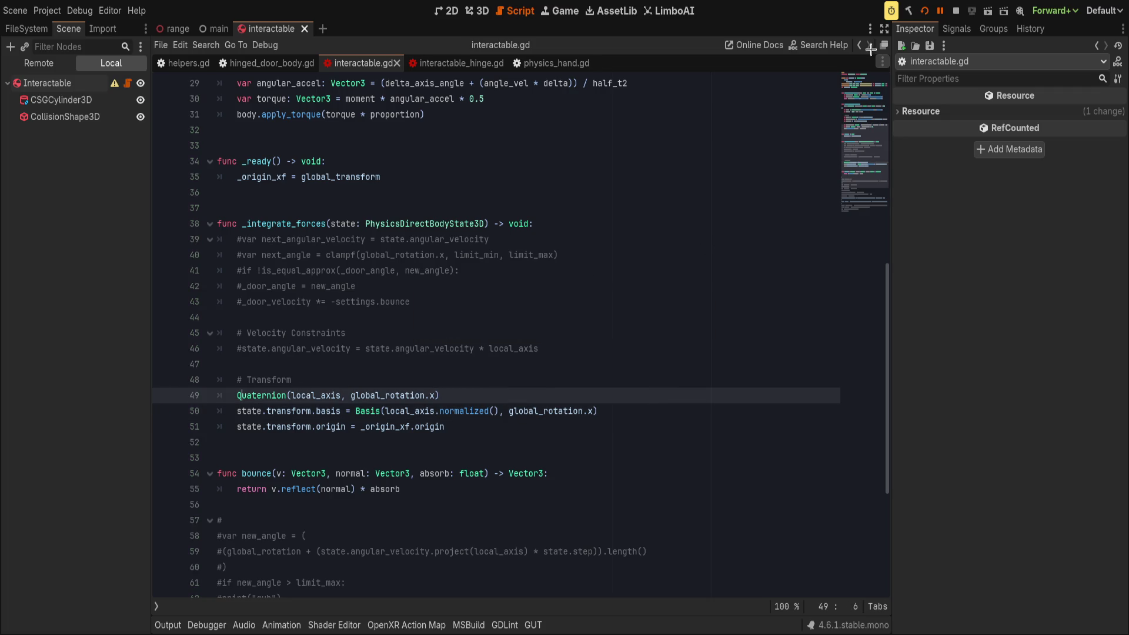
- Launch the project to test in VR, then relaunch it from the editor
{"action": "left_click", "coordinate": [937, 11]}
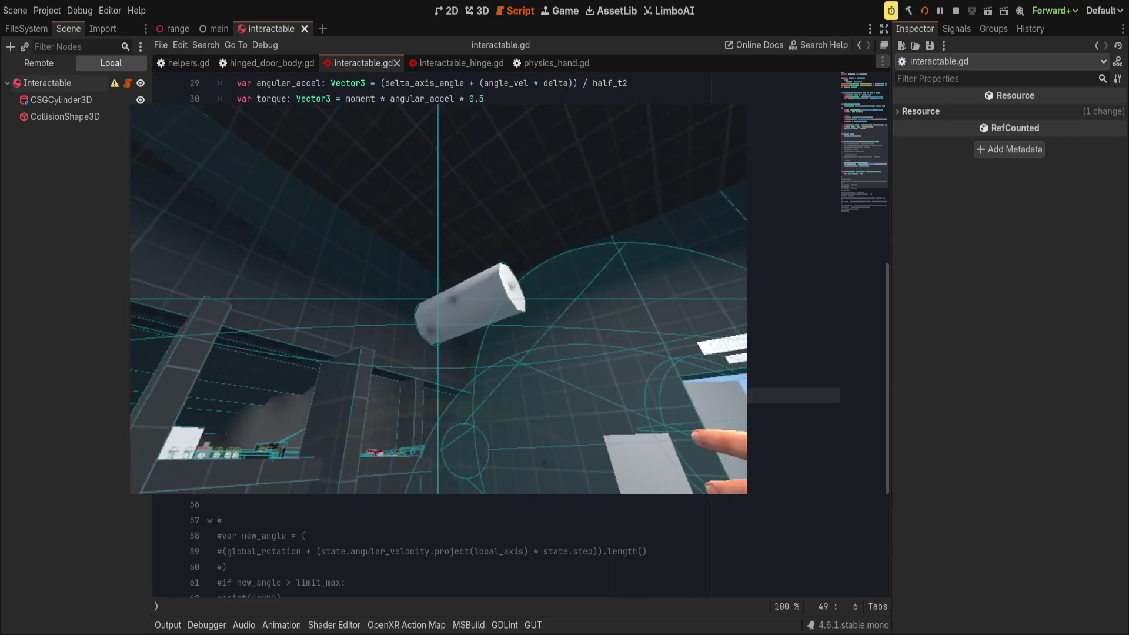
{"action": "left_click", "coordinate": [940, 11]}
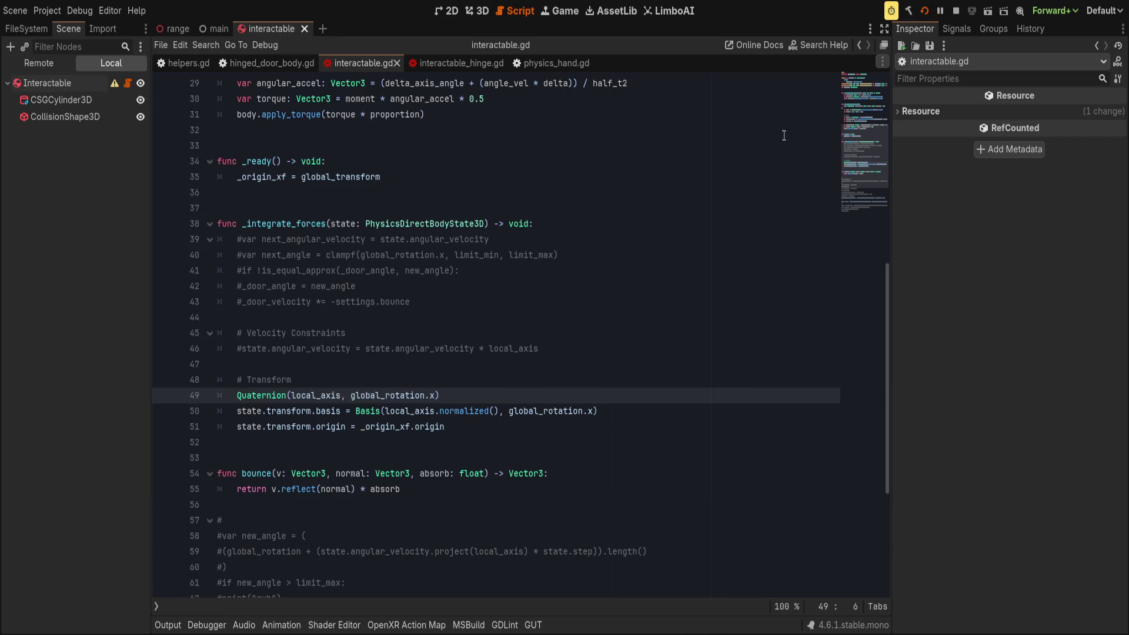
{"action": "left_click", "coordinate": [924, 10]}
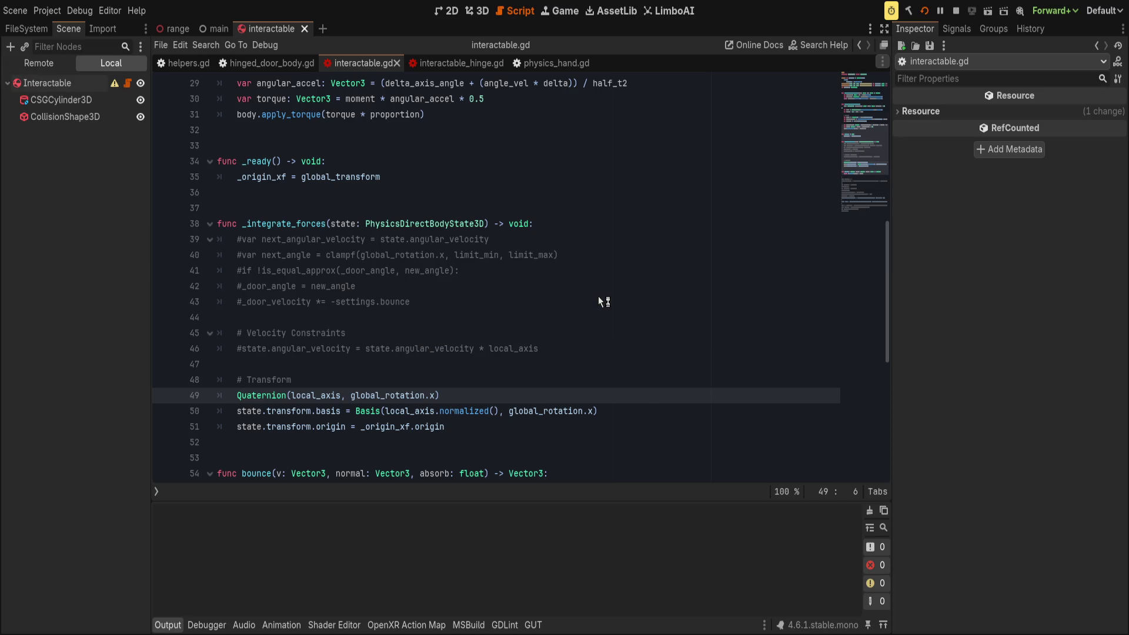
- Delete the stray Quaternion line 49 so the game halts at the line 50 breakpoint
{"action": "double_click", "coordinate": [306, 395]}
{"action": "key", "text": "BackSpace"}
{"action": "key", "text": "ctrl+shift+k"}
{"action": "left_click", "coordinate": [504, 410]}
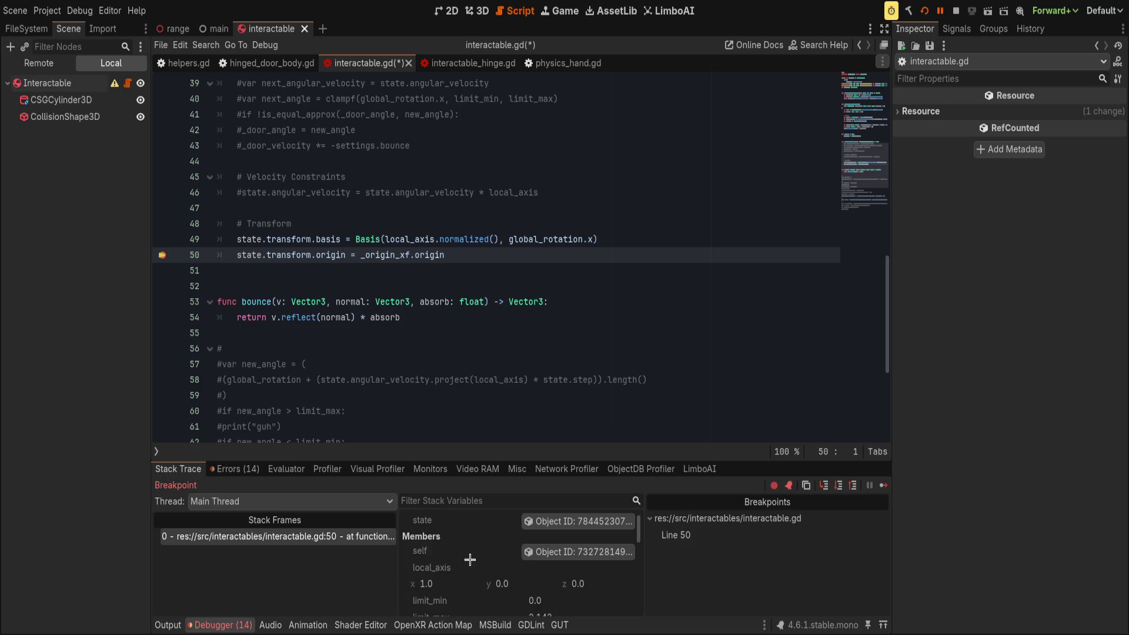
- Show the paused PhysicsDirectBodyState3D in the Inspector via the state Object ID
{"action": "left_click", "coordinate": [571, 526]}
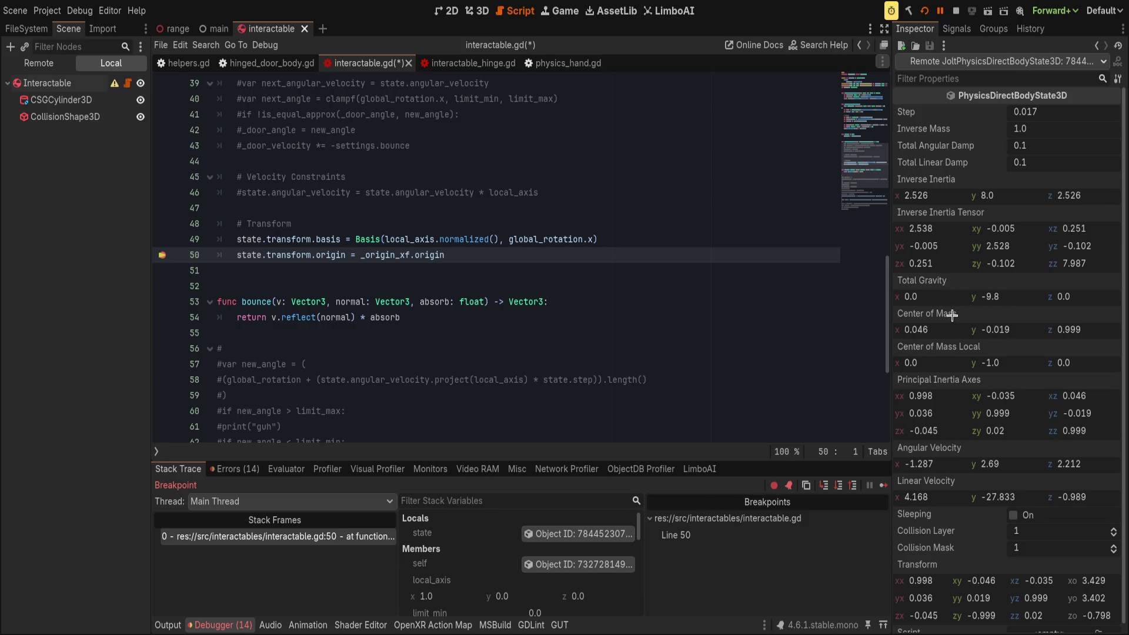
{"action": "scroll", "coordinate": [951, 318], "scroll_direction": "down", "scroll_amount": 1}
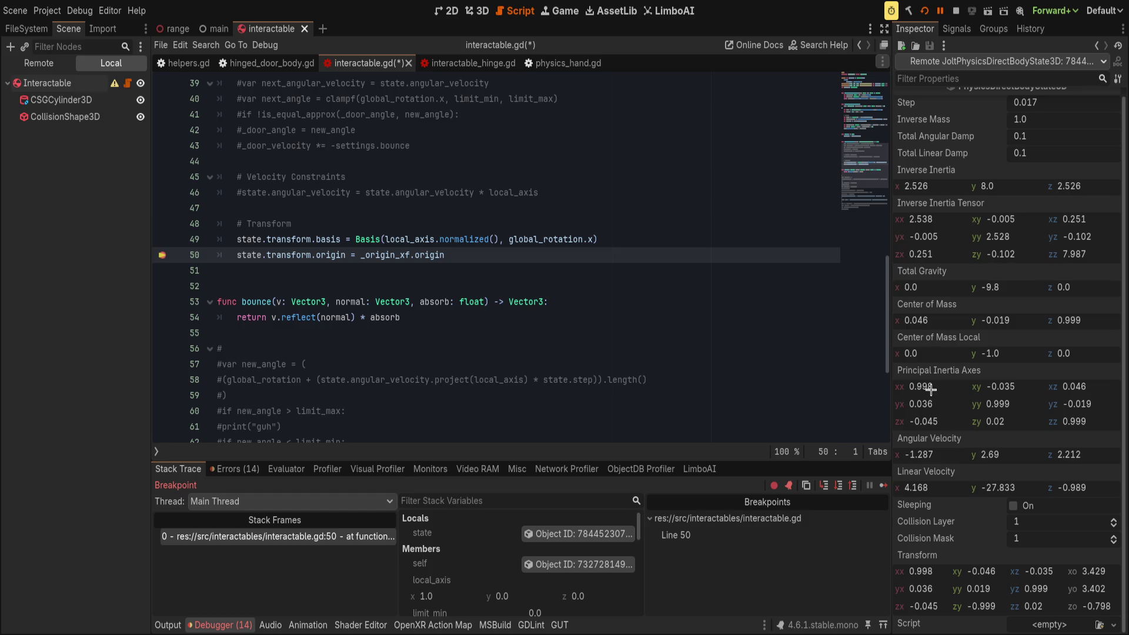
{"action": "scroll", "coordinate": [939, 381], "scroll_direction": "up", "scroll_amount": 1}
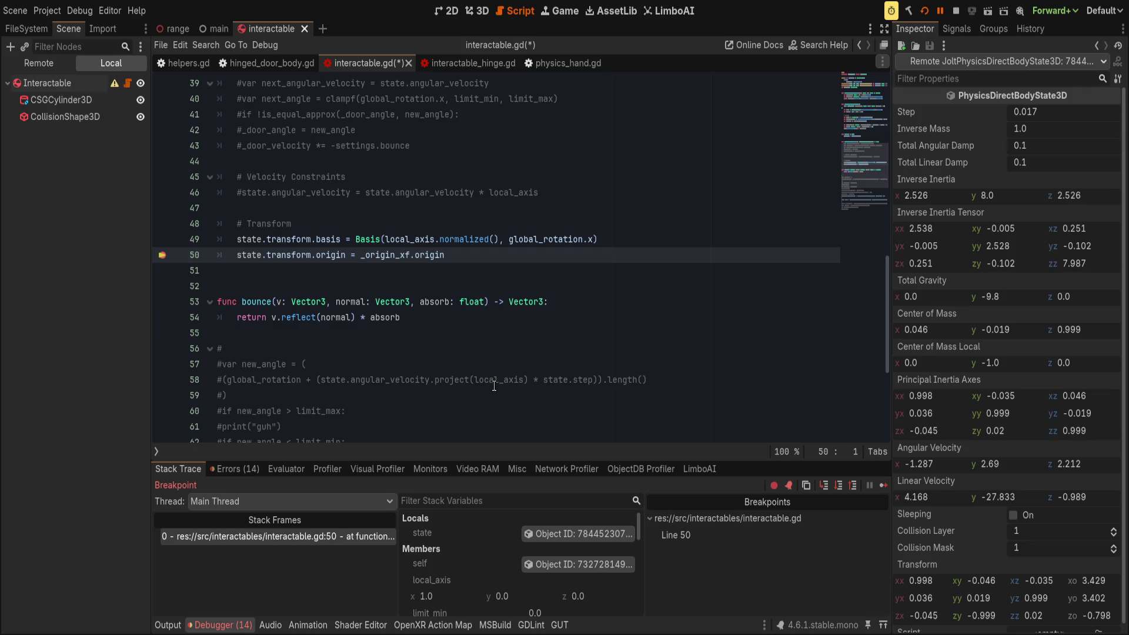
{"action": "scroll", "coordinate": [471, 294], "scroll_direction": "up", "scroll_amount": 3}
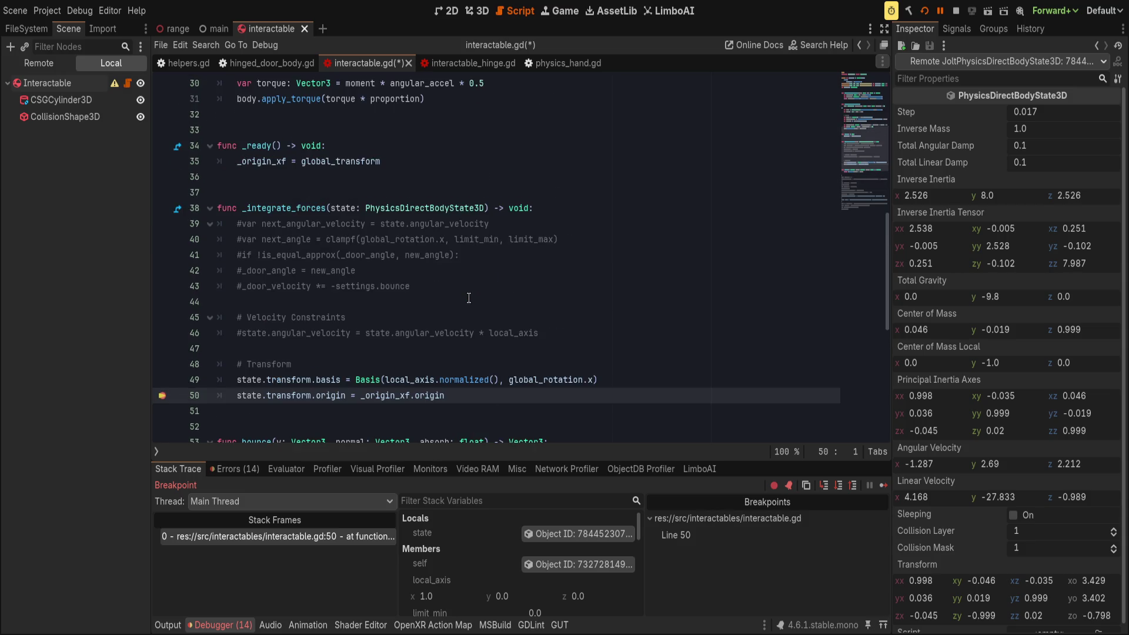
- Select the whole Basis(...) expression on line 49
{"action": "left_click", "coordinate": [475, 284]}
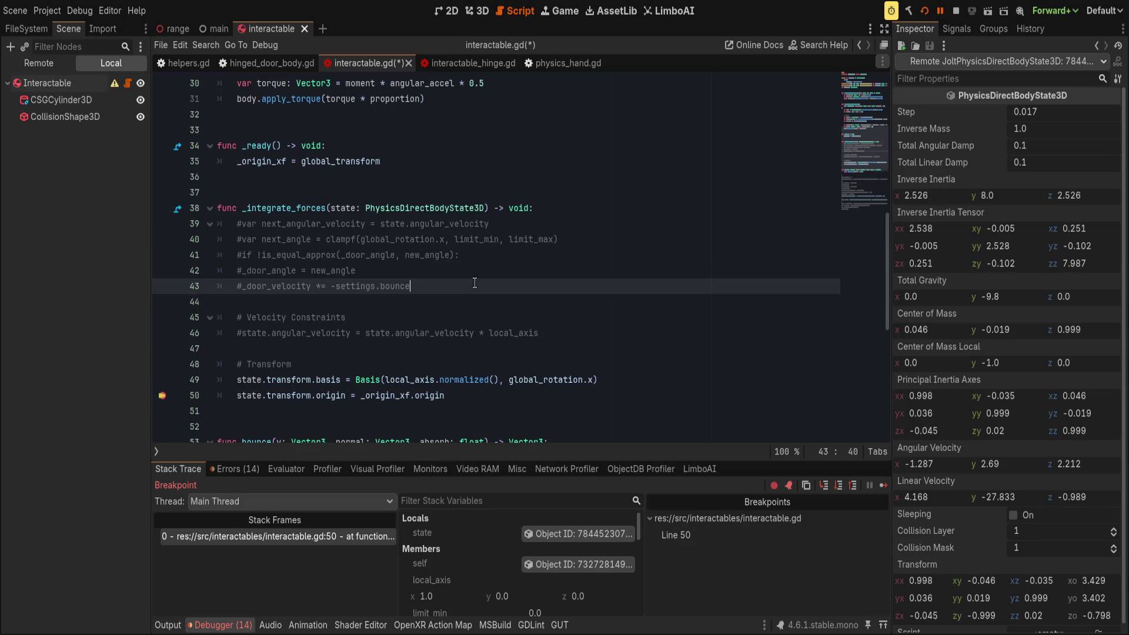
{"action": "left_click", "coordinate": [356, 379]}
{"action": "left_click_drag", "start_coordinate": [356, 380], "coordinate": [606, 377]}
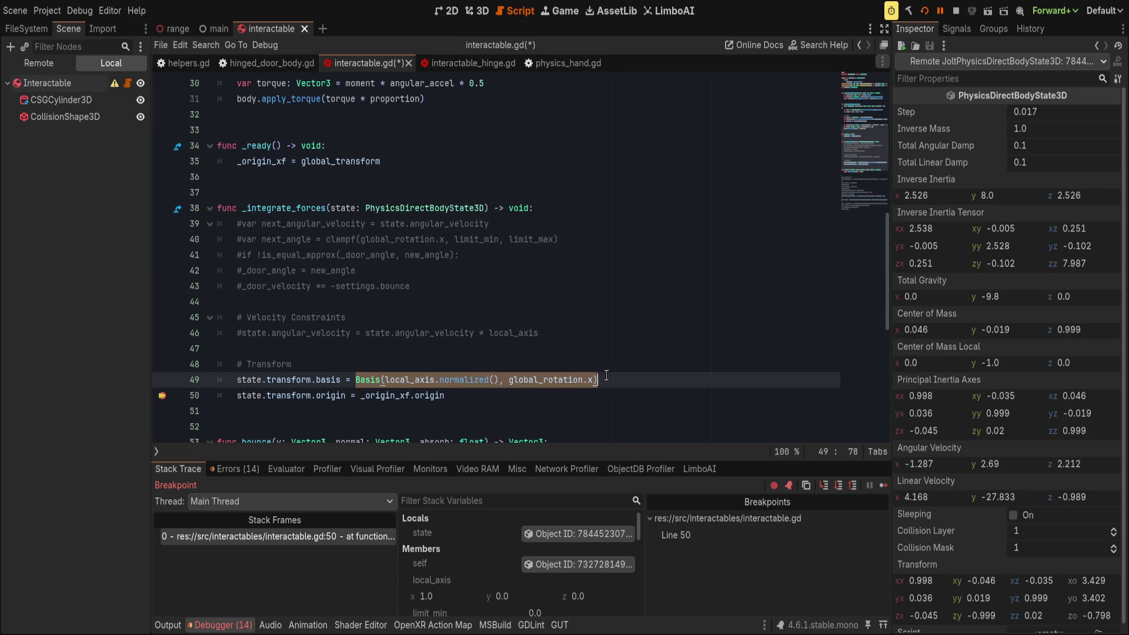
{"action": "left_click", "coordinate": [654, 373]}
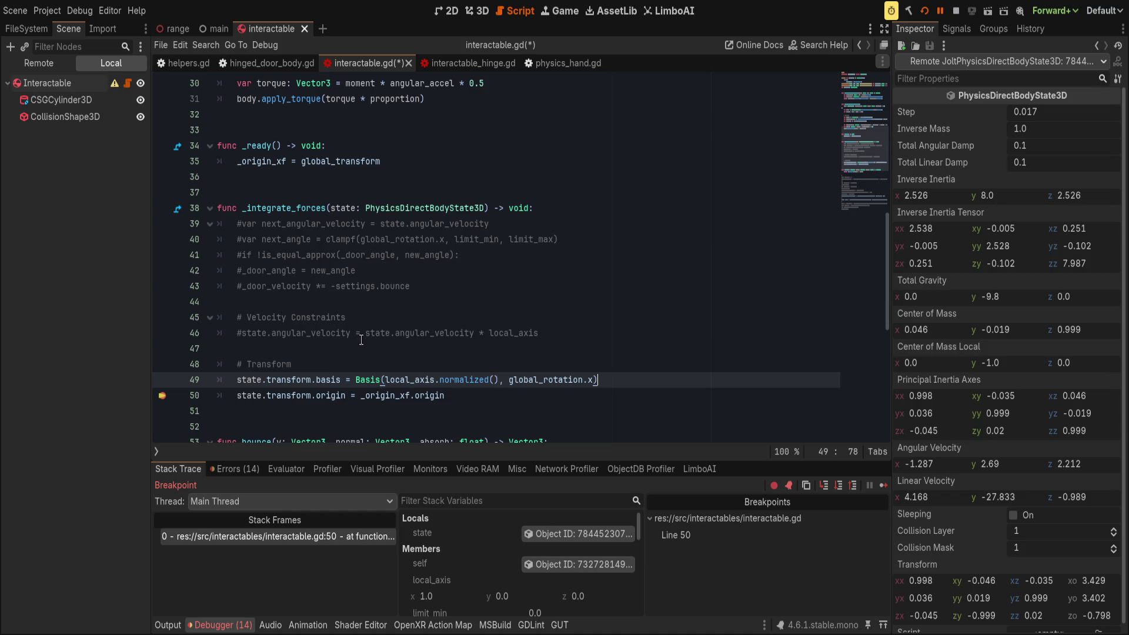
{"action": "left_click_drag", "start_coordinate": [376, 333], "coordinate": [468, 352]}
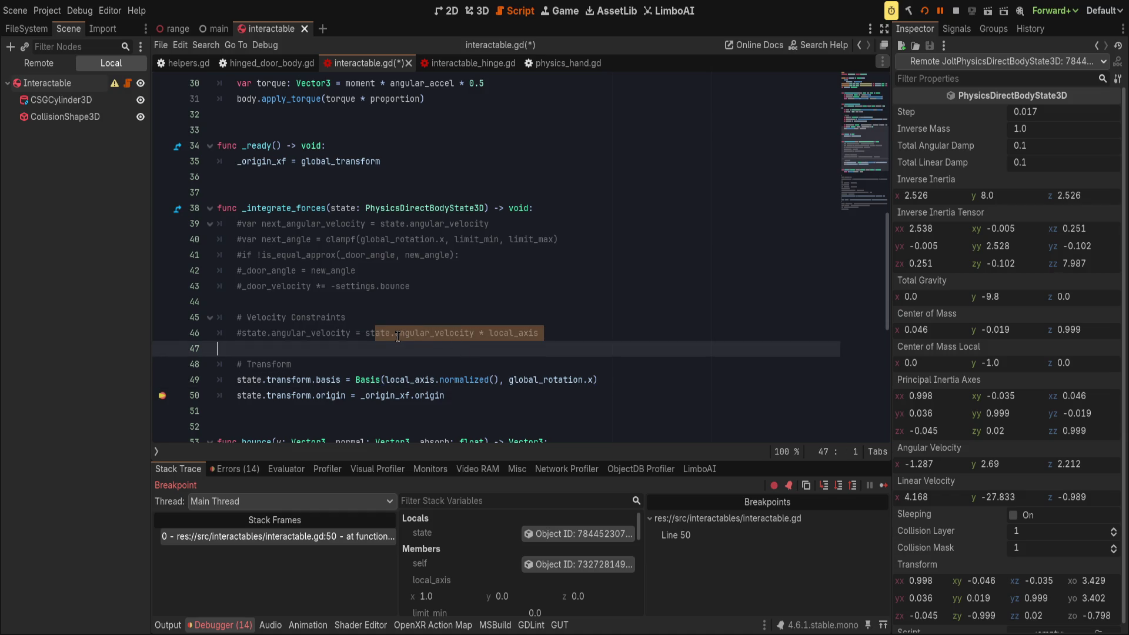
{"action": "left_click", "coordinate": [415, 378]}
{"action": "left_click_drag", "start_coordinate": [355, 379], "coordinate": [598, 379]}
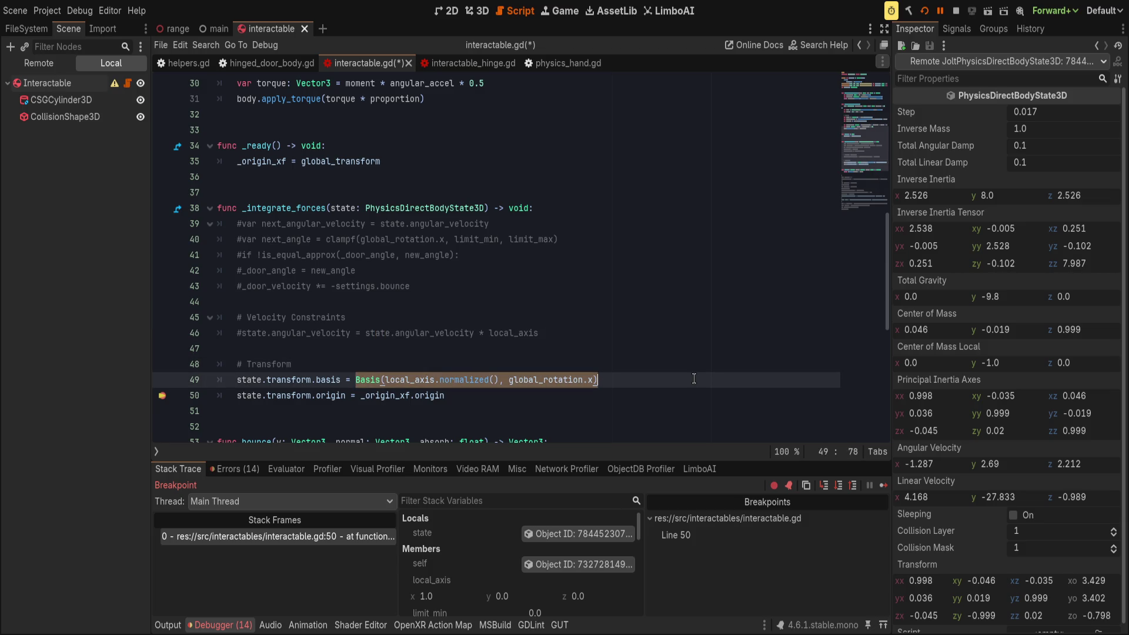
{"action": "key", "text": "Up"}
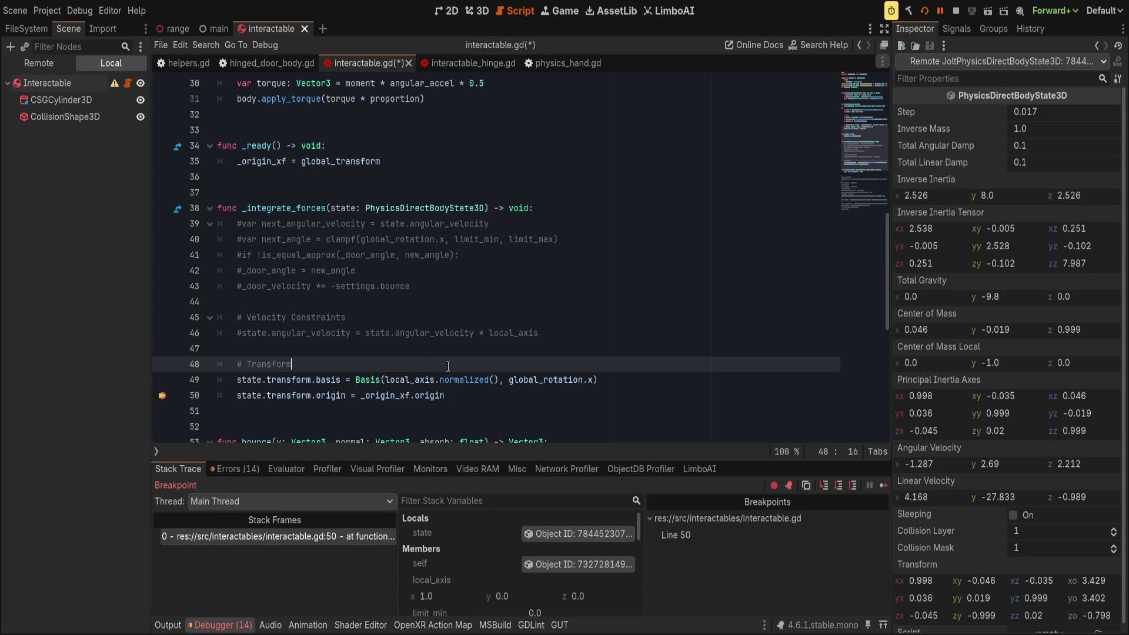
{"action": "double_click", "coordinate": [370, 378]}
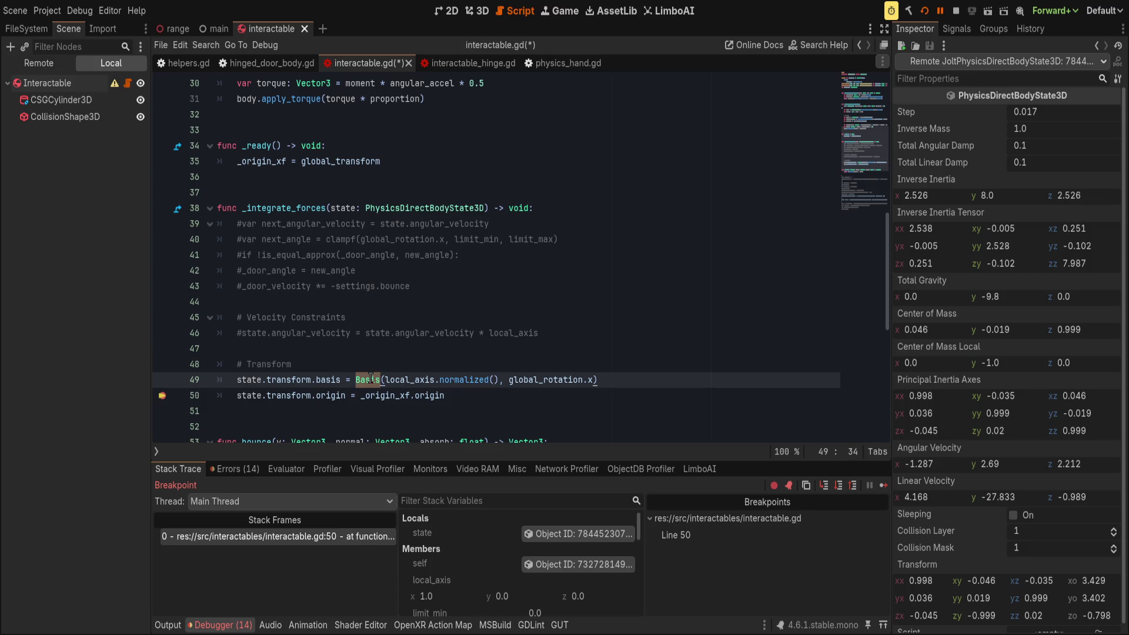
{"action": "left_click_drag", "start_coordinate": [371, 379], "coordinate": [640, 380]}
- Delete the Basis(...) expression, undoing a stray Quaternion completion, so line 49 reads 'state.transform.basis ='
{"action": "type", "text": "Q"}
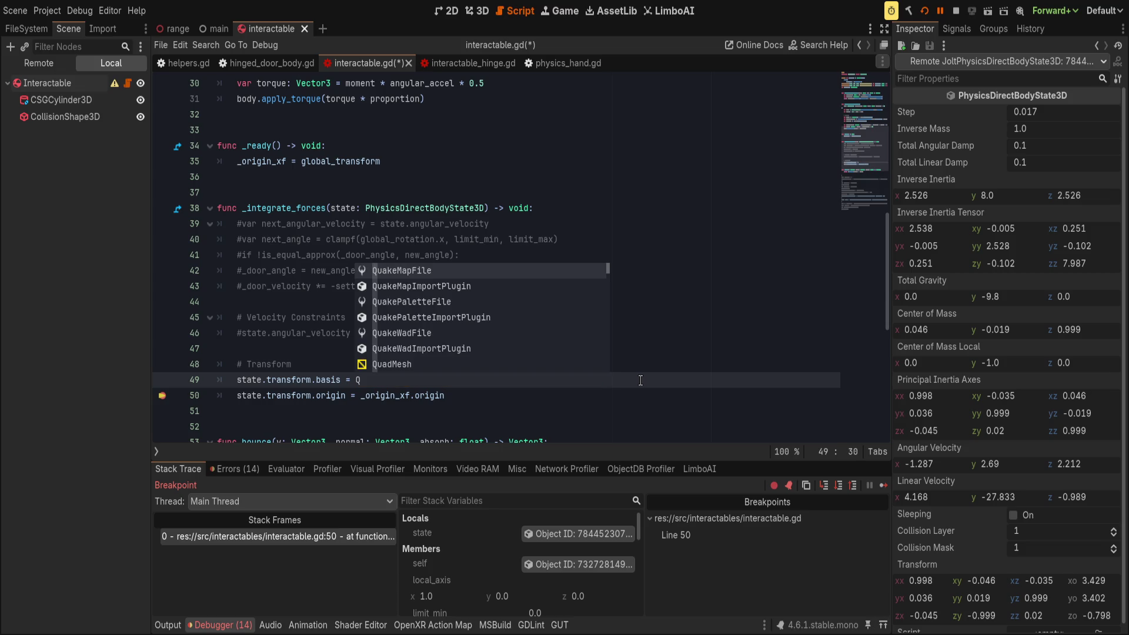
{"action": "type", "text": "uater"}
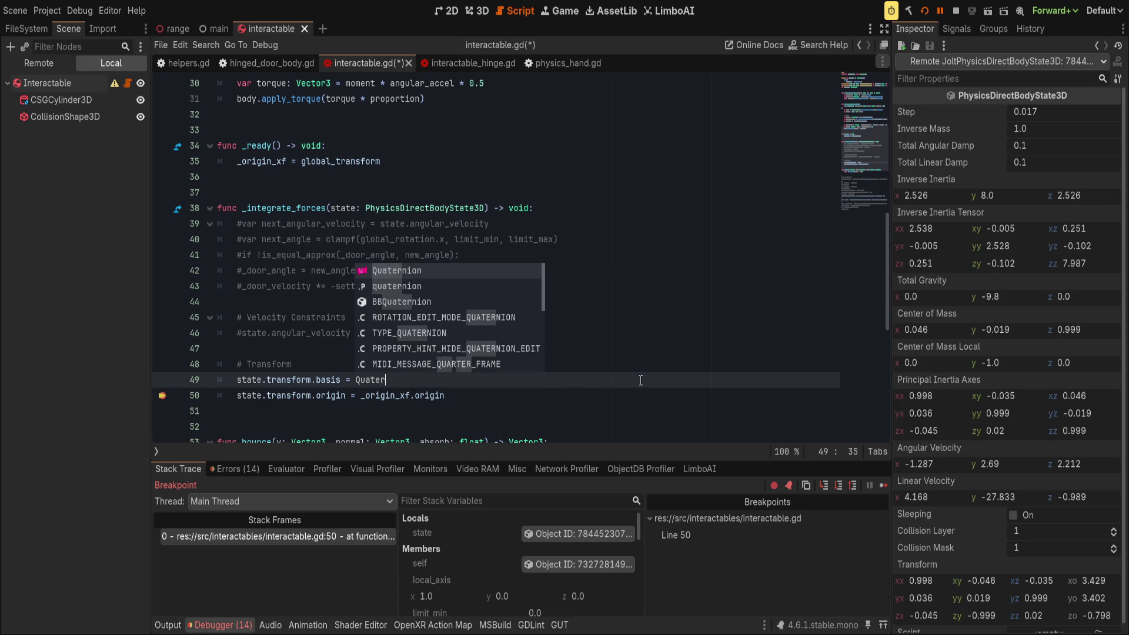
{"action": "key", "text": "ctrl+BackSpace"}
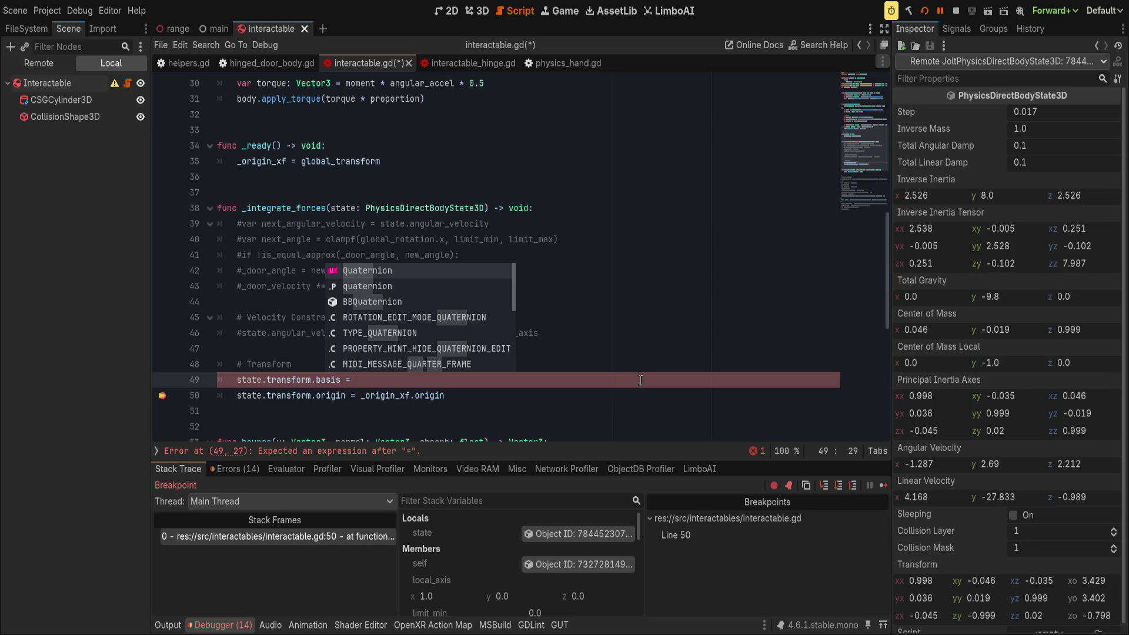
{"action": "key", "text": "Return"}
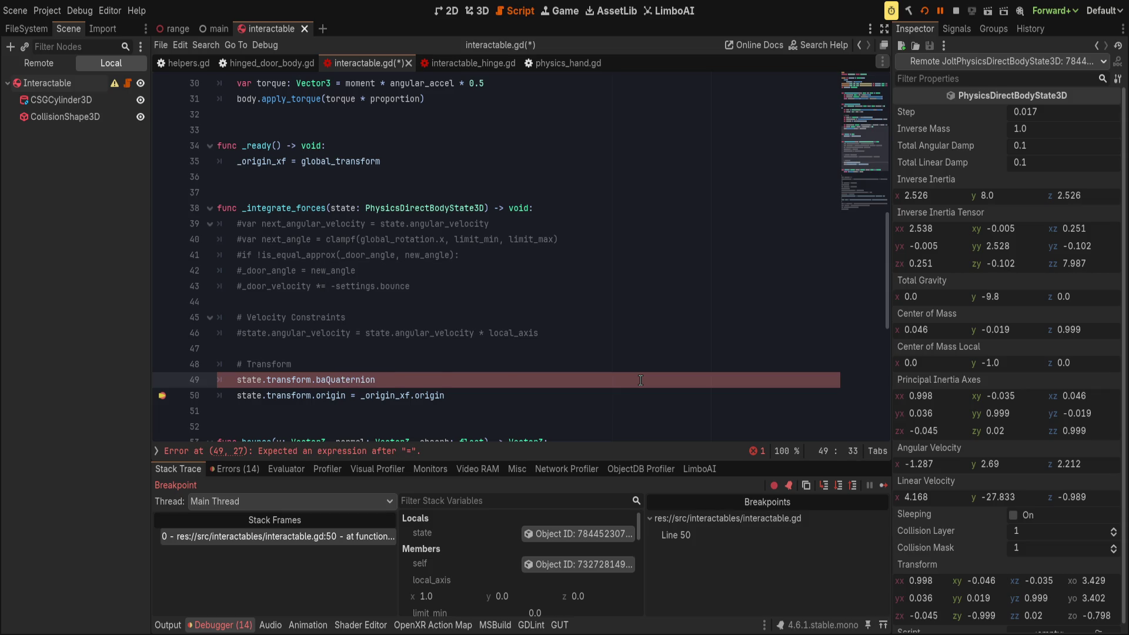
{"action": "key", "text": "ctrl+z"}
{"action": "scroll", "coordinate": [495, 258], "scroll_direction": "down", "scroll_amount": 2}
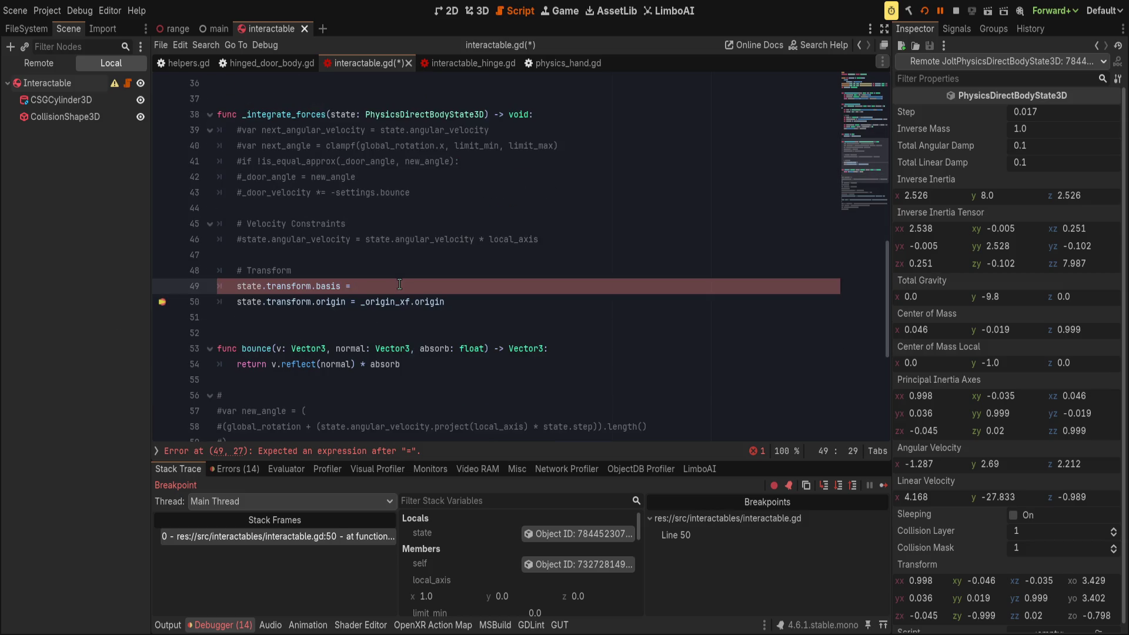
- Write Quaternion(local_axis, global_rotation.x) after 'basis =' and cut it back out
{"action": "type", "text": "Quatern"}
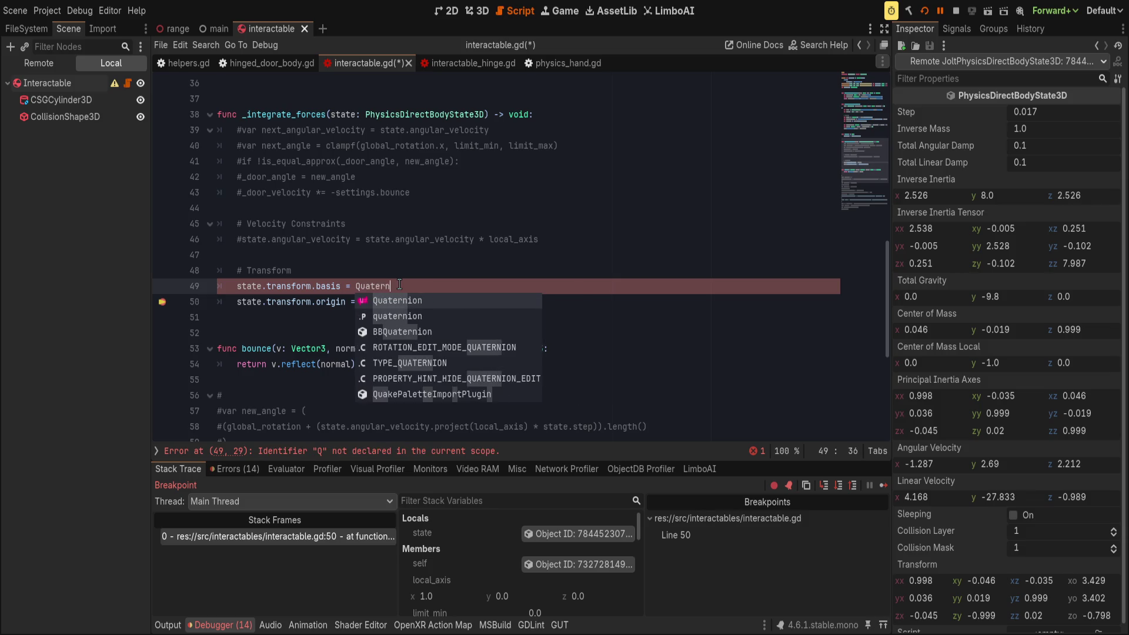
{"action": "type", "text": "ion("}
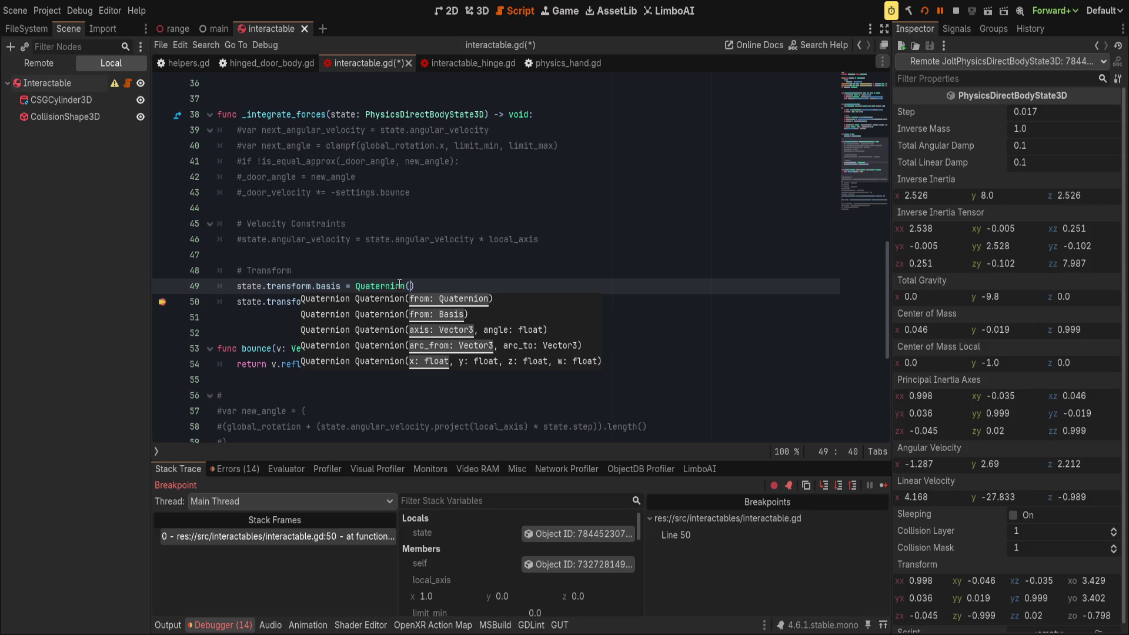
{"action": "type", "text": "l"}
{"action": "key", "text": "Escape"}
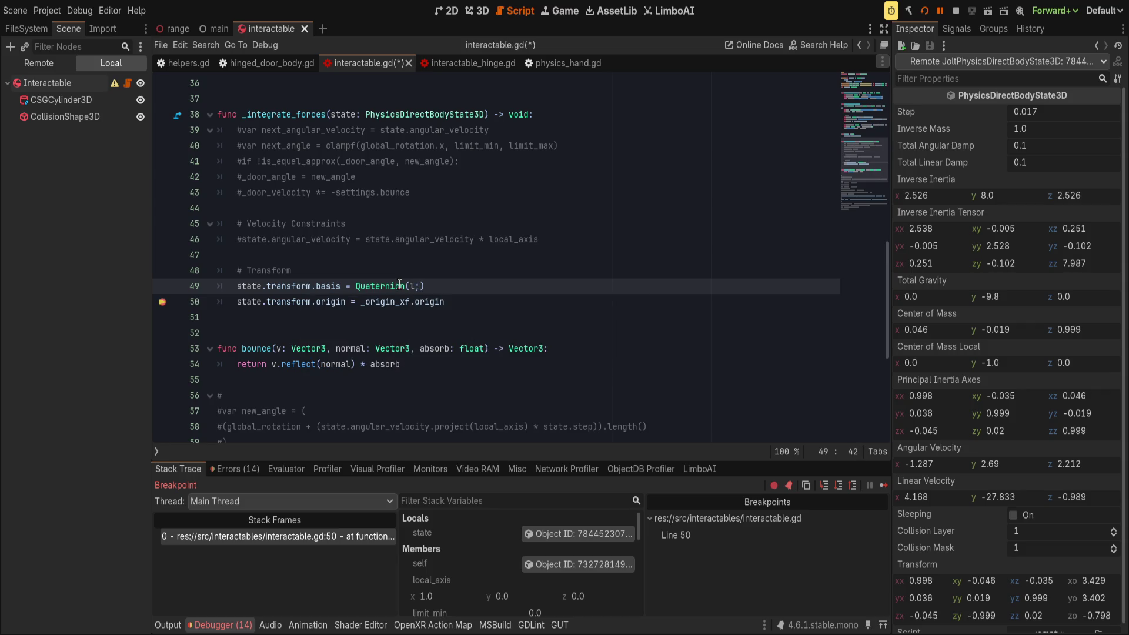
{"action": "type", "text": "ocal"}
{"action": "key", "text": "Return"}
{"action": "type", "text": ", "}
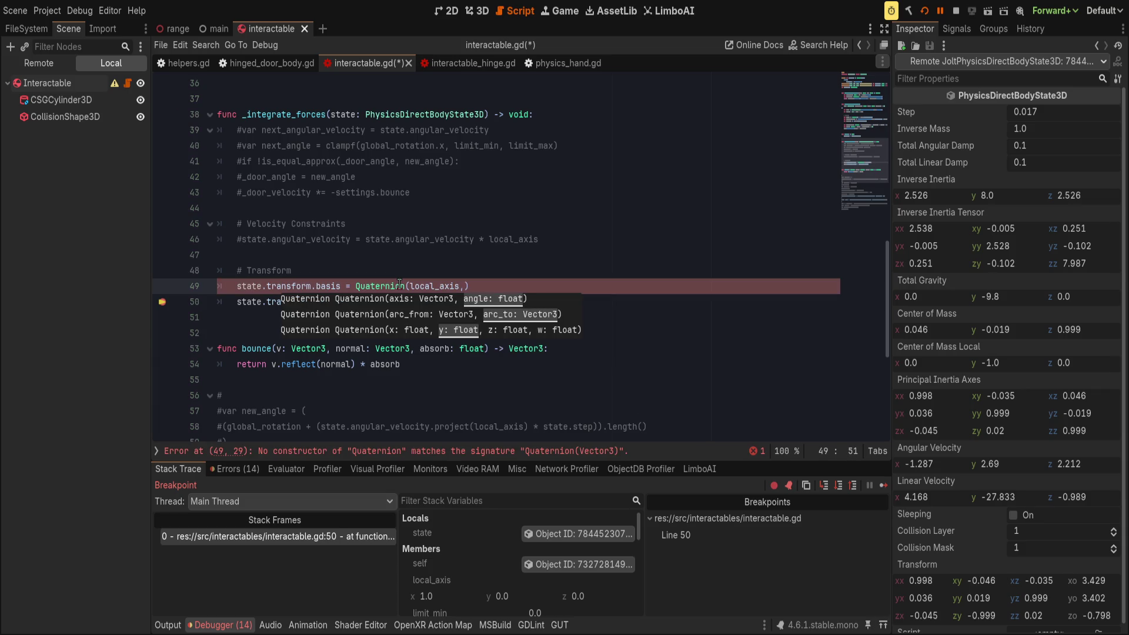
{"action": "type", "text": "global_rotati"}
{"action": "type", "text": "on.x"}
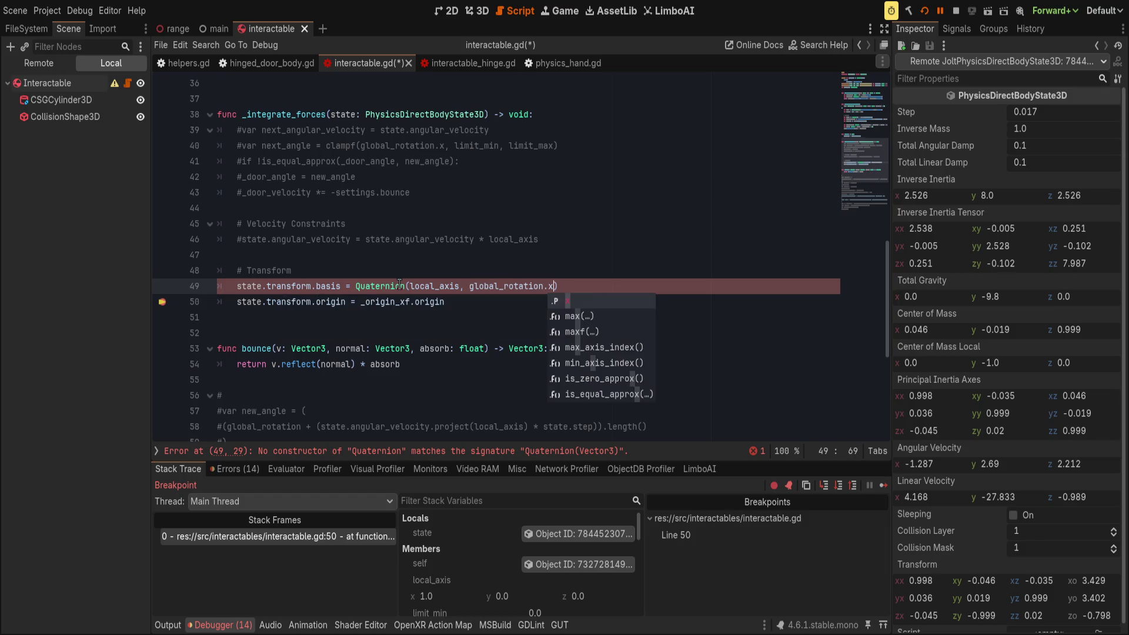
{"action": "key", "text": "ctrl+shift+Left"}
{"action": "key", "text": "ctrl+shift+Left"}
{"action": "key", "text": "ctrl+shift+Left"}
{"action": "key", "text": "ctrl+shift+Left"}
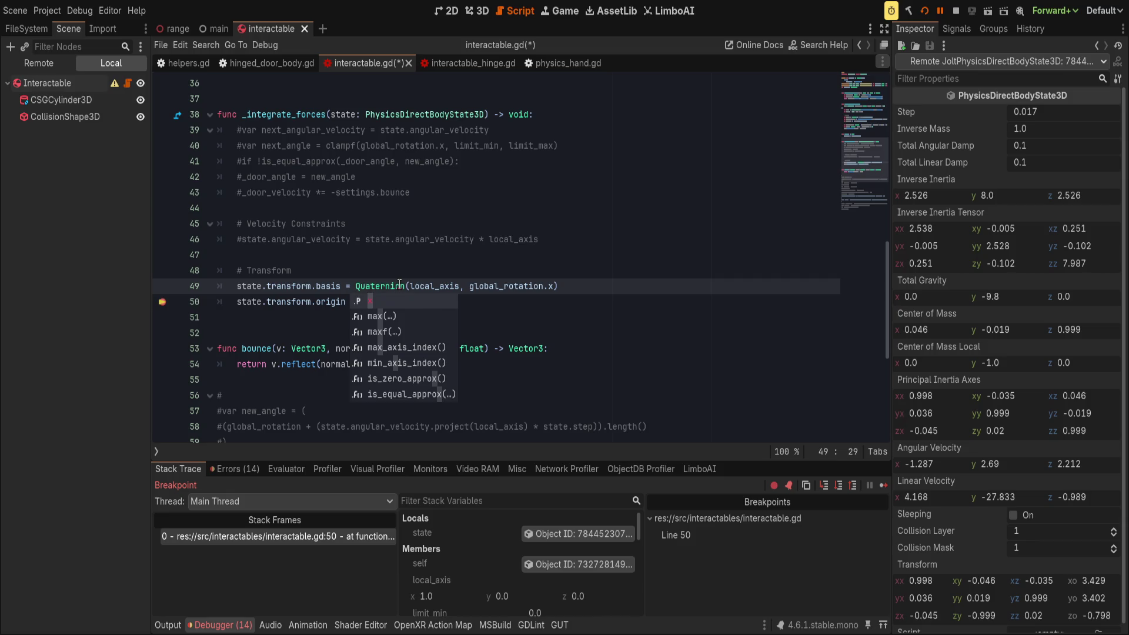
{"action": "key", "text": "BackSpace"}
{"action": "key", "text": "Escape"}
- On a new line above, paste it as 'var q = Quaternion(local_axis, global_rotation.x)'
{"action": "key", "text": "ctrl+shift+Return"}
{"action": "type", "text": "var q ="}
{"action": "type", "text": "Quaternion(local_axis, global_rotation.x)"}
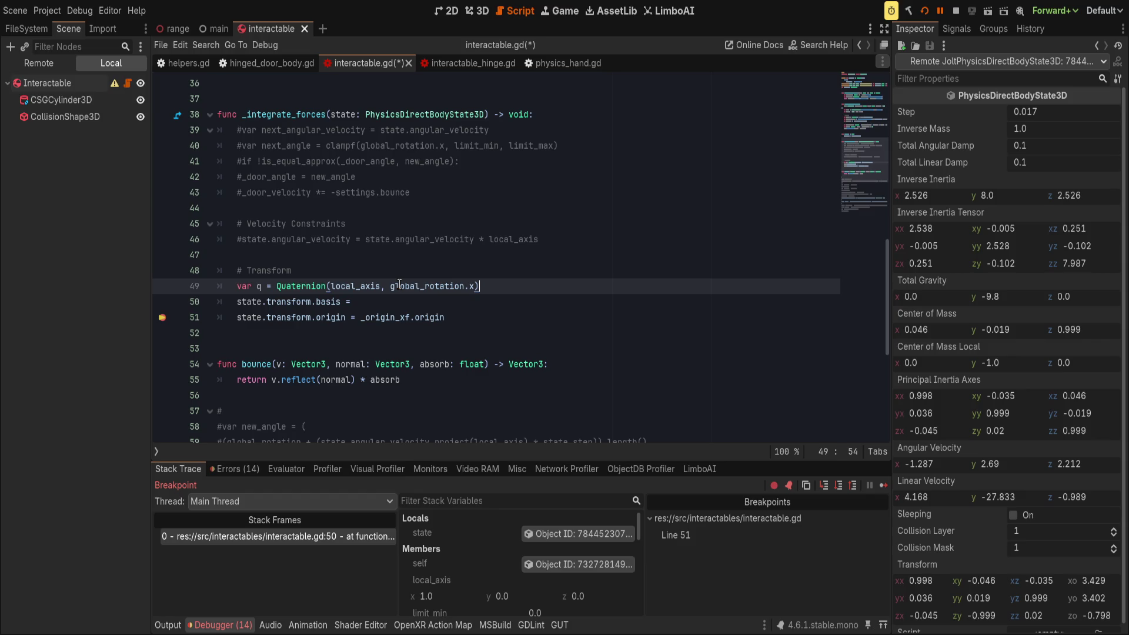
- Finish the basis line as Basis.from_euler(q.get_axis().normalized() * q.get_angle()) and save
{"action": "key", "text": "Down"}
{"action": "type", "text": "q"}
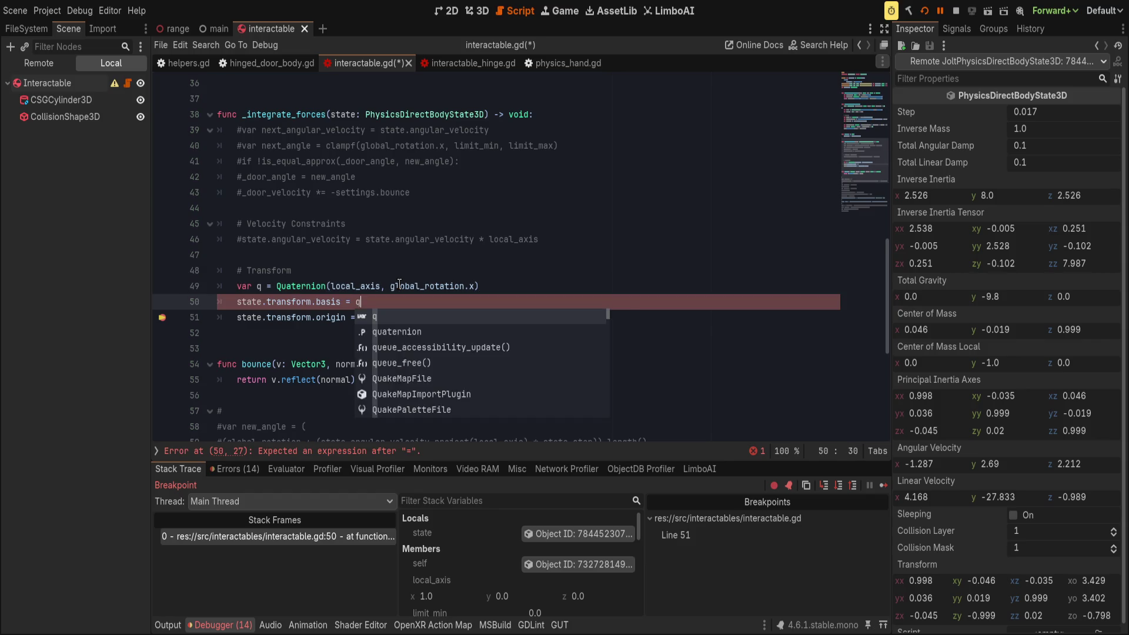
{"action": "type", "text": ".g"}
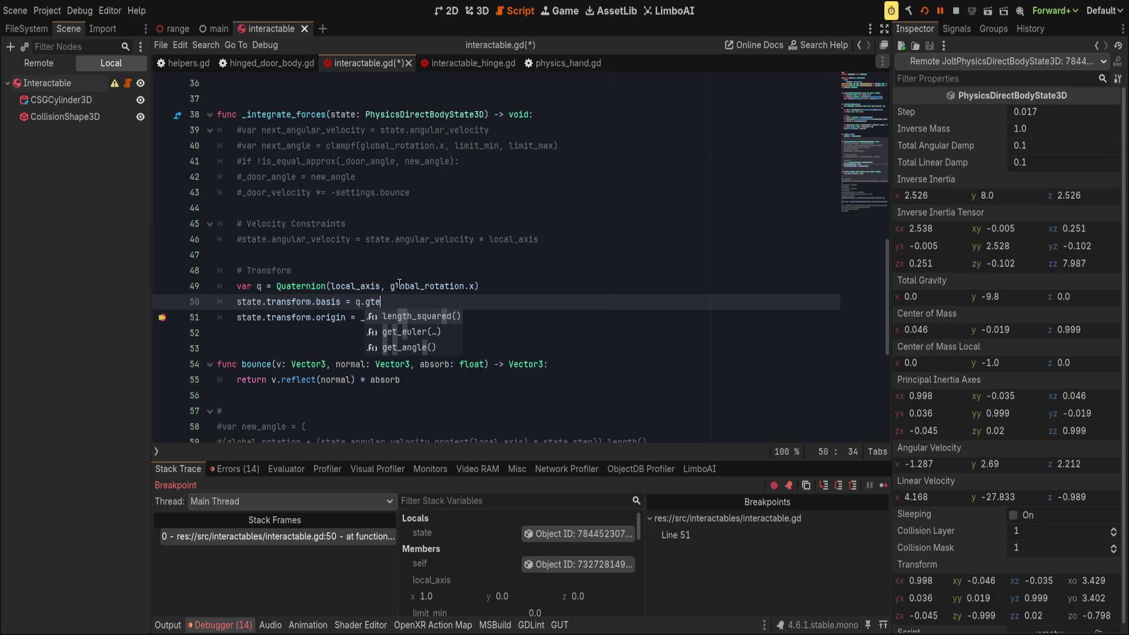
{"action": "type", "text": "et_ax"}
{"action": "key", "text": "Return"}
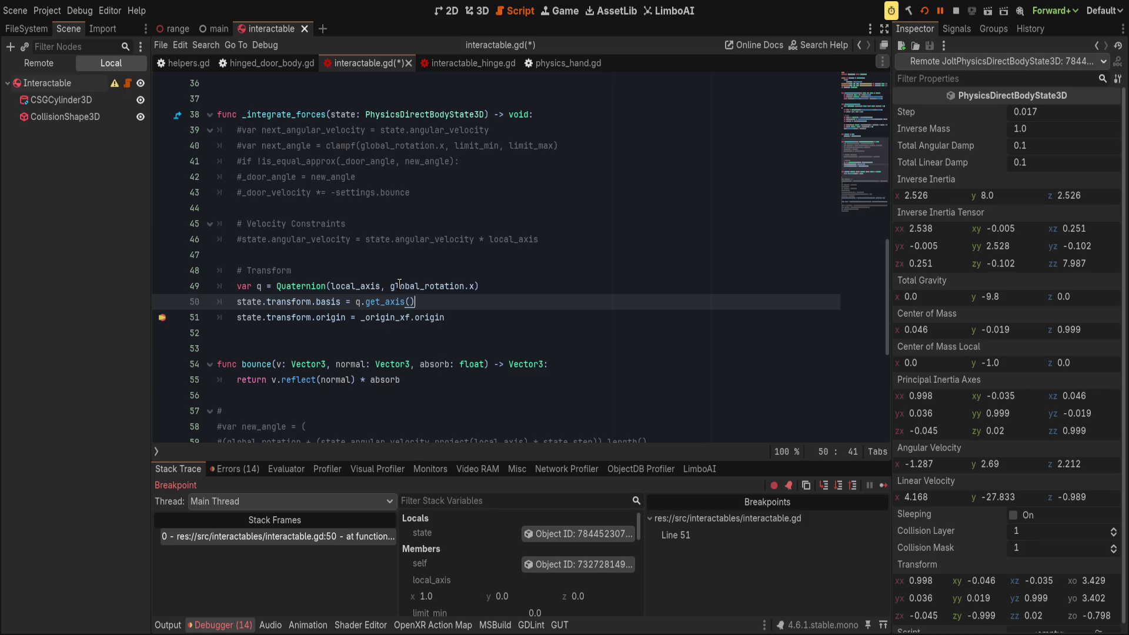
{"action": "type", "text": ".normalized"}
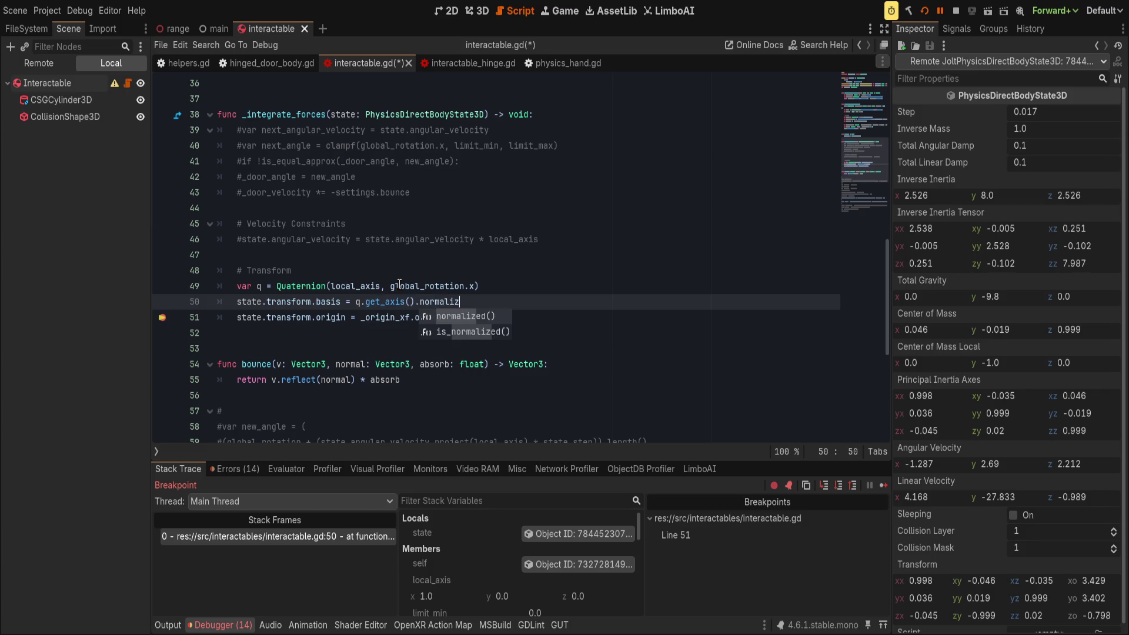
{"action": "key", "text": "Return"}
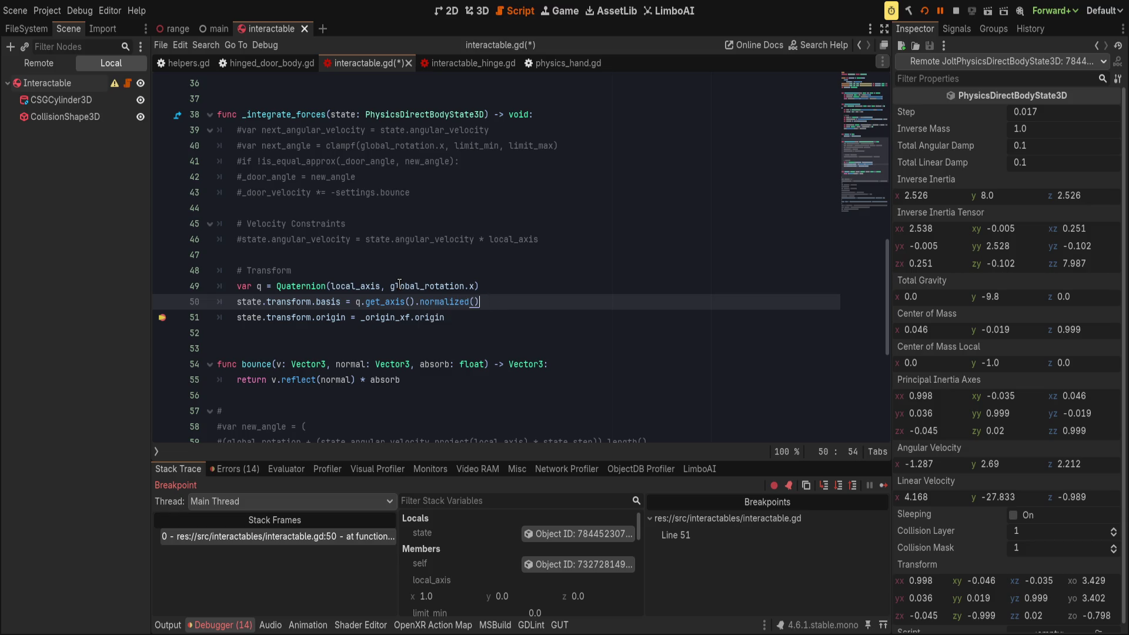
{"action": "type", "text": " * q.get_a"}
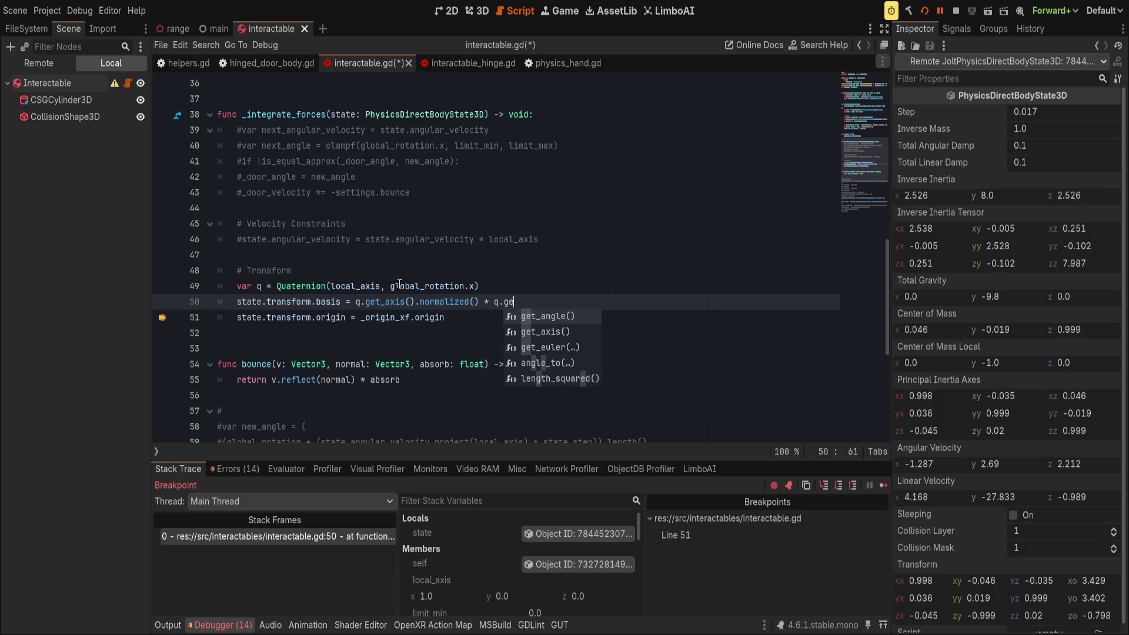
{"action": "key", "text": "Return"}
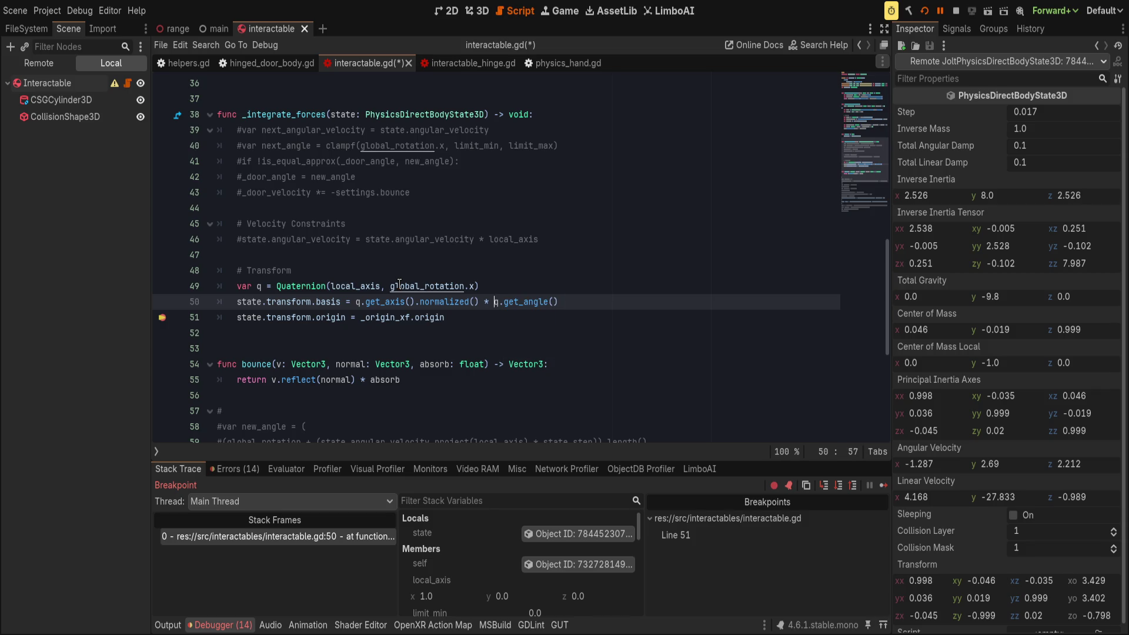
{"action": "type", "text": "Basis.from_"}
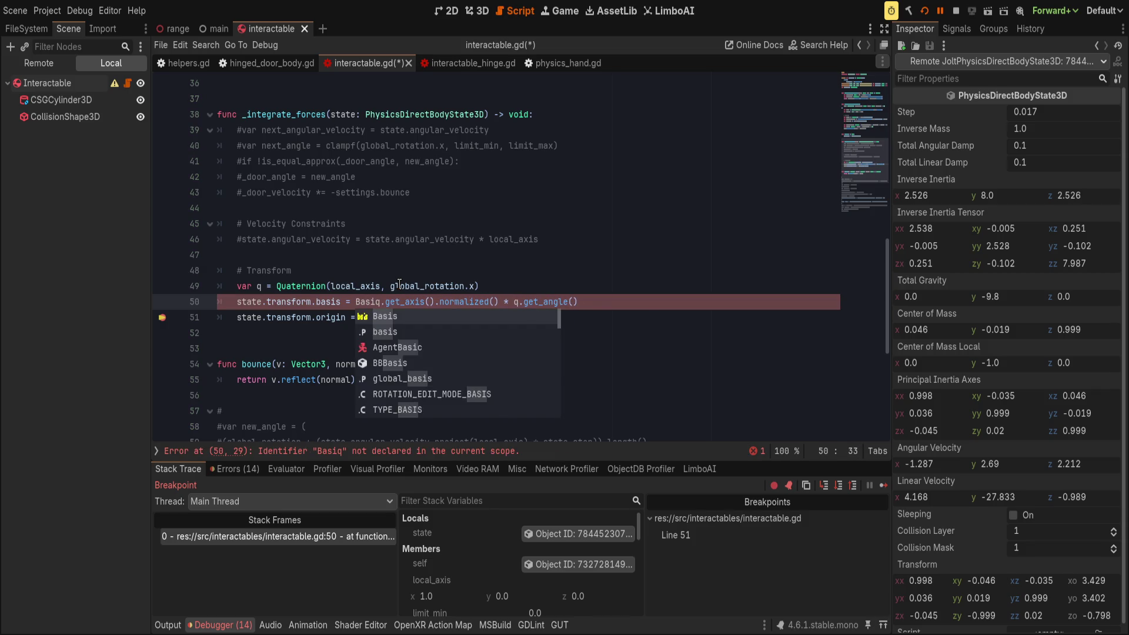
{"action": "key", "text": "Tab"}
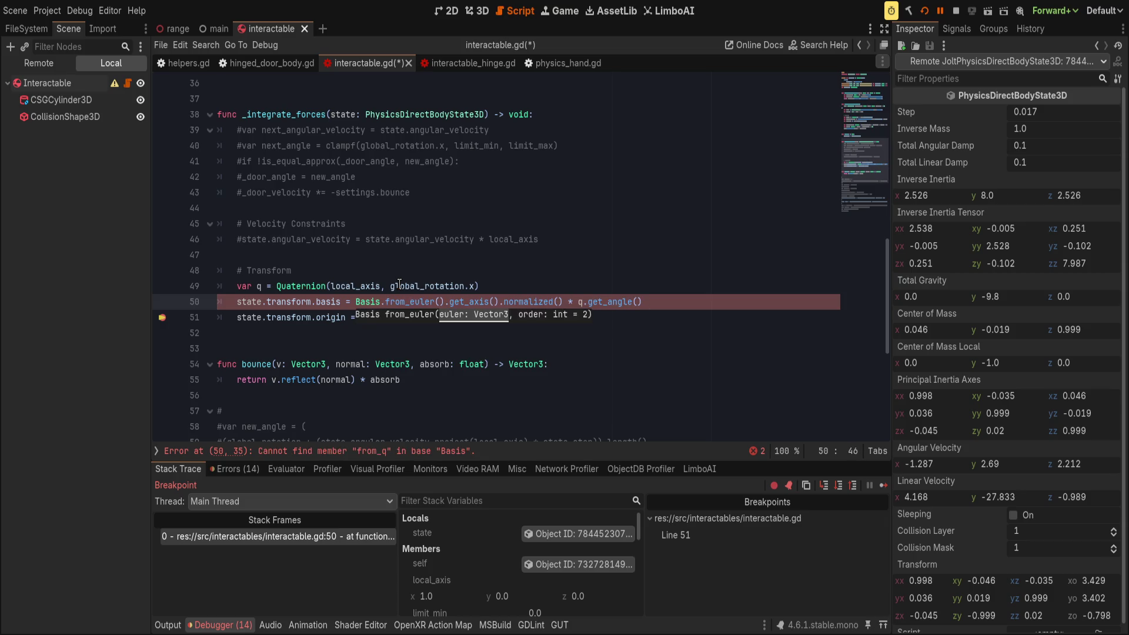
{"action": "type", "text": "q"}
{"action": "key", "text": "End"}
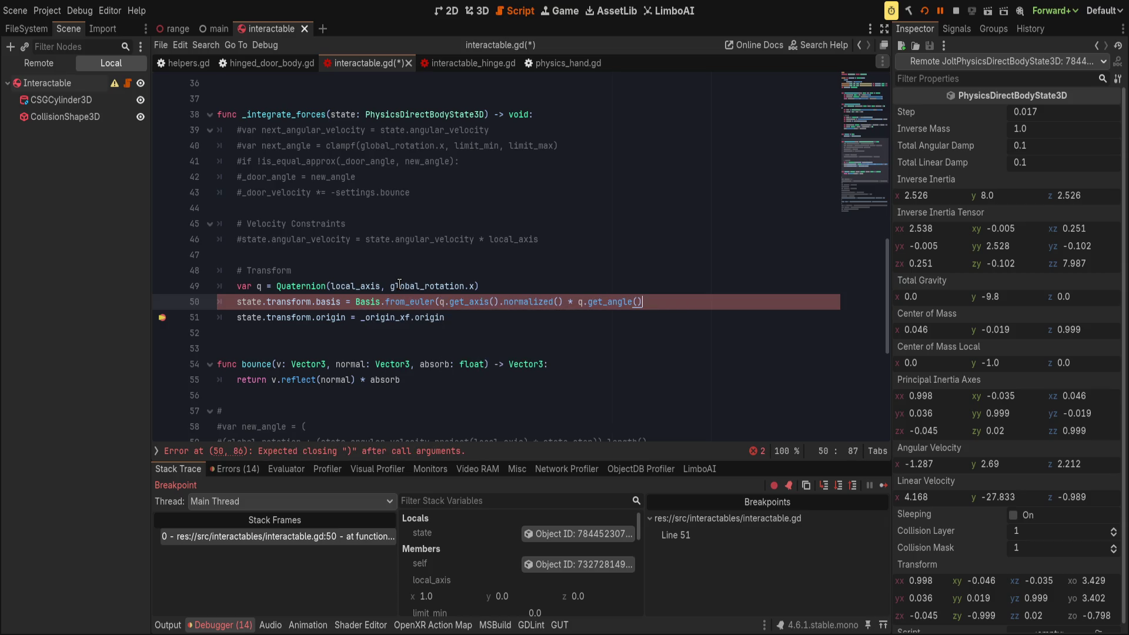
{"action": "key", "text": "ctrl+s"}
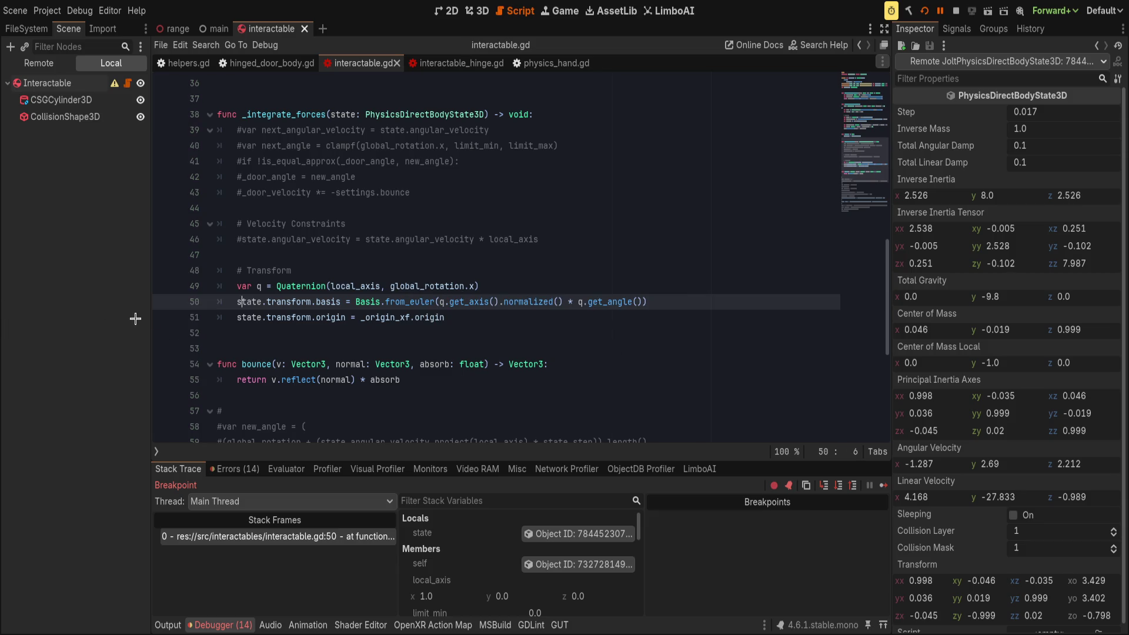
- Resume from the breakpoint, stop and relaunch the VR game, then select the Interactable node
{"action": "left_click", "coordinate": [939, 13]}
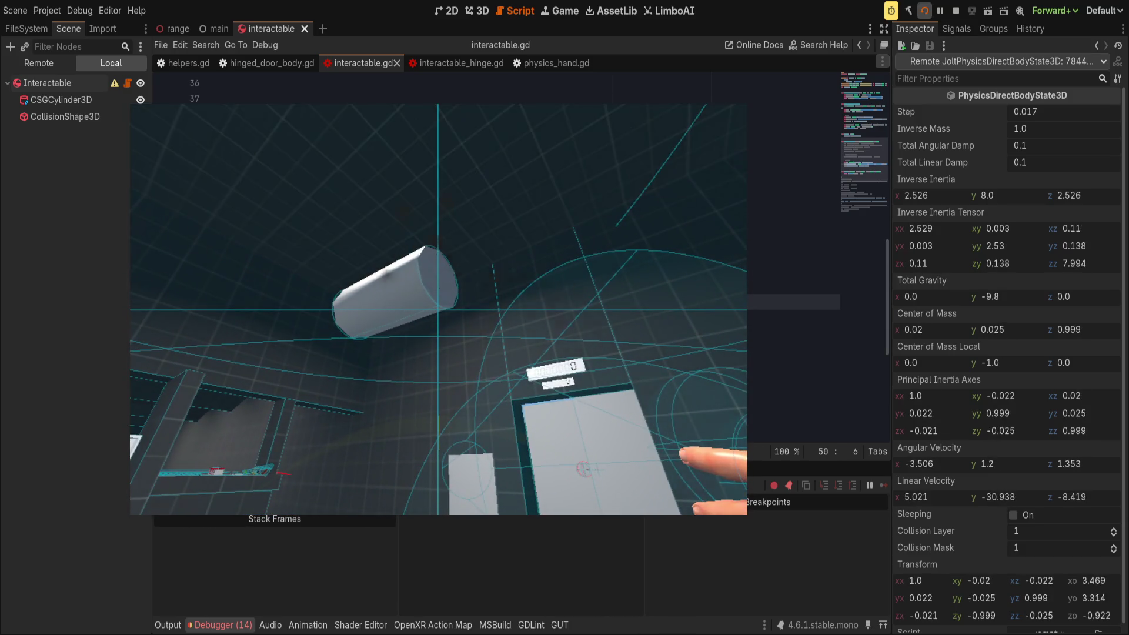
{"action": "key", "text": "F5"}
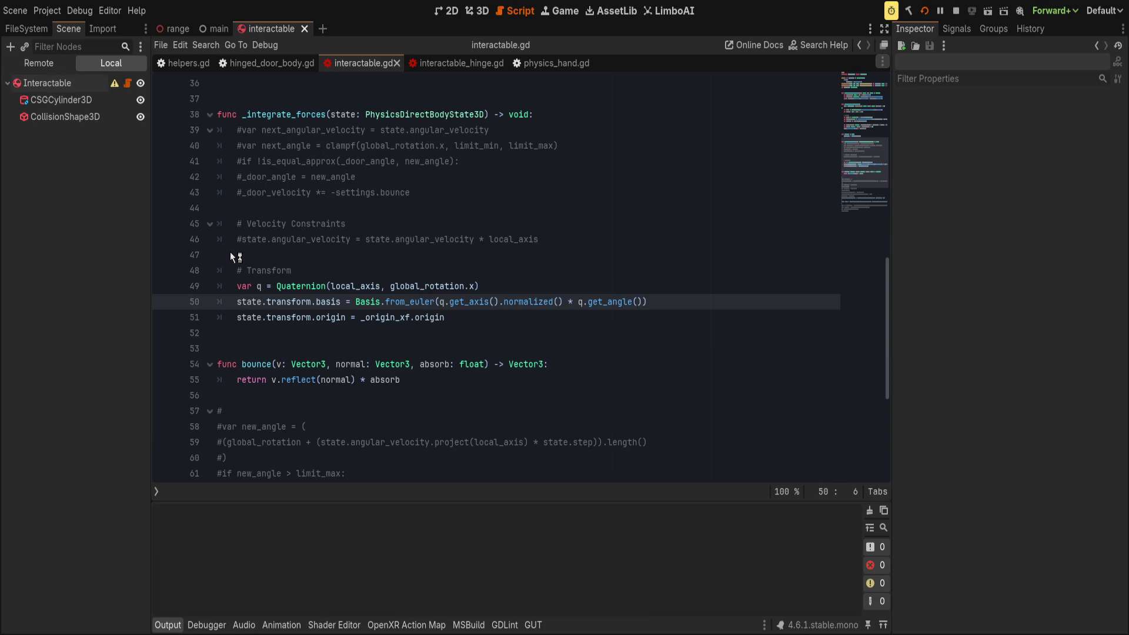
{"action": "scroll", "coordinate": [231, 257], "scroll_direction": "up", "scroll_amount": 1}
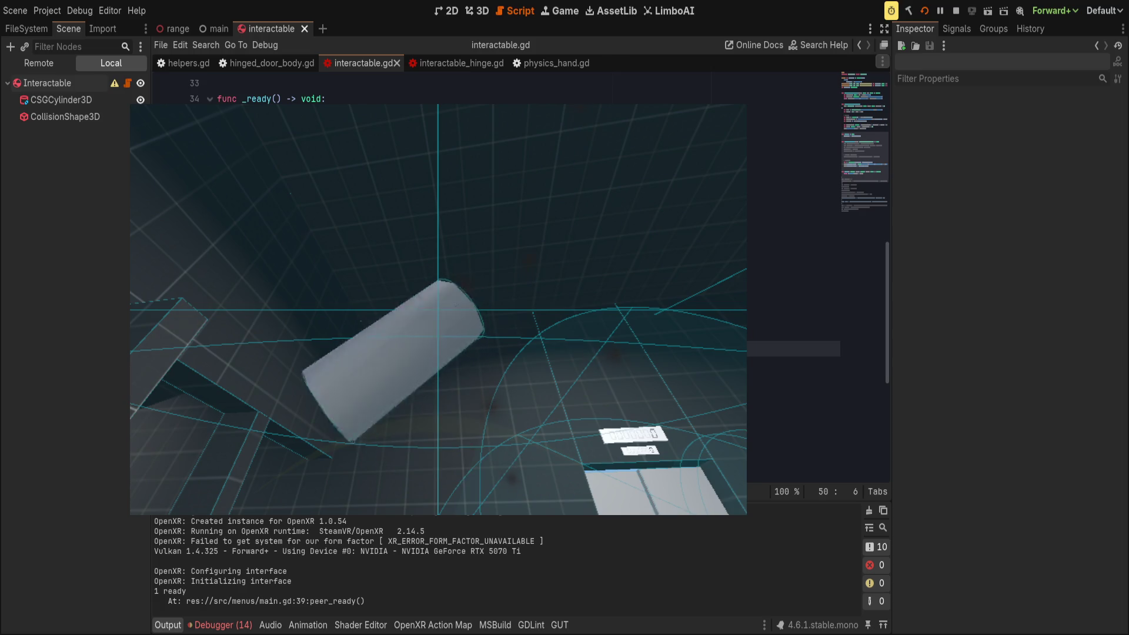
{"action": "left_click", "coordinate": [206, 84]}
- Set Limit Min to -31.28° and Limit Max to 52.46°, then break at line 50
{"action": "left_click_drag", "start_coordinate": [1080, 153], "coordinate": [1050, 153]}
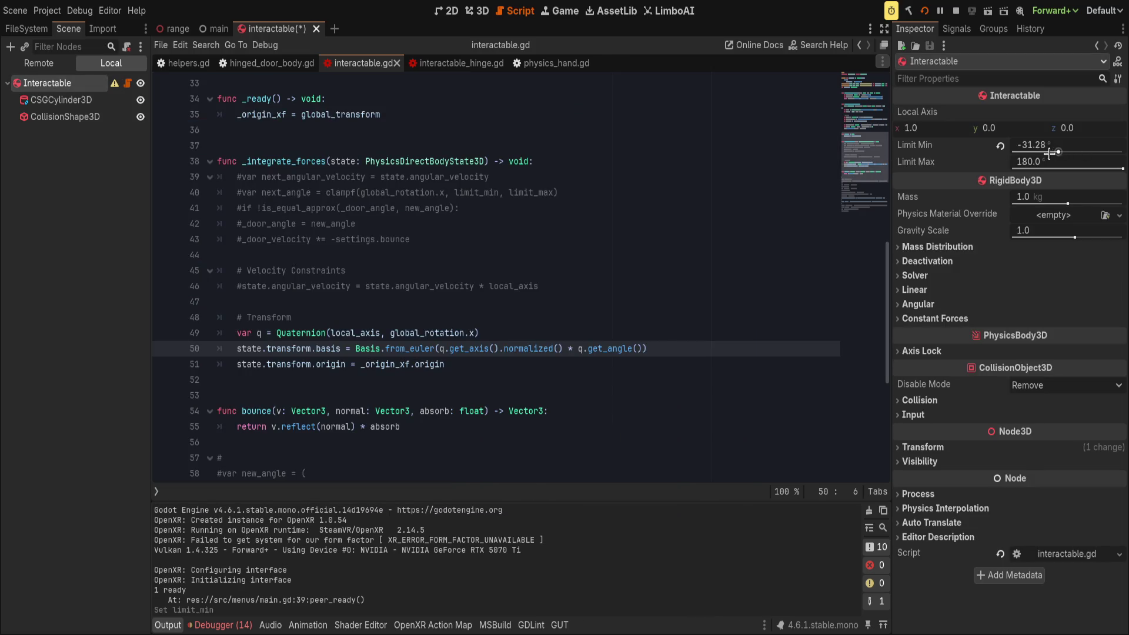
{"action": "left_click_drag", "start_coordinate": [1121, 169], "coordinate": [1094, 169]}
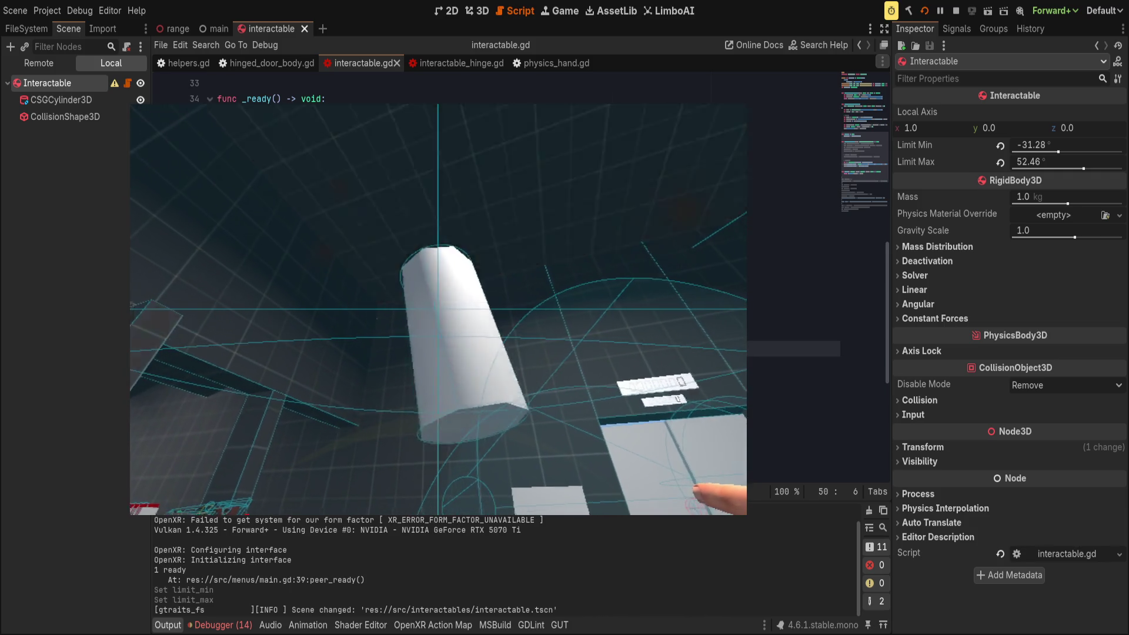
{"action": "key", "text": "F8"}
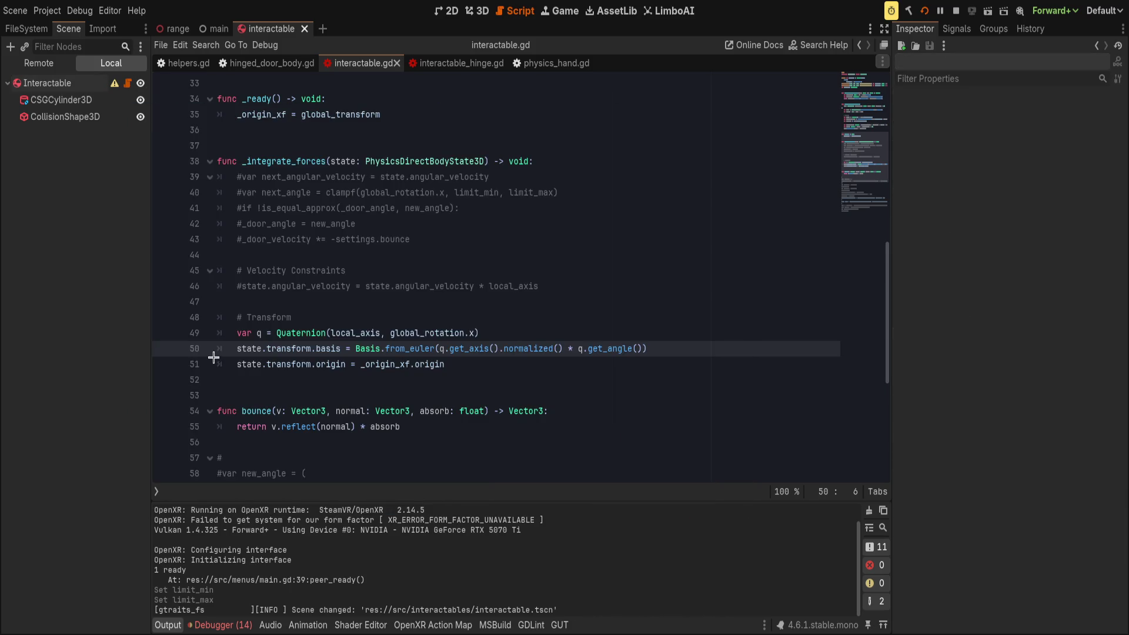
{"action": "left_click", "coordinate": [163, 350]}
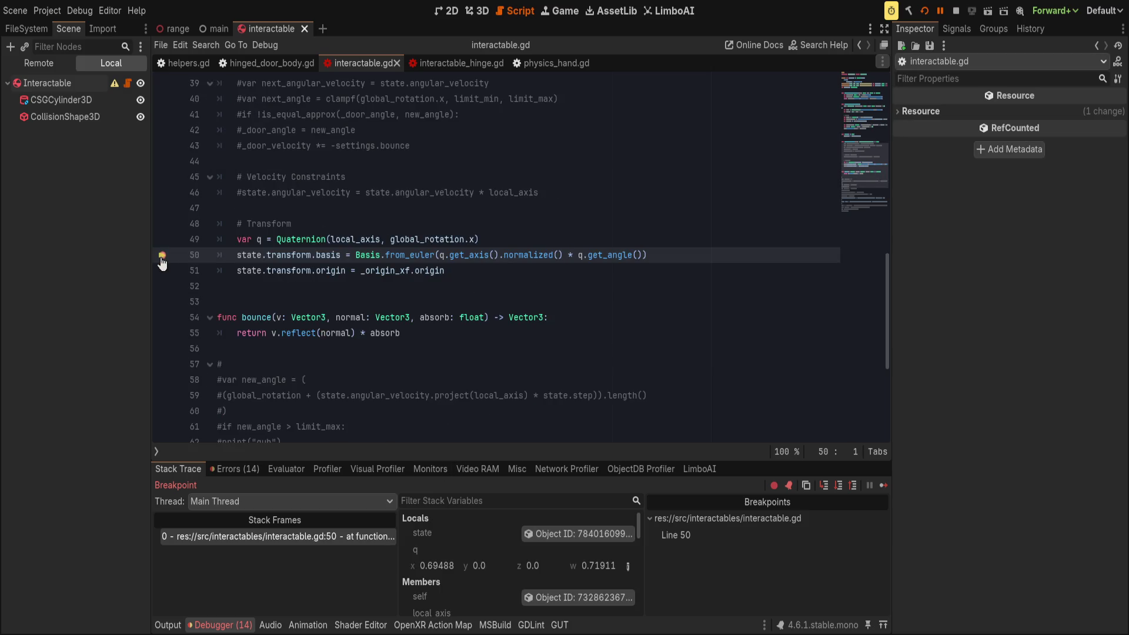
- Clear the line-50 breakpoint, add print(global_rotation_degrees.x) after line 49, and save
{"action": "left_click", "coordinate": [162, 259]}
{"action": "left_click", "coordinate": [538, 243]}
{"action": "key", "text": "Return"}
{"action": "type", "text": "print"}
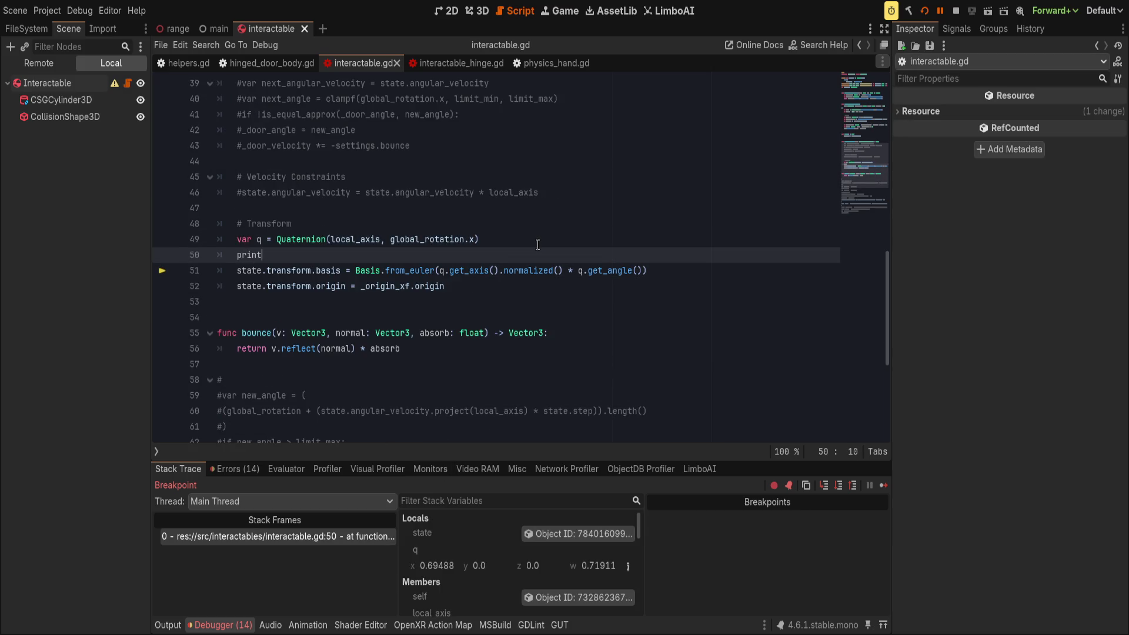
{"action": "type", "text": "(global"}
{"action": "type", "text": "_rot"}
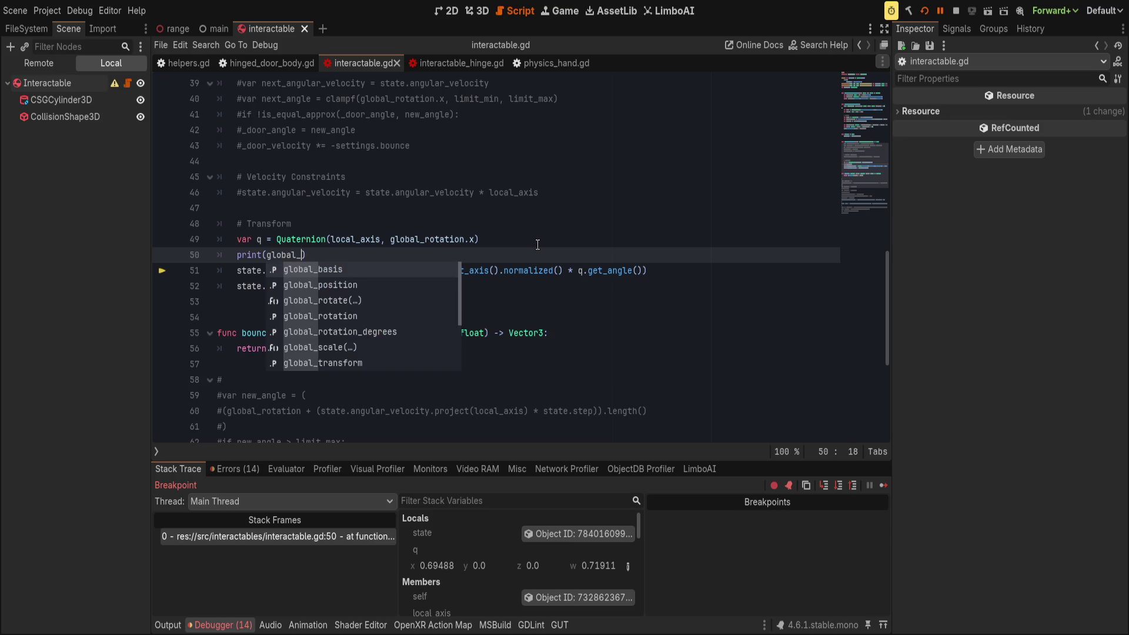
{"action": "type", "text": "ation"}
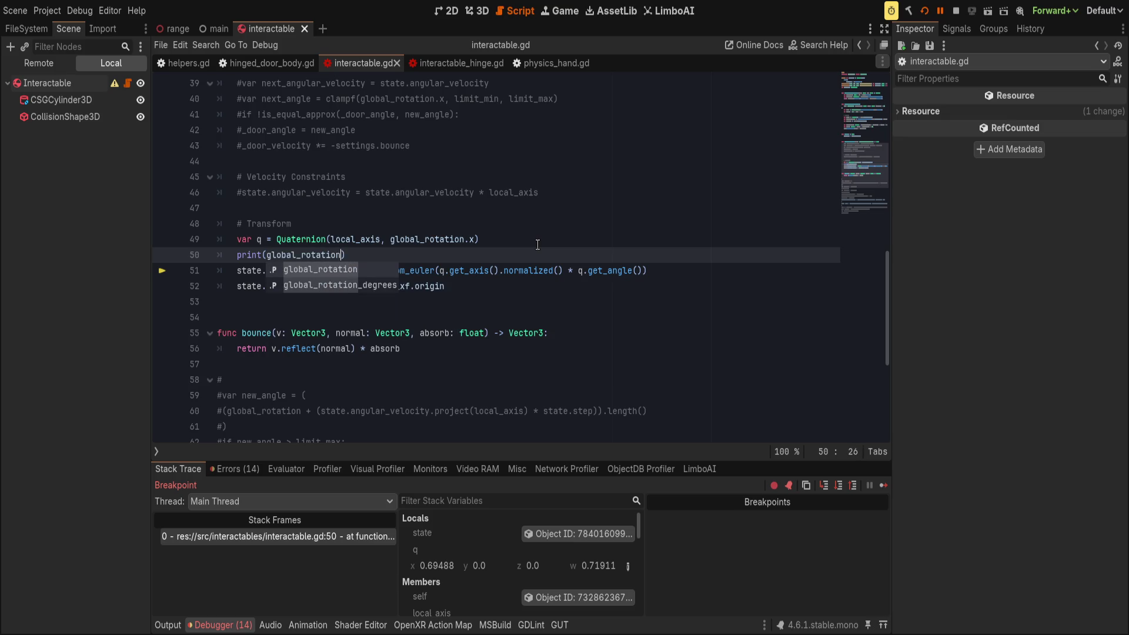
{"action": "type", "text": ".x)"}
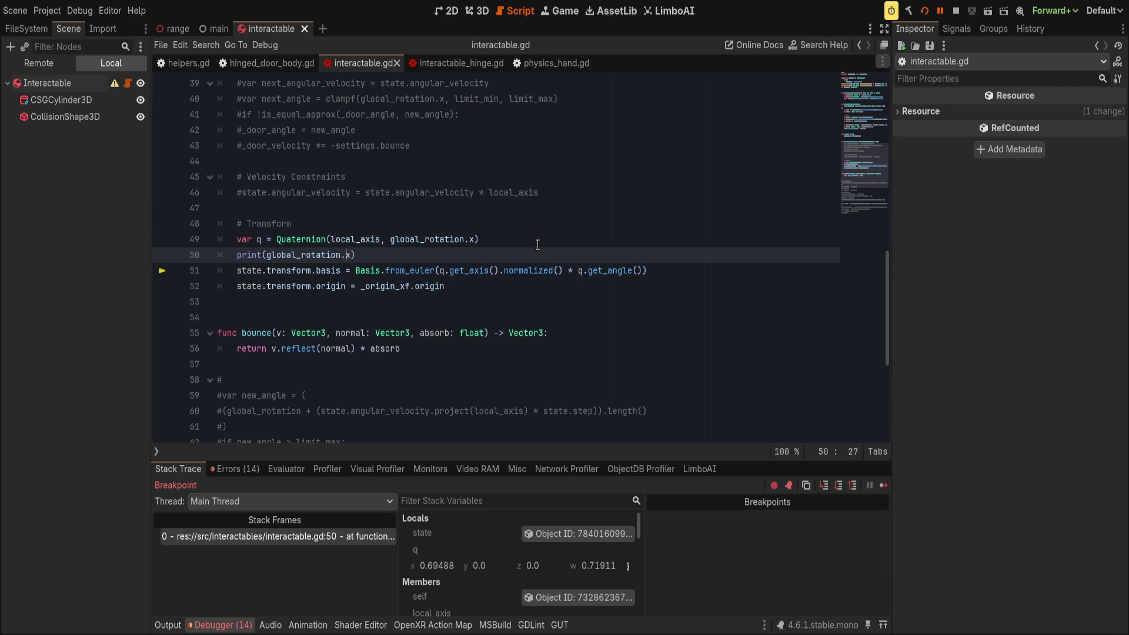
{"action": "key", "text": "Left"}
{"action": "type", "text": "_"}
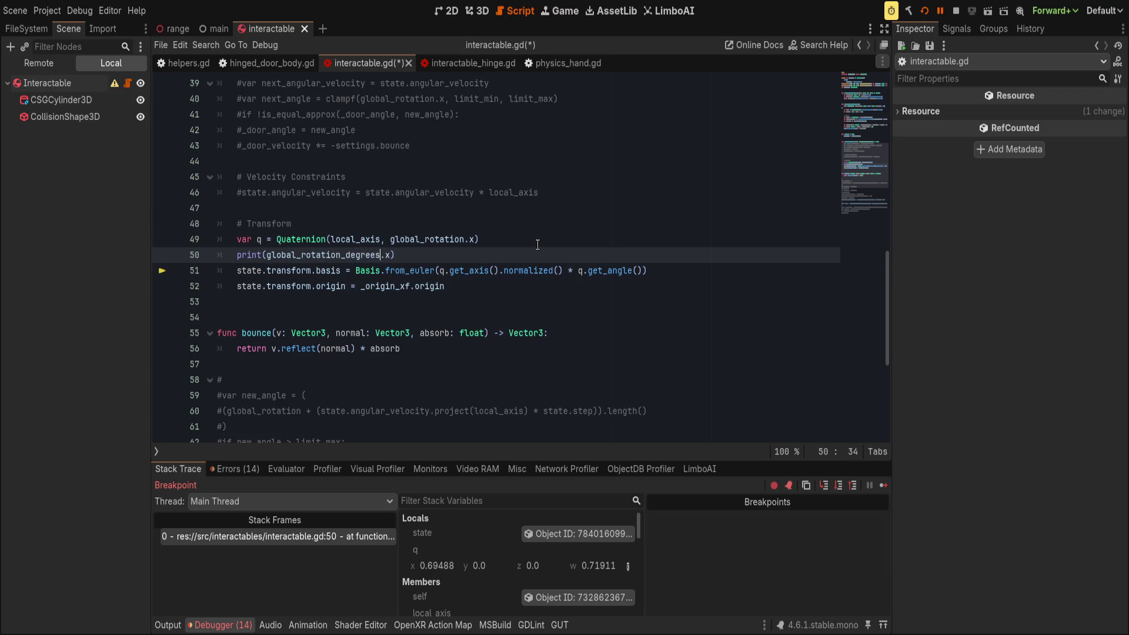
{"action": "left_click", "coordinate": [167, 624]}
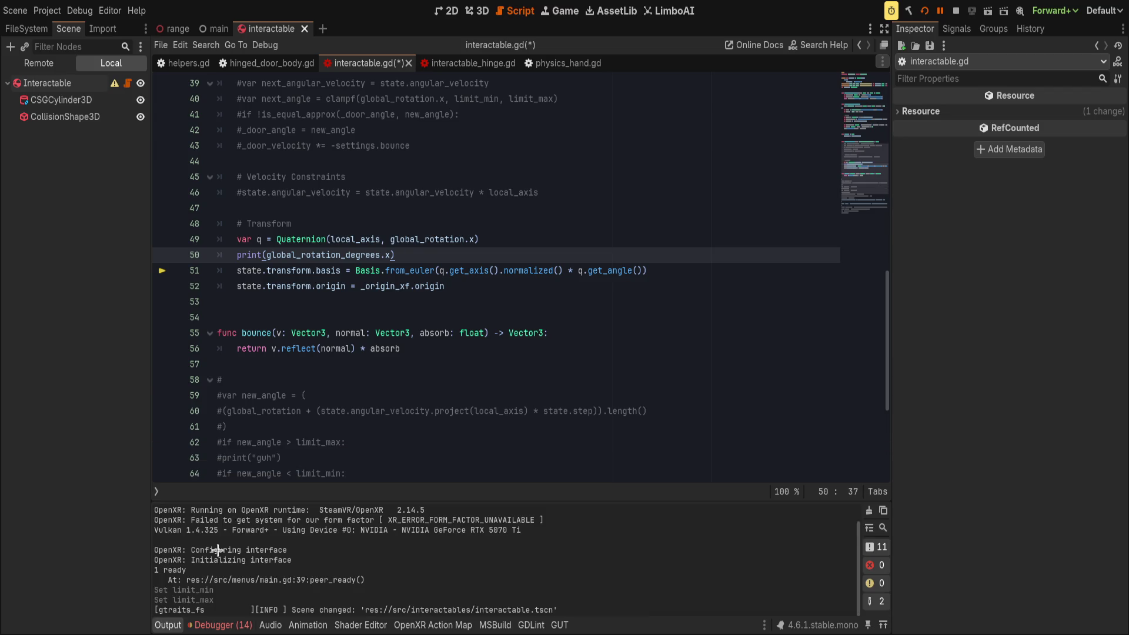
{"action": "left_click", "coordinate": [408, 381]}
{"action": "key", "text": "ctrl+s"}
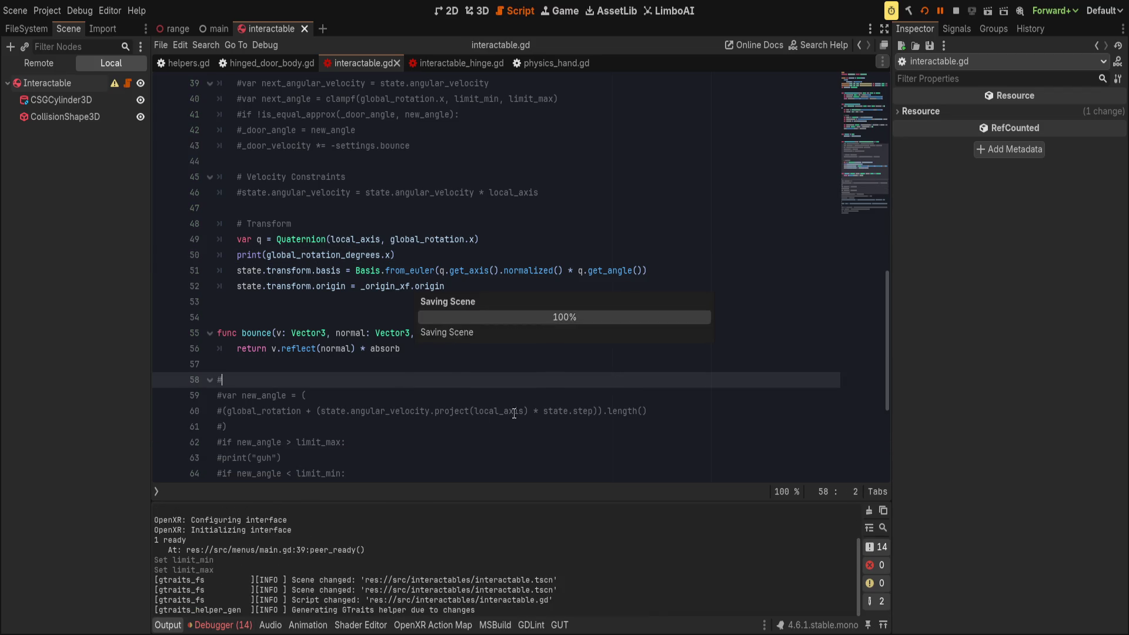
- Resume the game and watch Output print the cylinder's x rotation, about 11.9 degrees
{"action": "left_click", "coordinate": [937, 8]}
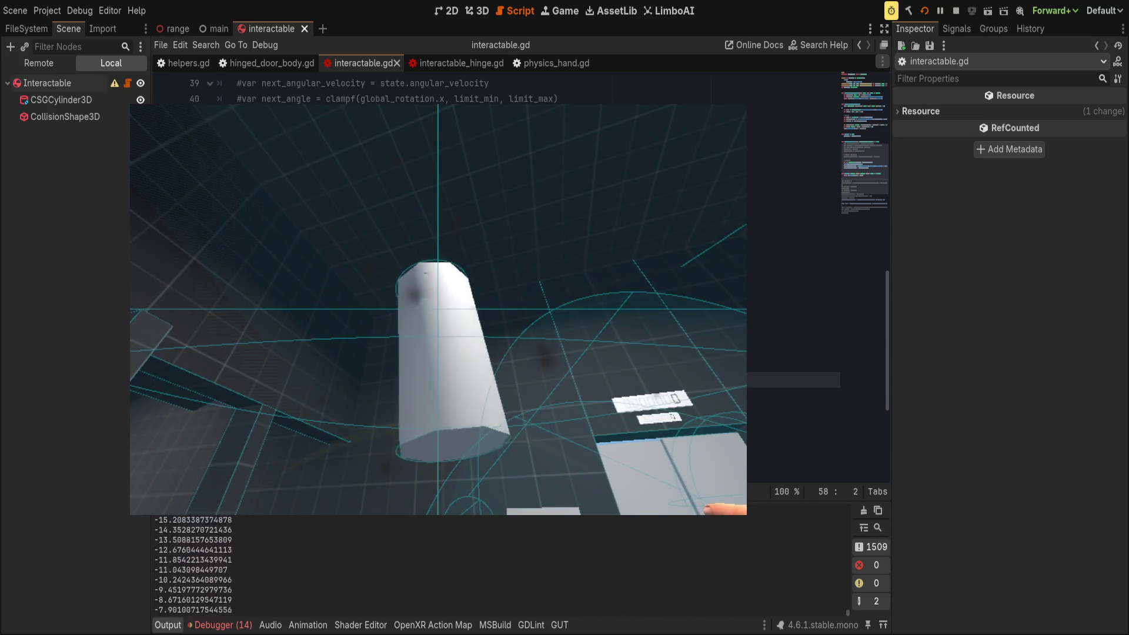
{"action": "left_click", "coordinate": [47, 83]}
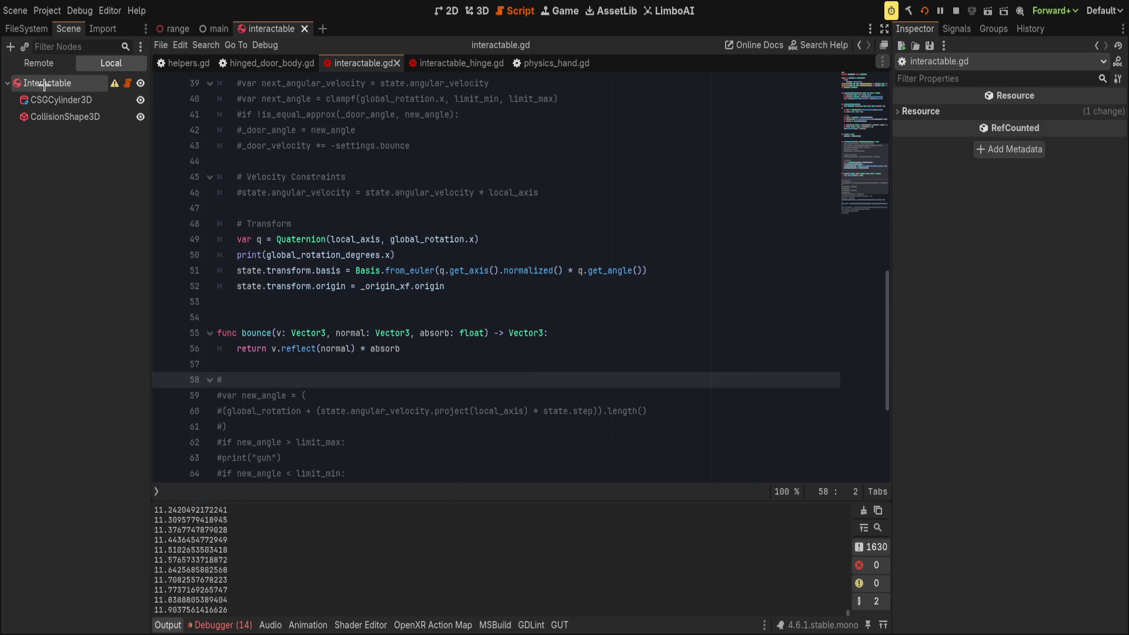
- Expand Deactivation, turn off Can Sleep with Freeze Mode Kinematic, and relaunch the game
{"action": "left_click", "coordinate": [941, 318]}
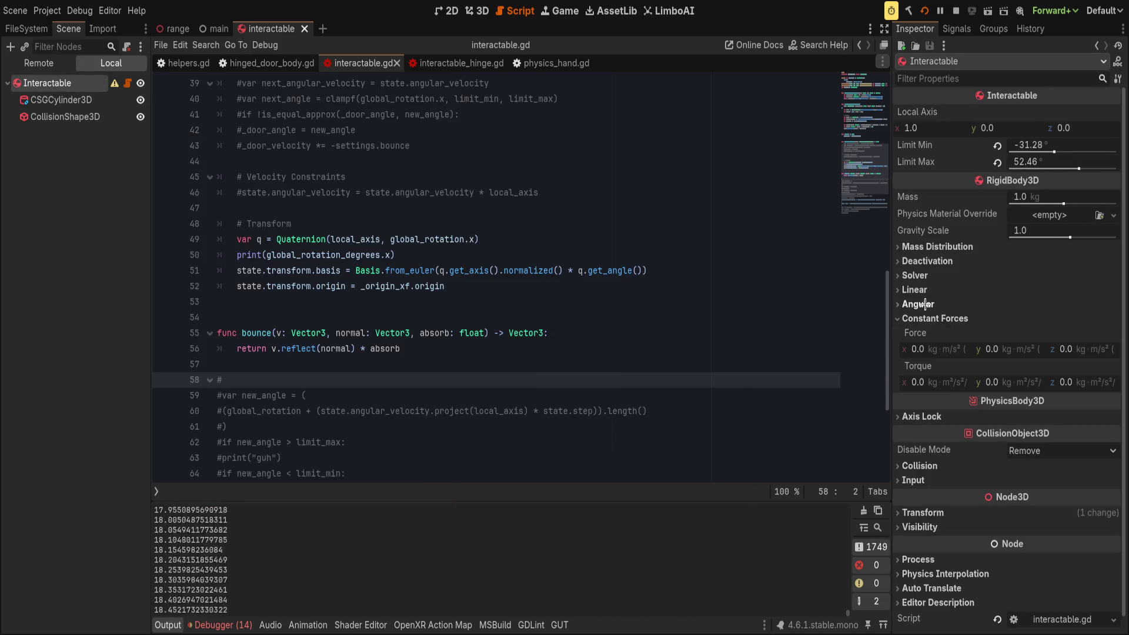
{"action": "left_click", "coordinate": [920, 304]}
{"action": "left_click", "coordinate": [914, 289]}
{"action": "left_click", "coordinate": [916, 275]}
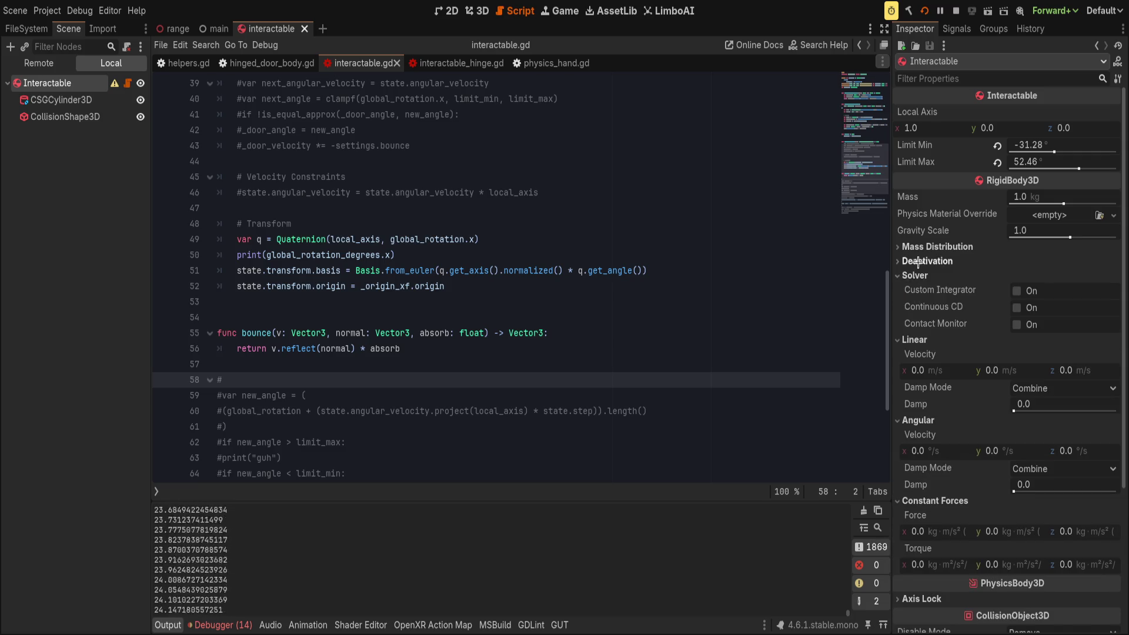
{"action": "left_click", "coordinate": [918, 263]}
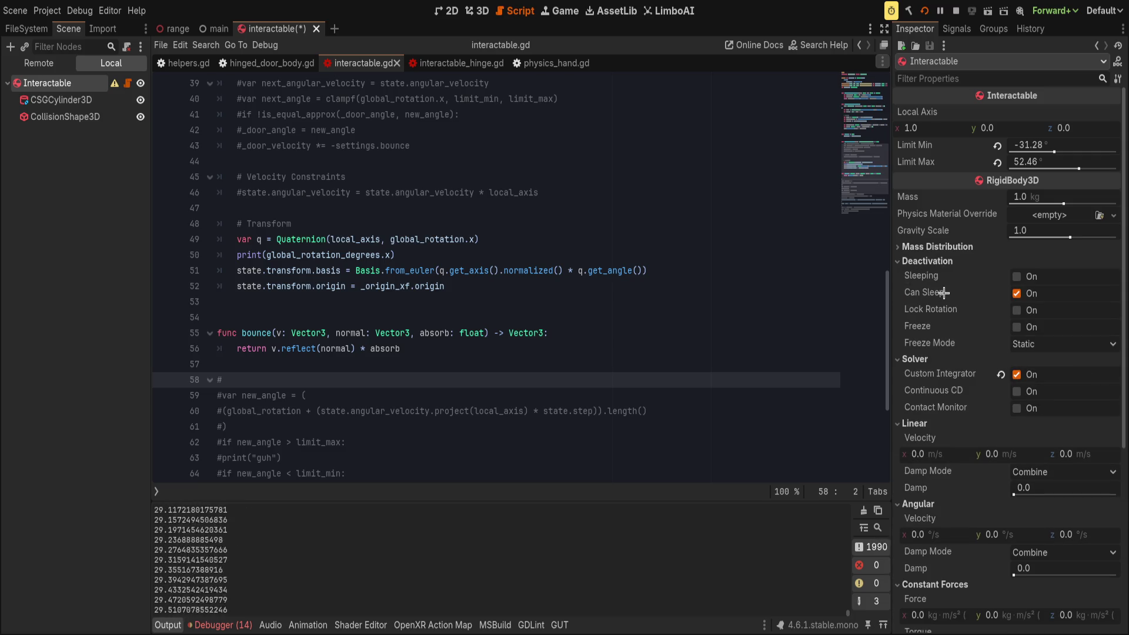
{"action": "key", "text": "ctrl+s"}
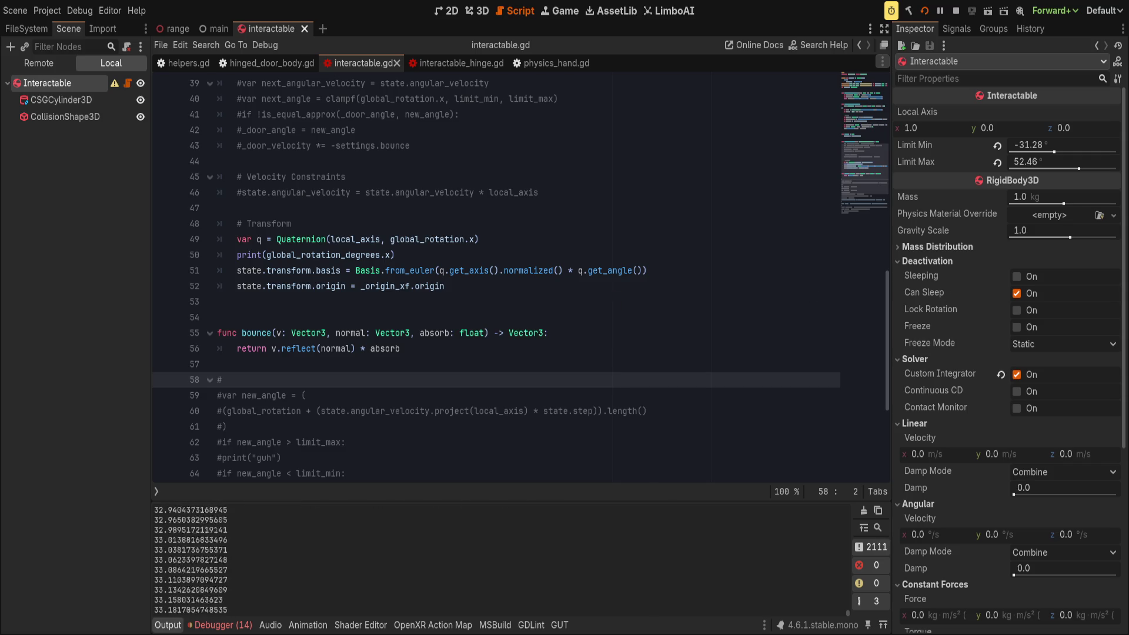
{"action": "key", "text": "alt+Tab"}
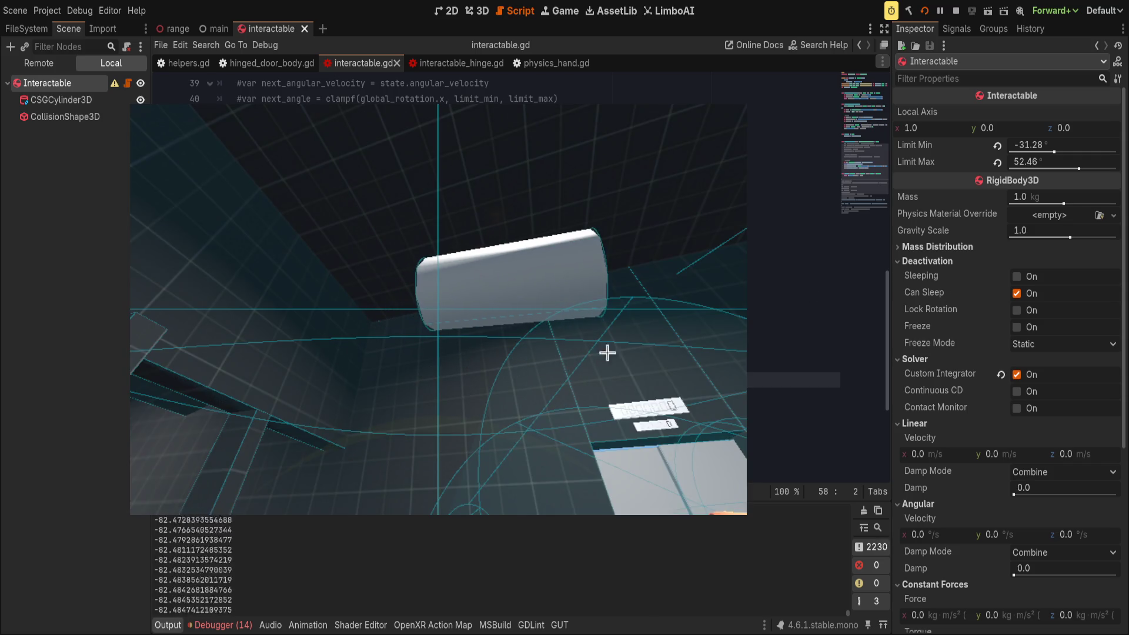
{"action": "left_click", "coordinate": [1022, 286]}
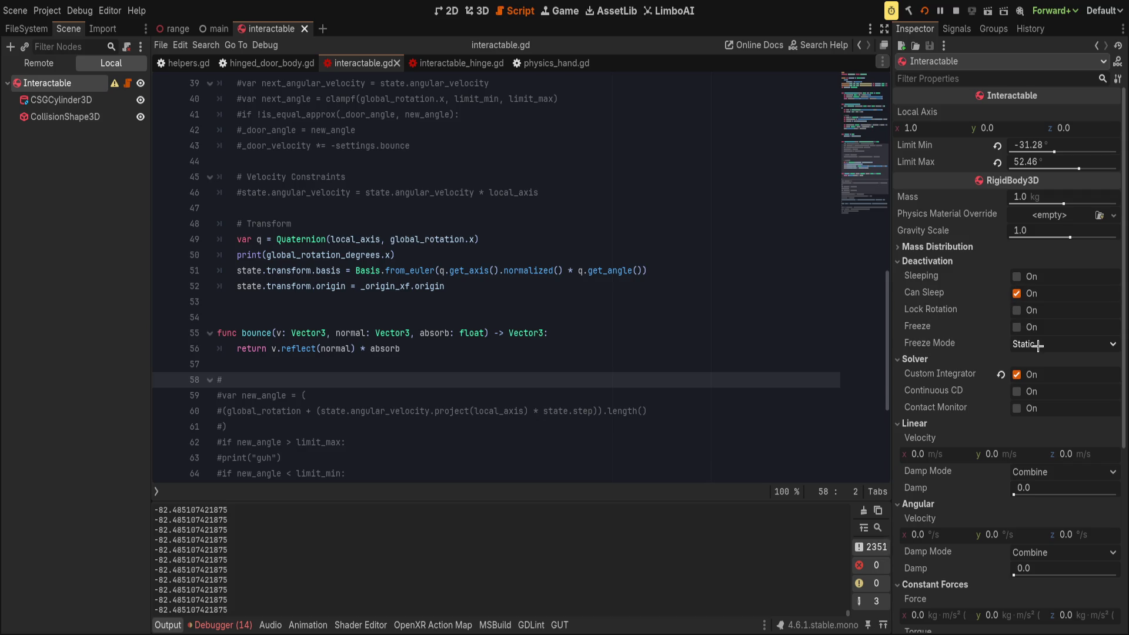
{"action": "left_click", "coordinate": [1017, 292]}
{"action": "key", "text": "F5"}
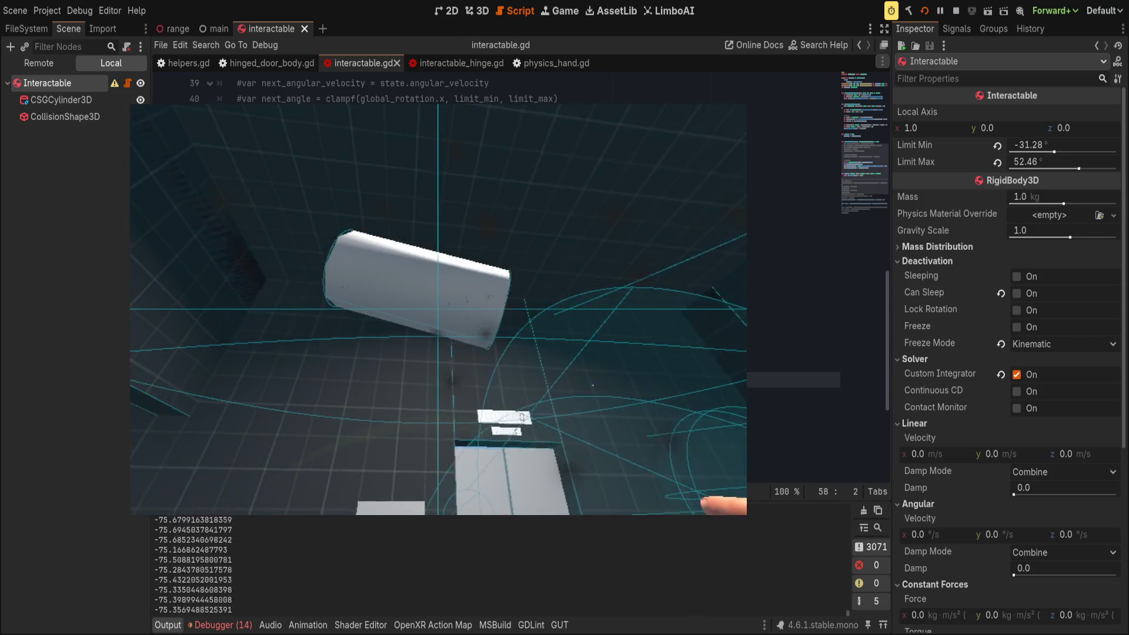
- Add 'state.angular_velocity += state.total_gravity' after the print line, then save and run
{"action": "left_click", "coordinate": [259, 254]}
{"action": "scroll", "coordinate": [533, 365], "scroll_direction": "up", "scroll_amount": 2}
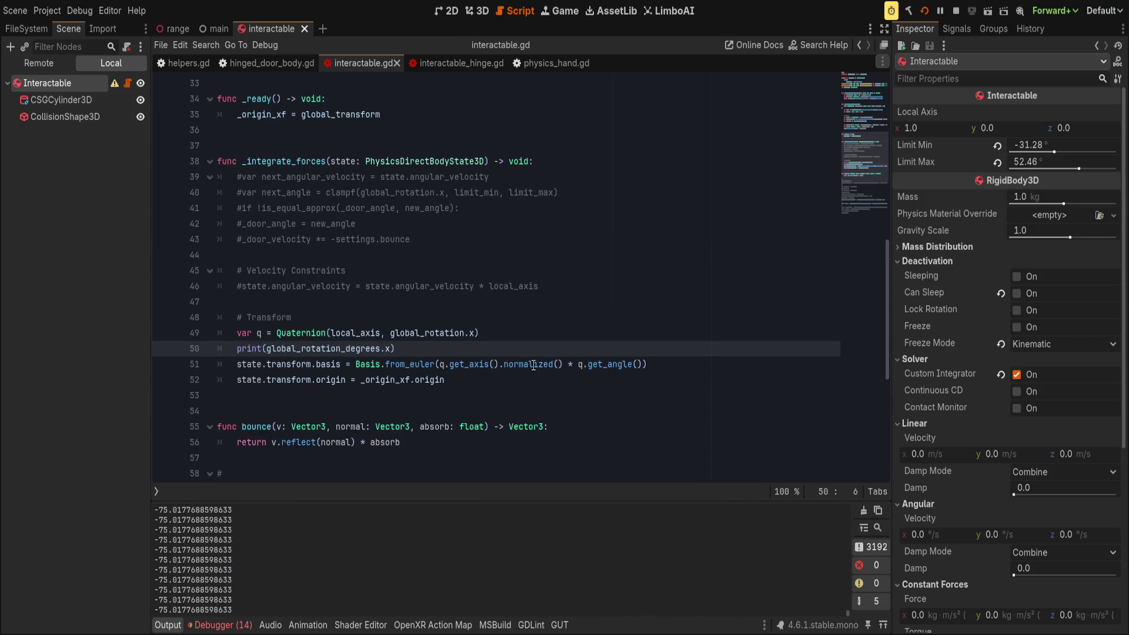
{"action": "left_click", "coordinate": [550, 348]}
{"action": "key", "text": "Return"}
{"action": "type", "text": "s"}
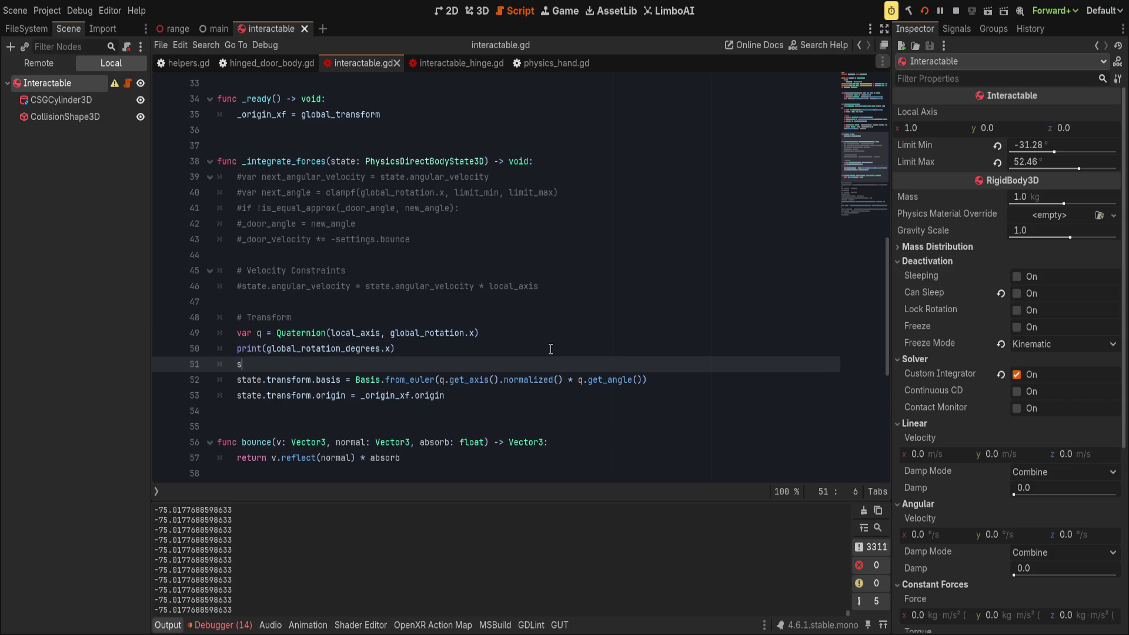
{"action": "type", "text": ".linear"}
{"action": "key", "text": "BackSpace"}
{"action": "key", "text": "BackSpace"}
{"action": "key", "text": "BackSpace"}
{"action": "type", "text": "an"}
{"action": "key", "text": "Return"}
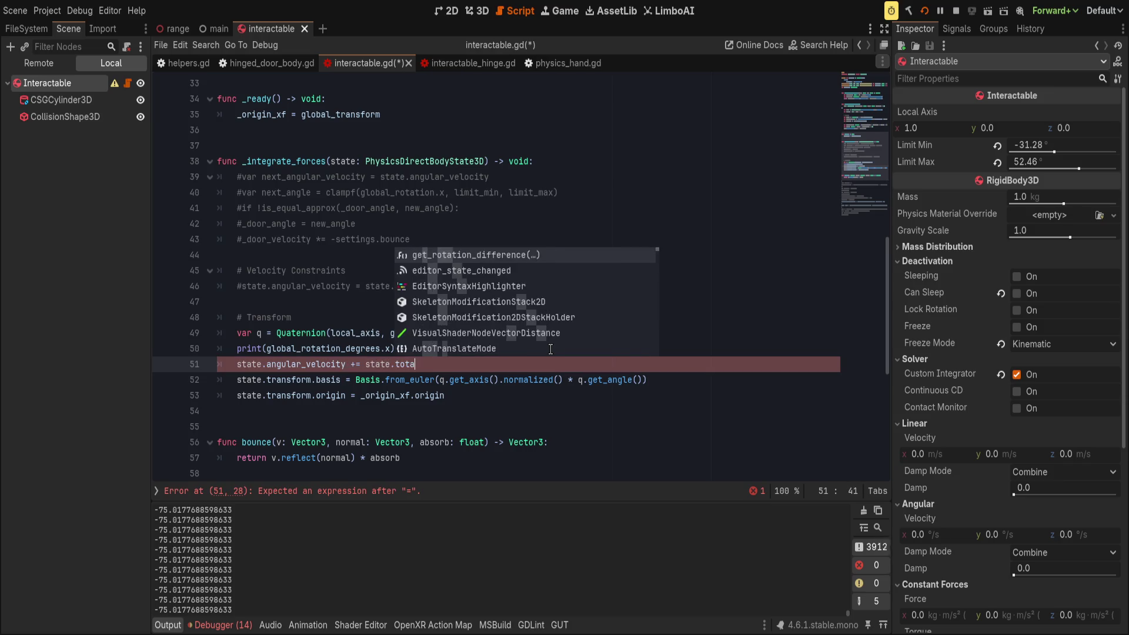
{"action": "type", "text": "l_gravity"}
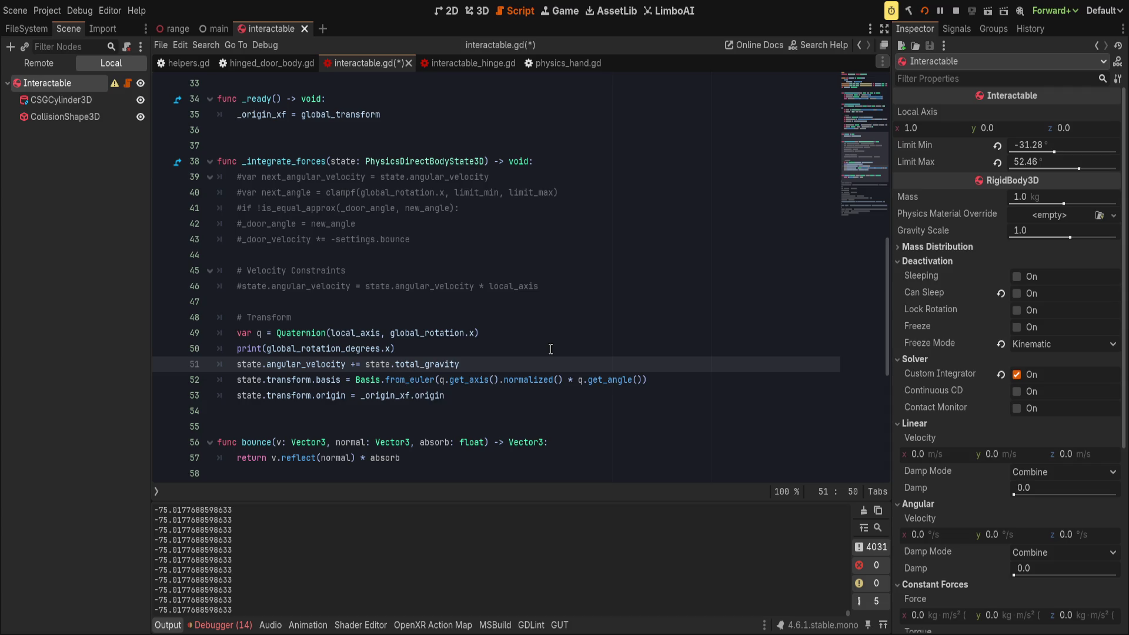
{"action": "key", "text": "ctrl+s"}
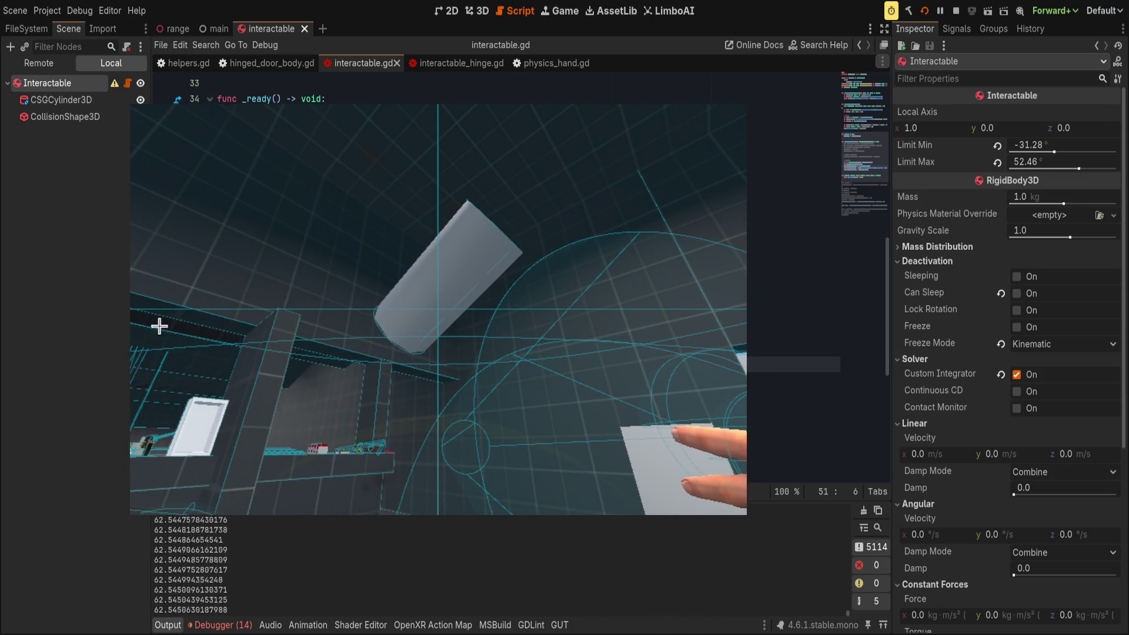
- Pause the running game at a breakpoint on gravity line 51 and inspect the stack variables
{"action": "left_click", "coordinate": [295, 317]}
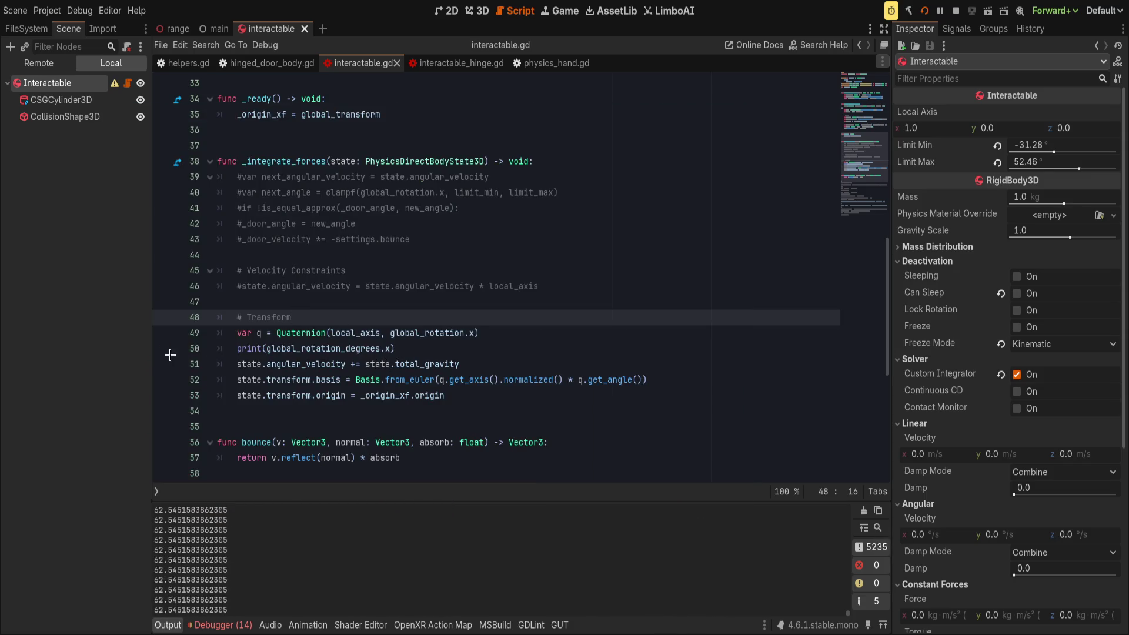
{"action": "left_click", "coordinate": [166, 365]}
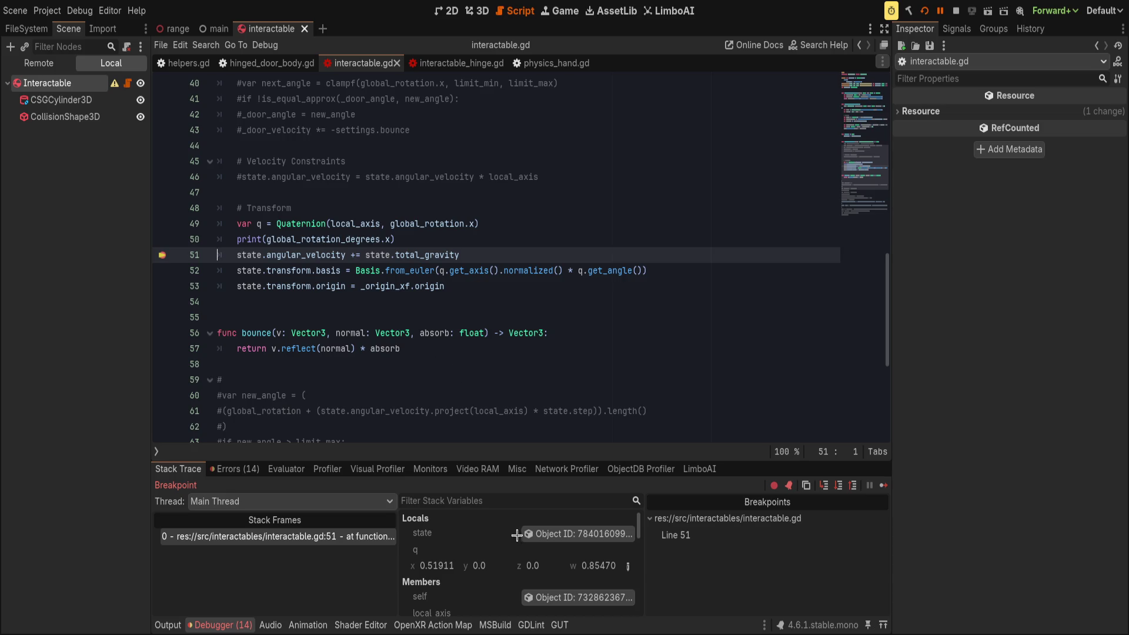
{"action": "scroll", "coordinate": [538, 533], "scroll_direction": "down", "scroll_amount": 5}
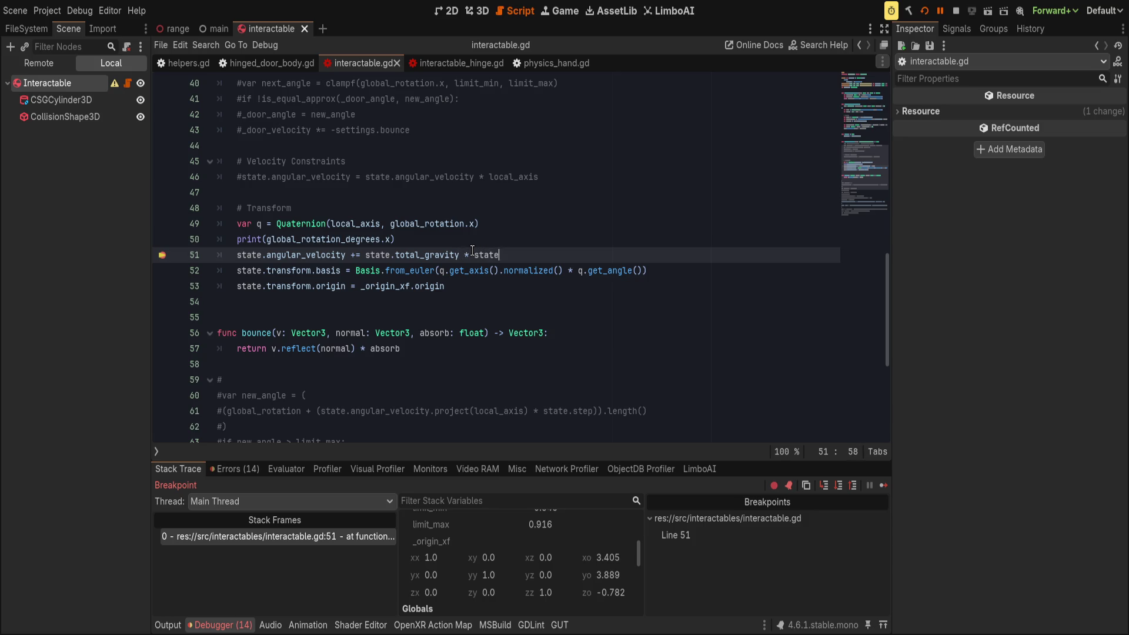
{"action": "type", "text": ".step"}
- Save the state.step multiplier on line 51, clear its breakpoint and resume the game
{"action": "key", "text": "ctrl+s"}
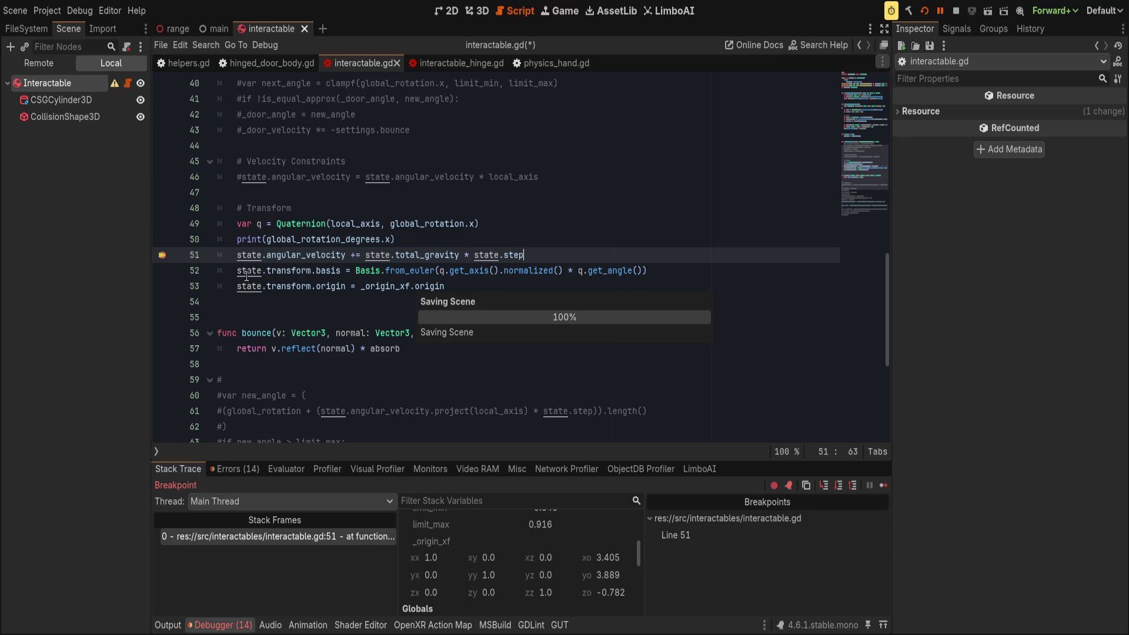
{"action": "left_click", "coordinate": [239, 254]}
{"action": "key", "text": "F9"}
{"action": "key", "text": "F12"}
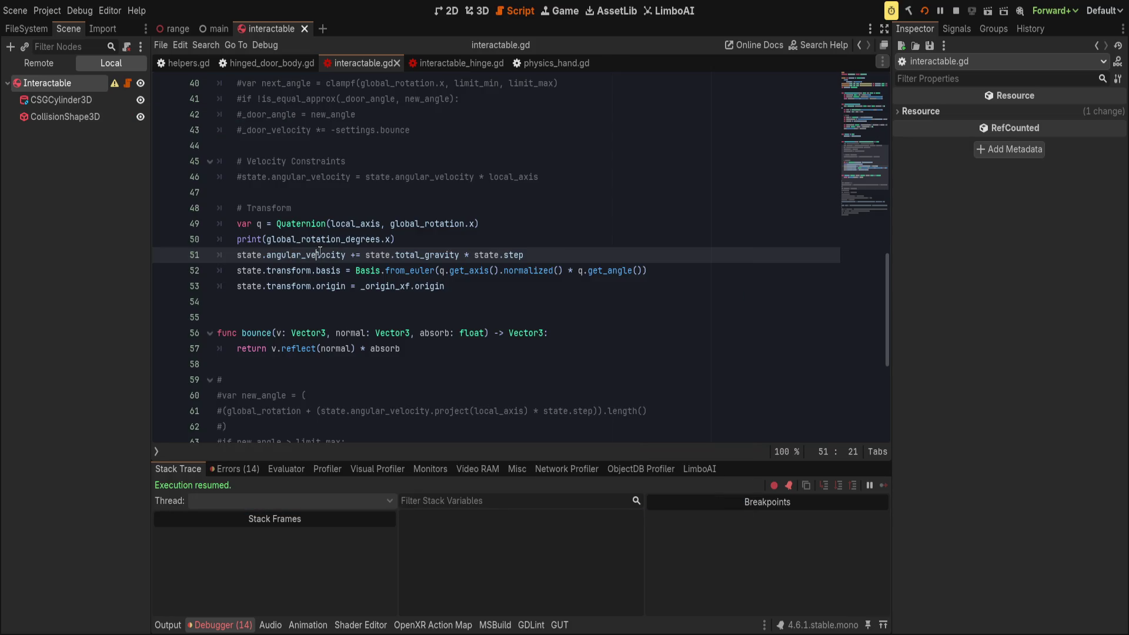
- Change angular_velocity to linear_velocity on line 51 and try it in the game
{"action": "double_click", "coordinate": [339, 253]}
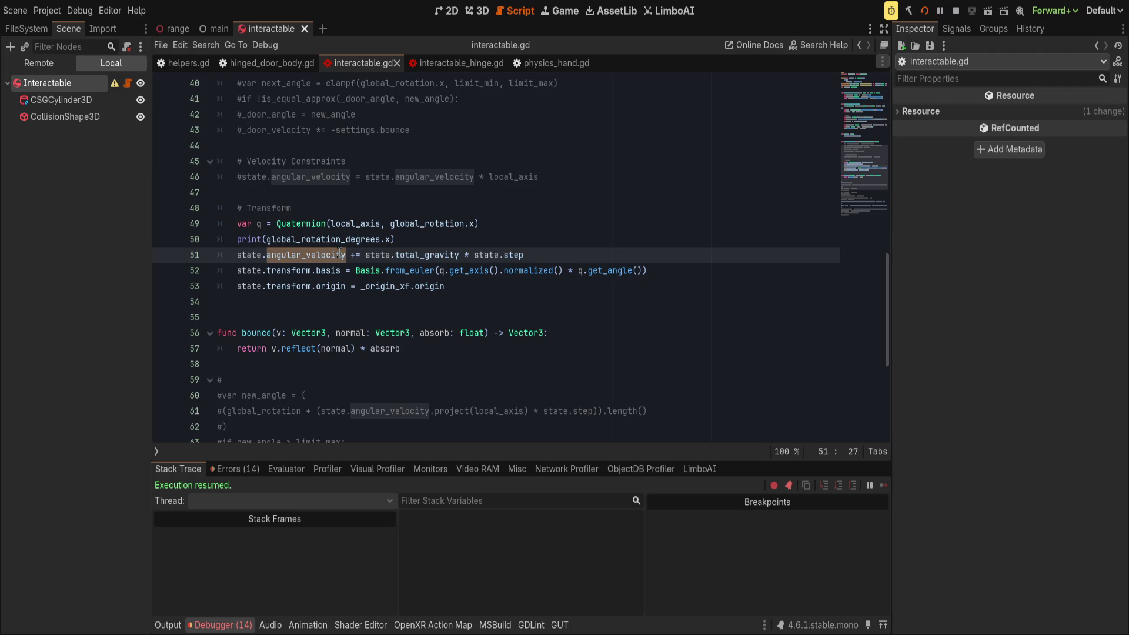
{"action": "type", "text": "linear"}
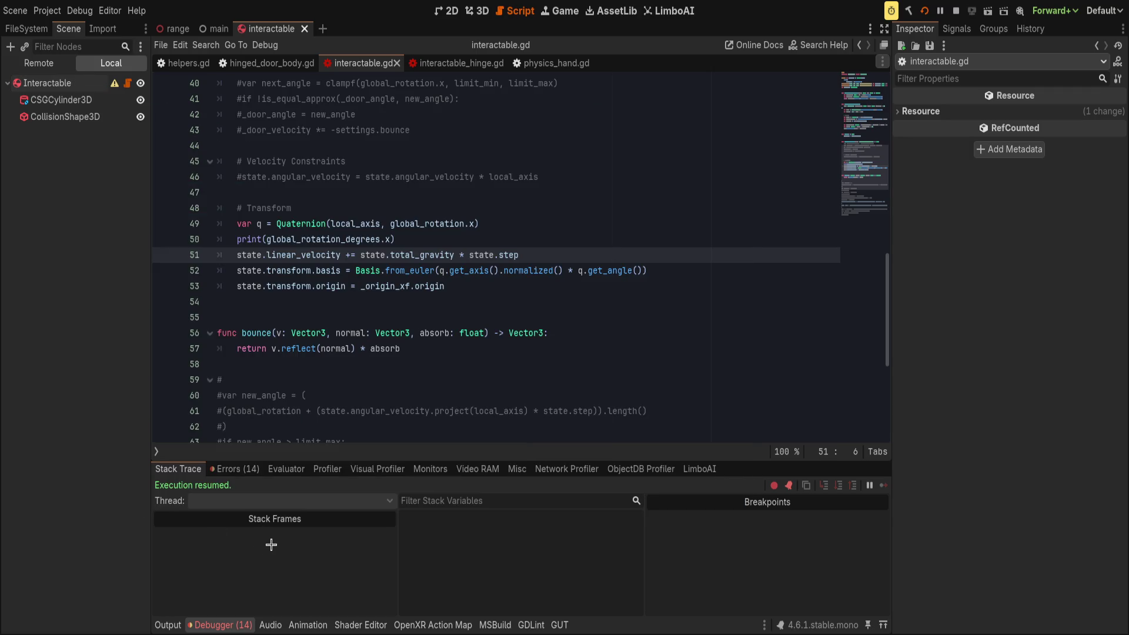
{"action": "left_click", "coordinate": [500, 271]}
- Drop the ' * state.step' factor from line 51, save, and relaunch the game
{"action": "left_click", "coordinate": [543, 261]}
{"action": "left_click", "coordinate": [671, 275]}
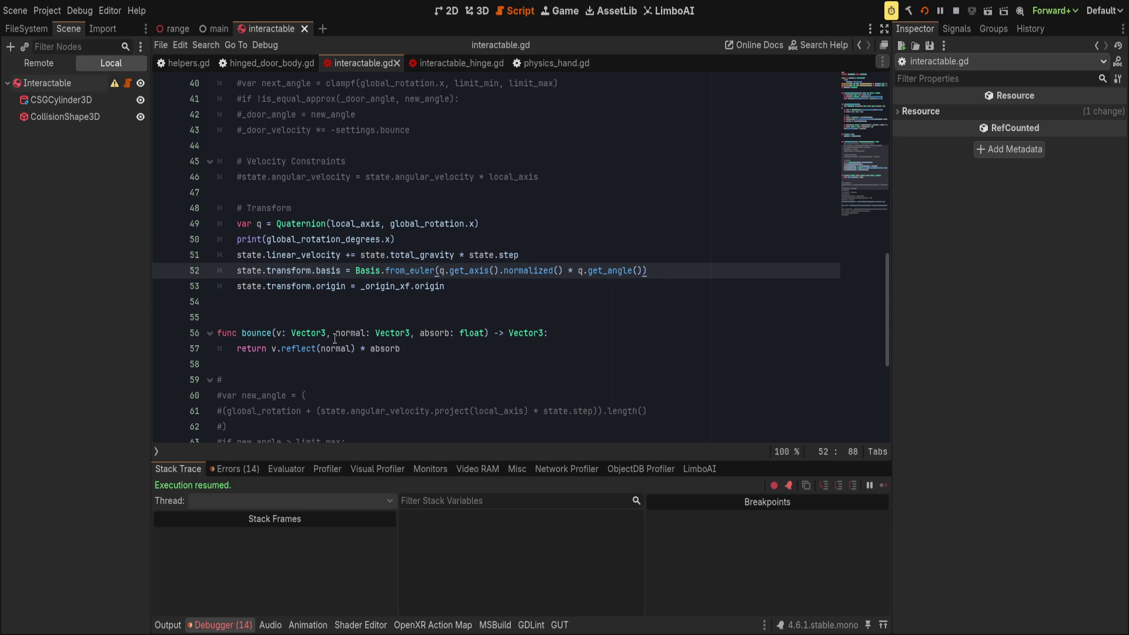
{"action": "left_click", "coordinate": [533, 256]}
{"action": "left_click", "coordinate": [452, 254], "text": "shift"}
{"action": "key", "text": "BackSpace"}
{"action": "key", "text": "ctrl+s"}
{"action": "key", "text": "Home"}
{"action": "key", "text": "Right"}
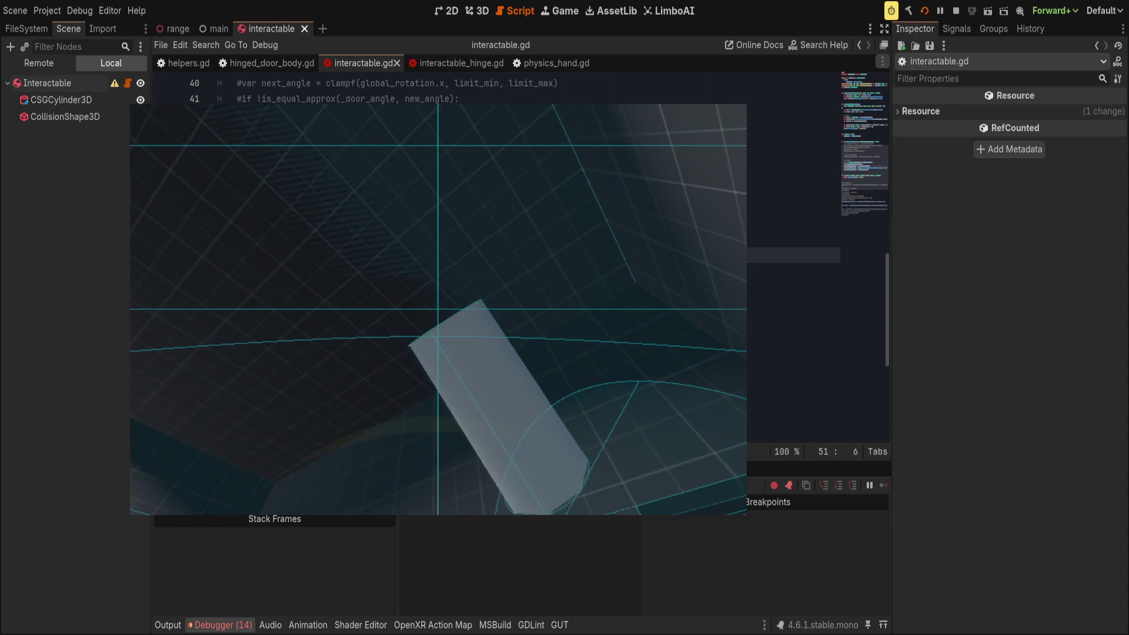
{"action": "scroll", "coordinate": [349, 330], "scroll_direction": "up", "scroll_amount": 13}
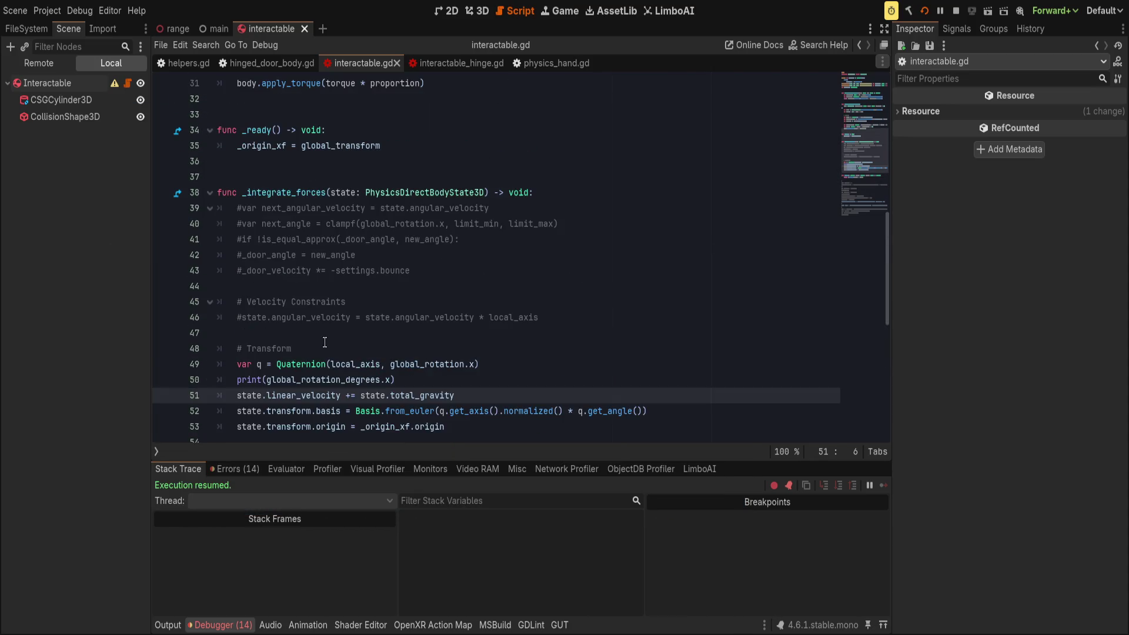
{"action": "scroll", "coordinate": [348, 329], "scroll_direction": "down", "scroll_amount": 18}
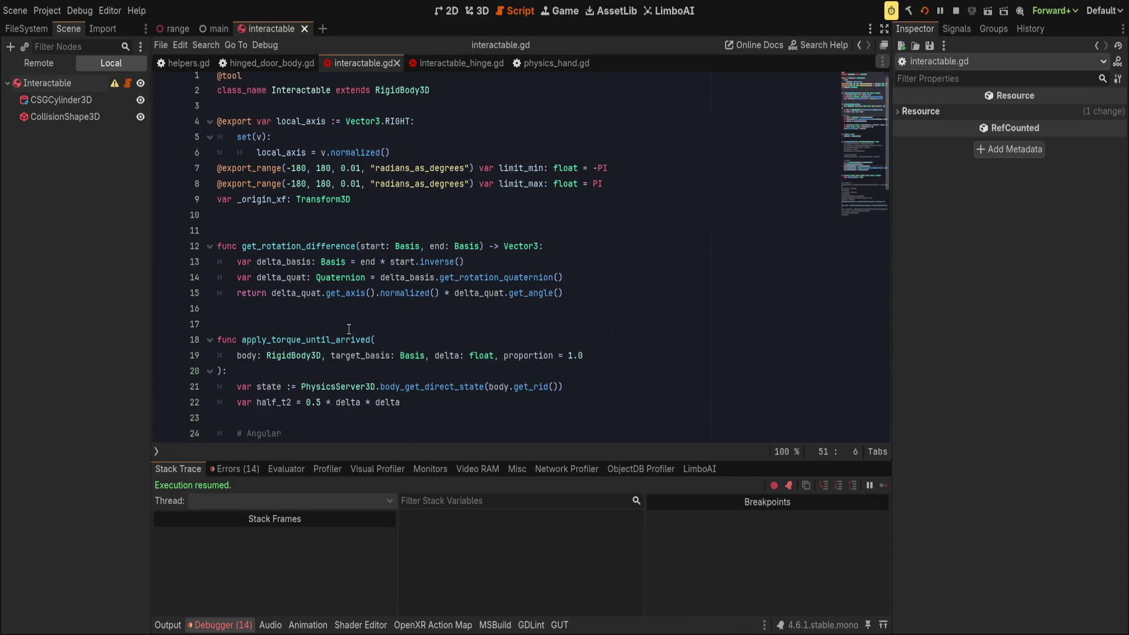
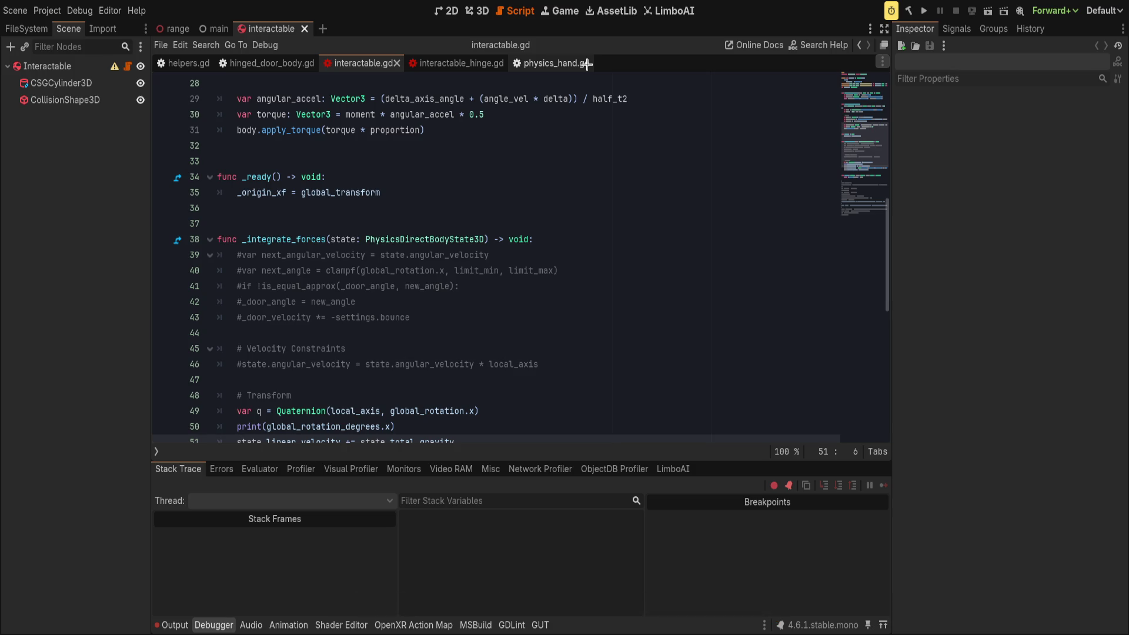
- Run the game to try the cylinder in VR, then stop it once rotation settles near 85.99°
{"action": "scroll", "coordinate": [659, 83], "scroll_direction": "down", "scroll_amount": 2}
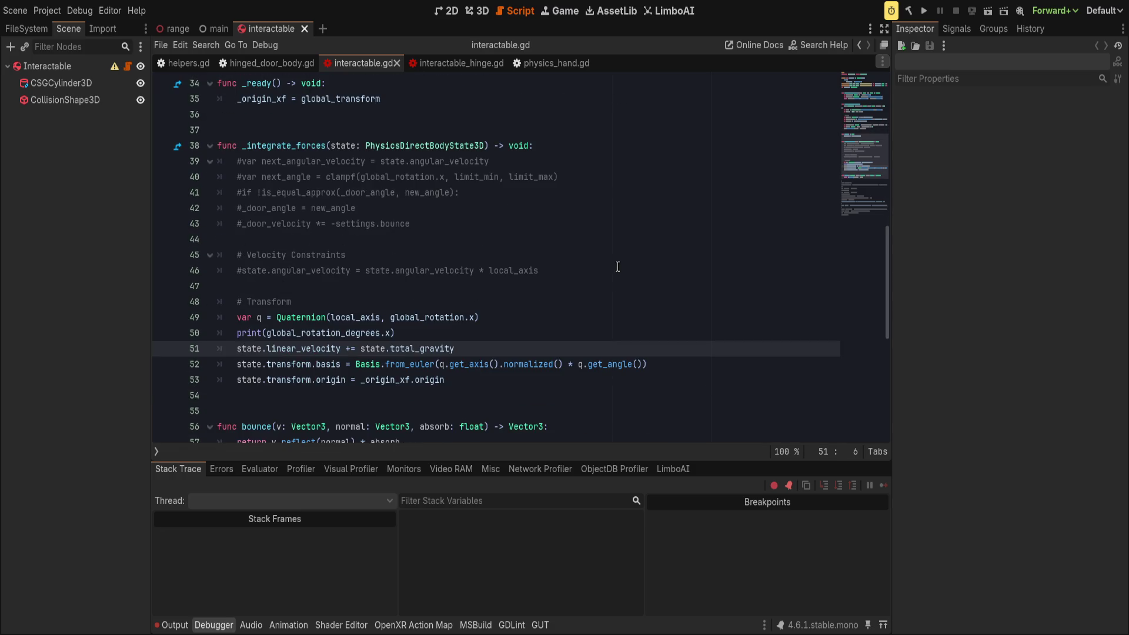
{"action": "left_click", "coordinate": [925, 11]}
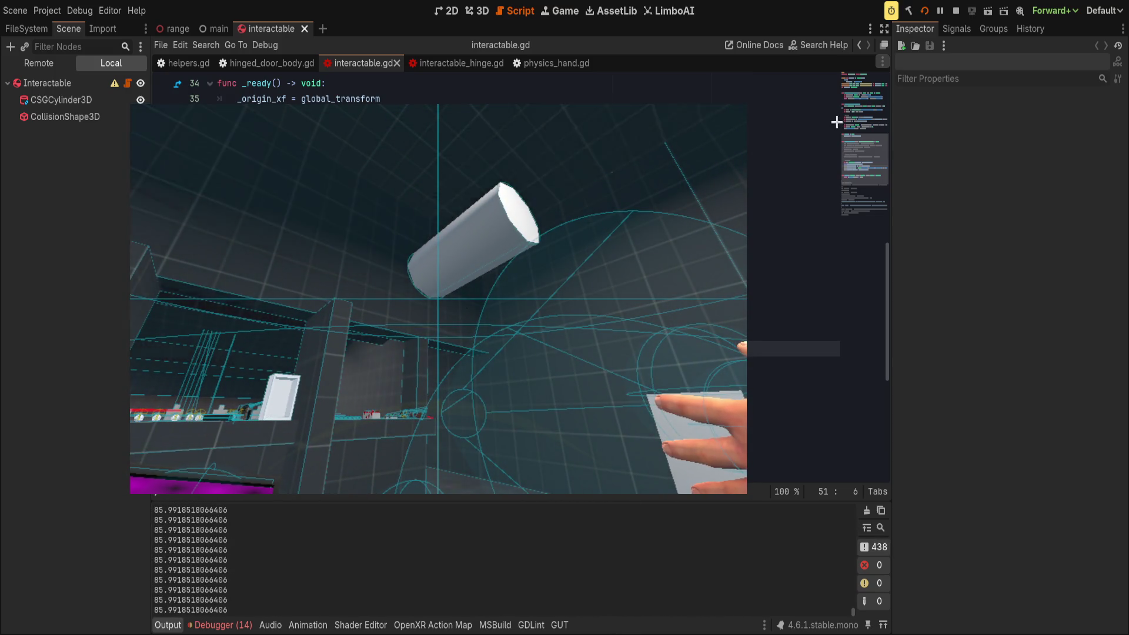
{"action": "left_click", "coordinate": [956, 10]}
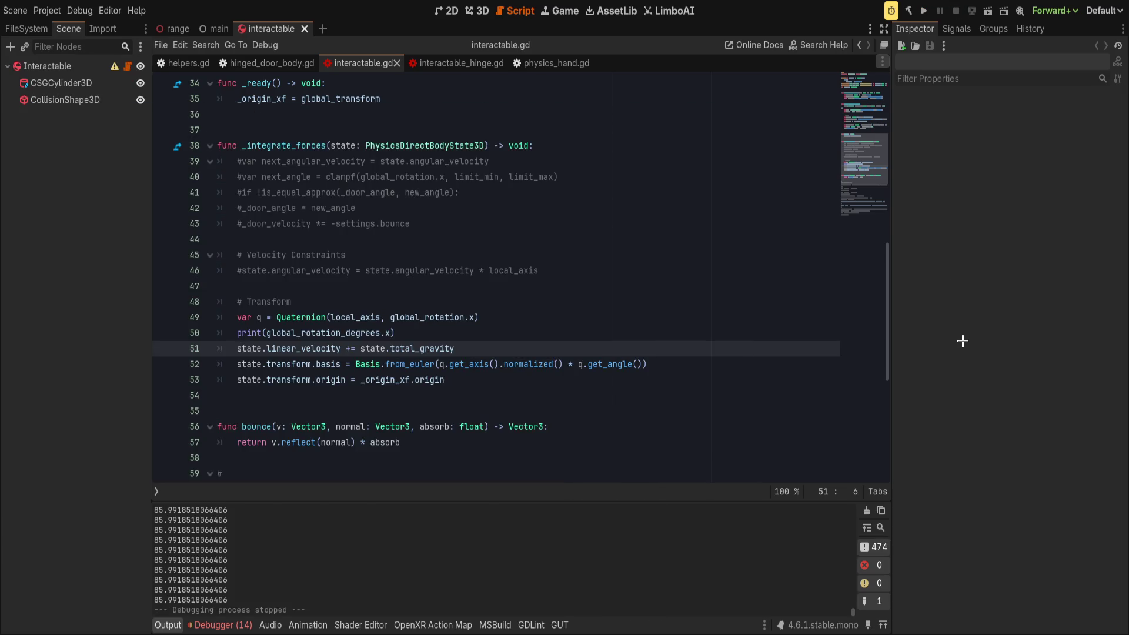
- Delete the gravity-adding line 51 from the integrator in interactable.gd
{"action": "left_click", "coordinate": [575, 379]}
{"action": "left_click", "coordinate": [557, 364]}
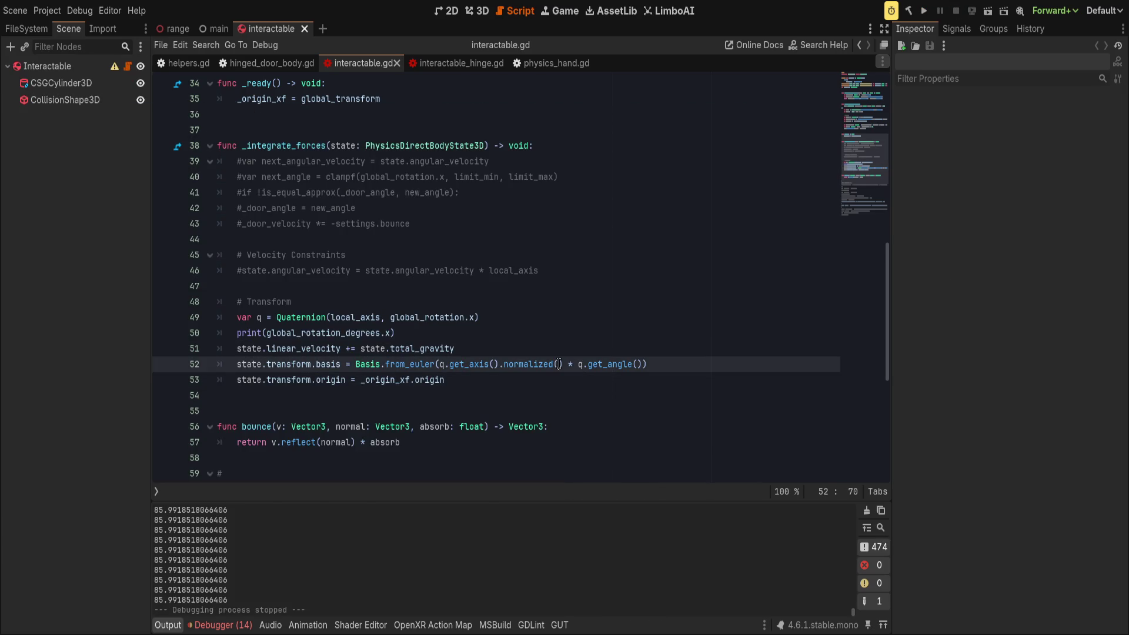
{"action": "left_click", "coordinate": [566, 348]}
{"action": "key", "text": "ctrl+shift+k"}
- Turn on Can Sleep and set Freeze Mode to Static on Interactable, then save
{"action": "left_click", "coordinate": [47, 66]}
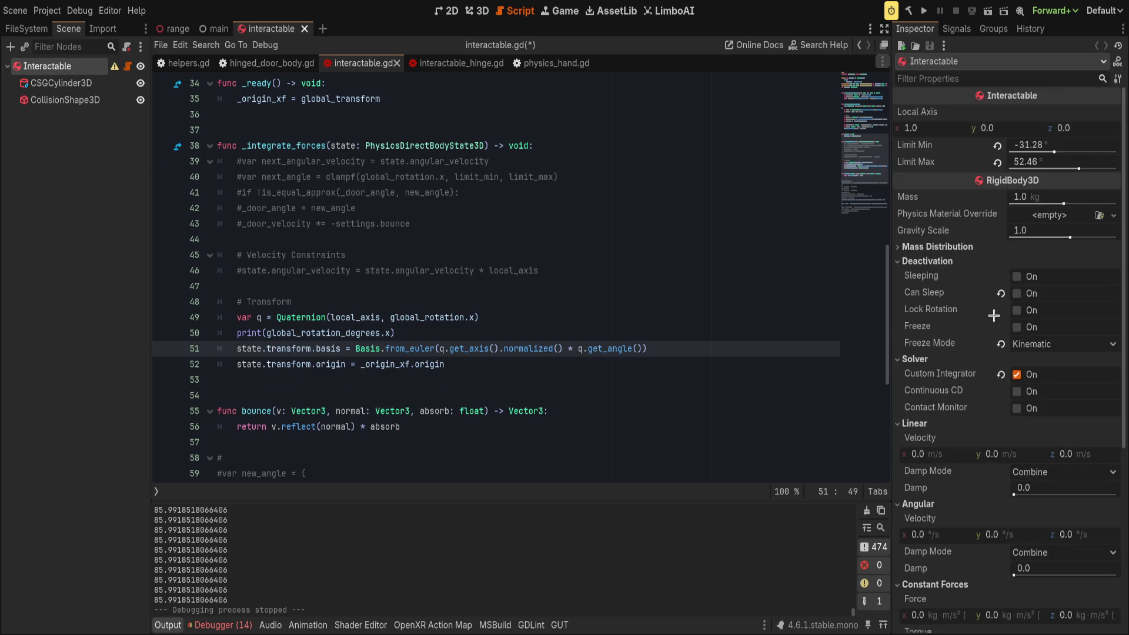
{"action": "left_click", "coordinate": [1016, 293]}
{"action": "left_click", "coordinate": [1000, 344]}
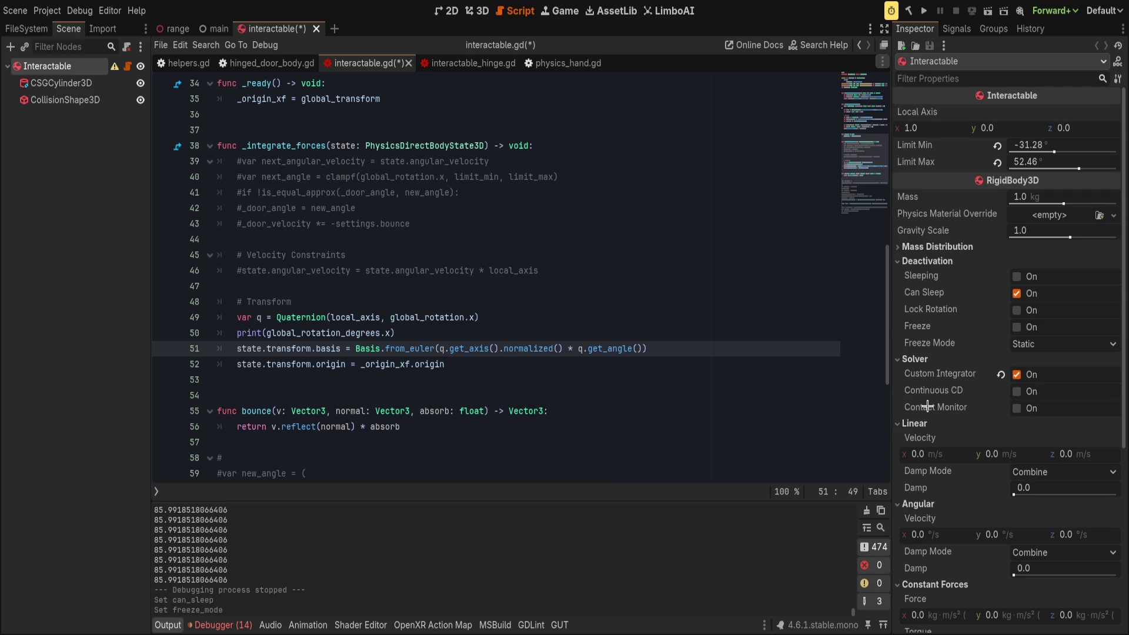
{"action": "key", "text": "ctrl+s"}
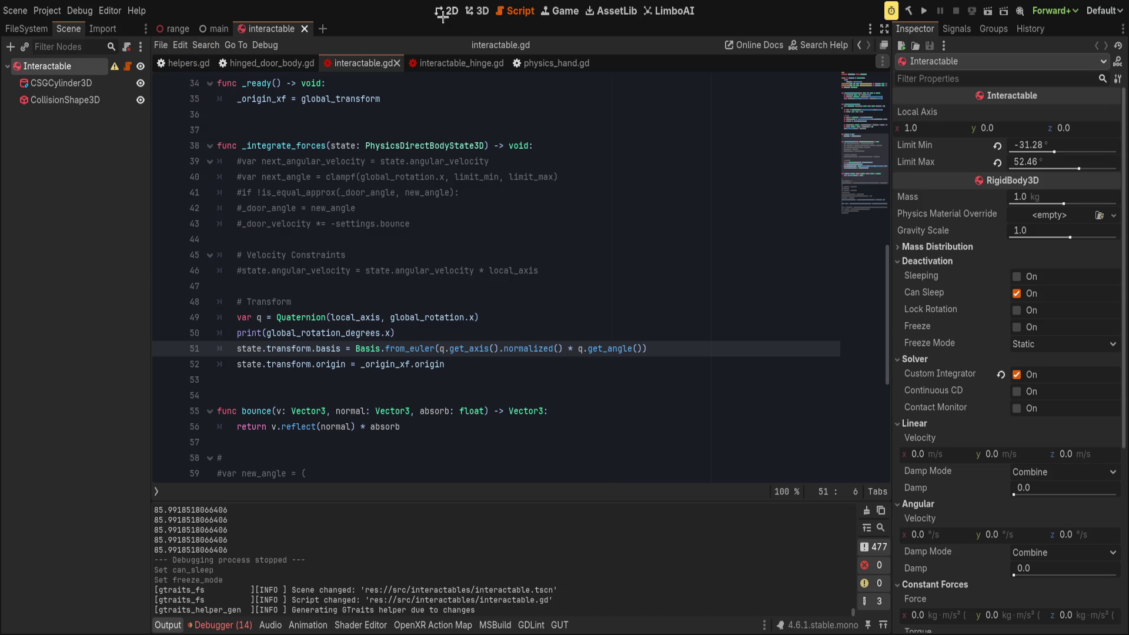
- Switch to the 3D view and open the range scene
{"action": "left_click", "coordinate": [478, 11]}
{"action": "scroll", "coordinate": [479, 236], "scroll_direction": "up", "scroll_amount": 5}
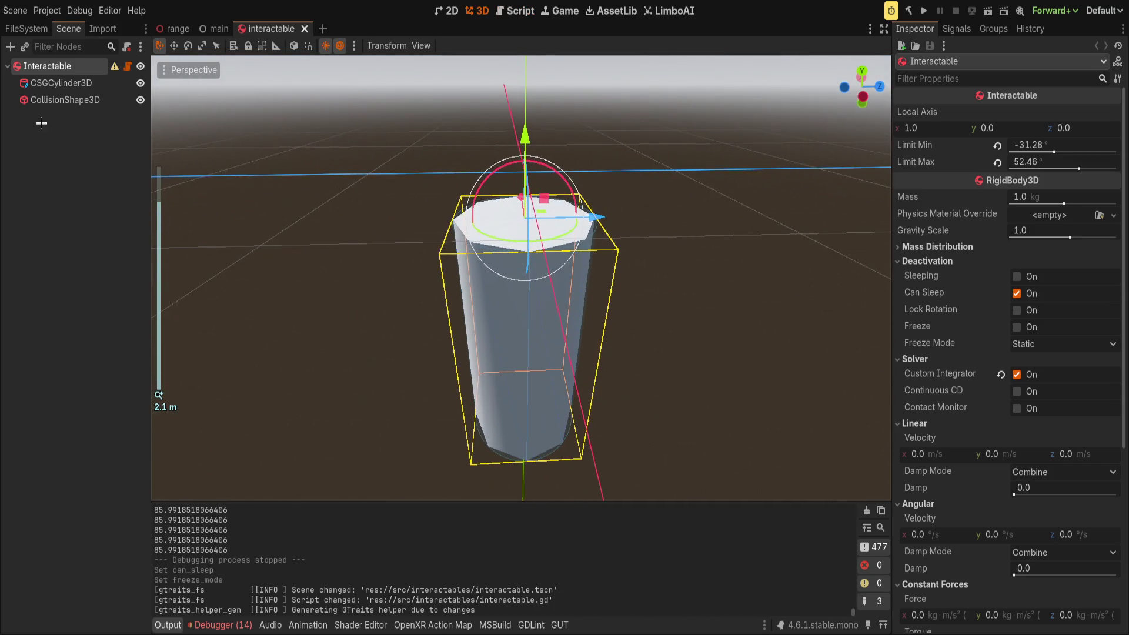
{"action": "left_click", "coordinate": [70, 82]}
{"action": "left_click", "coordinate": [131, 272]}
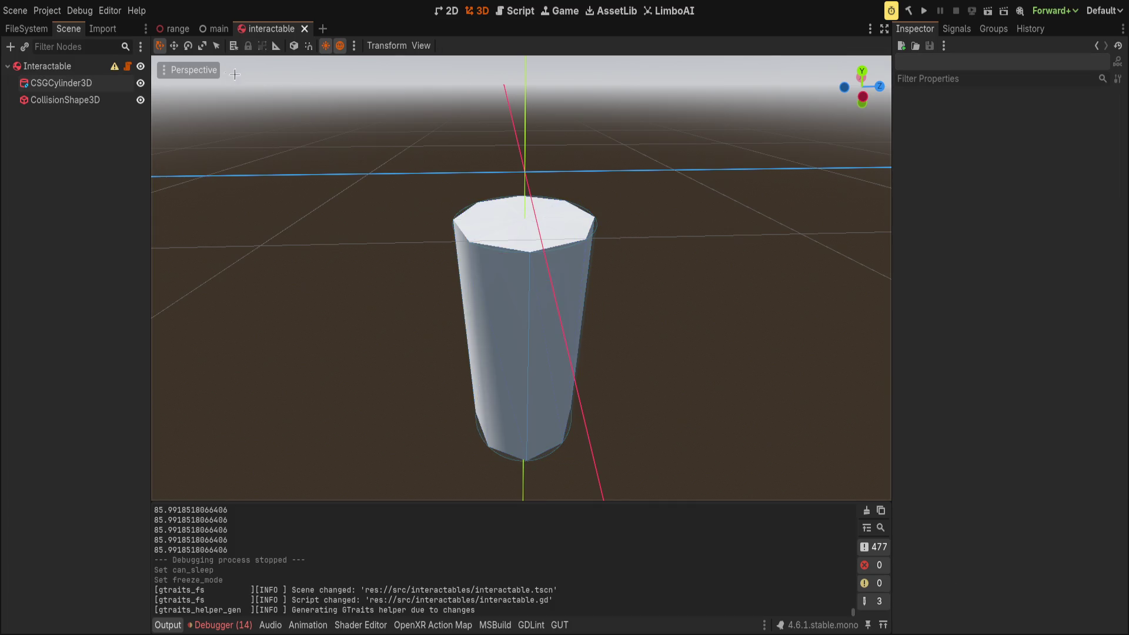
{"action": "left_click", "coordinate": [168, 33]}
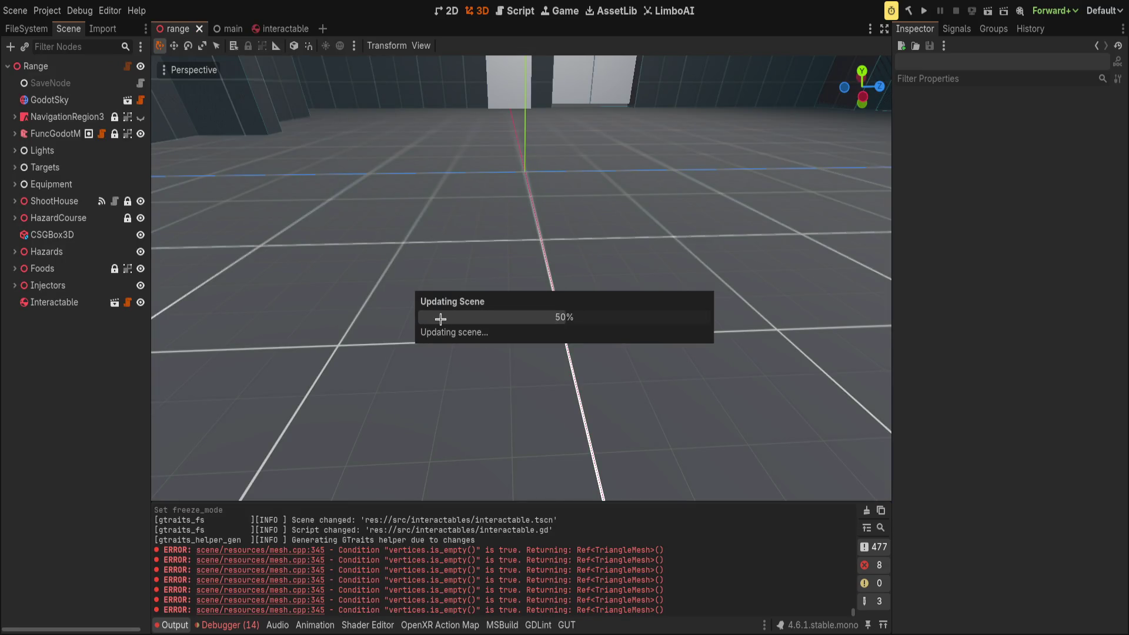
{"action": "scroll", "coordinate": [450, 320], "scroll_direction": "down", "scroll_amount": 5}
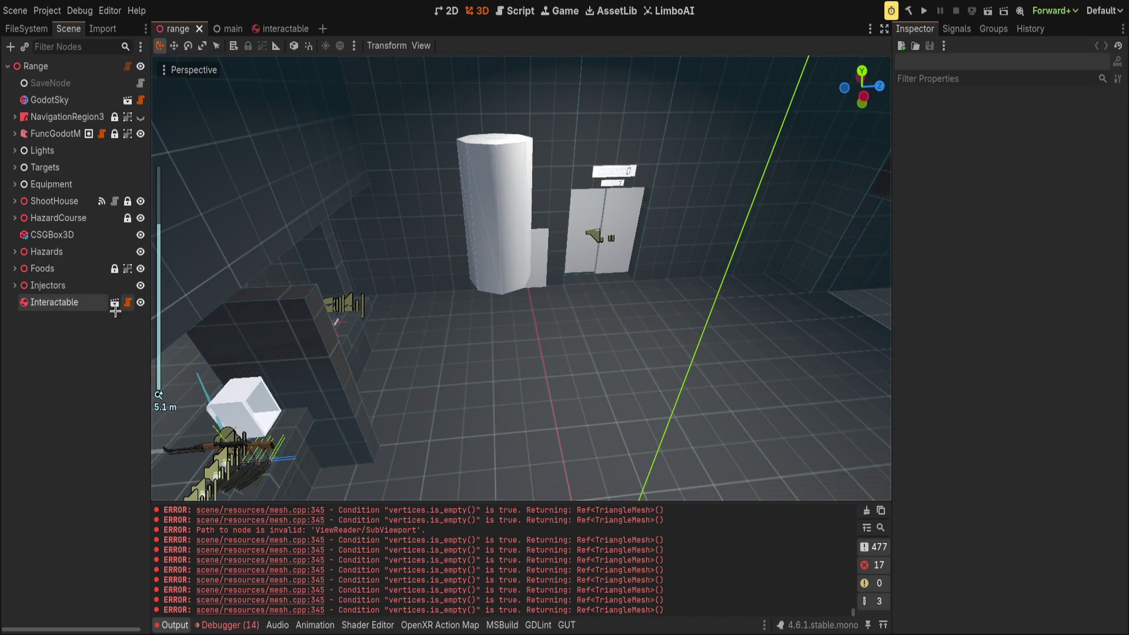
- Move the Interactable cylinder in front of the doors with the gizmo and save the range scene
{"action": "left_click", "coordinate": [54, 302]}
{"action": "mouse_move", "coordinate": [525, 151]}
{"action": "left_mouse_down"}
{"action": "mouse_move", "coordinate": [574, 239]}
{"action": "mouse_move", "coordinate": [523, 224]}
{"action": "left_mouse_up"}
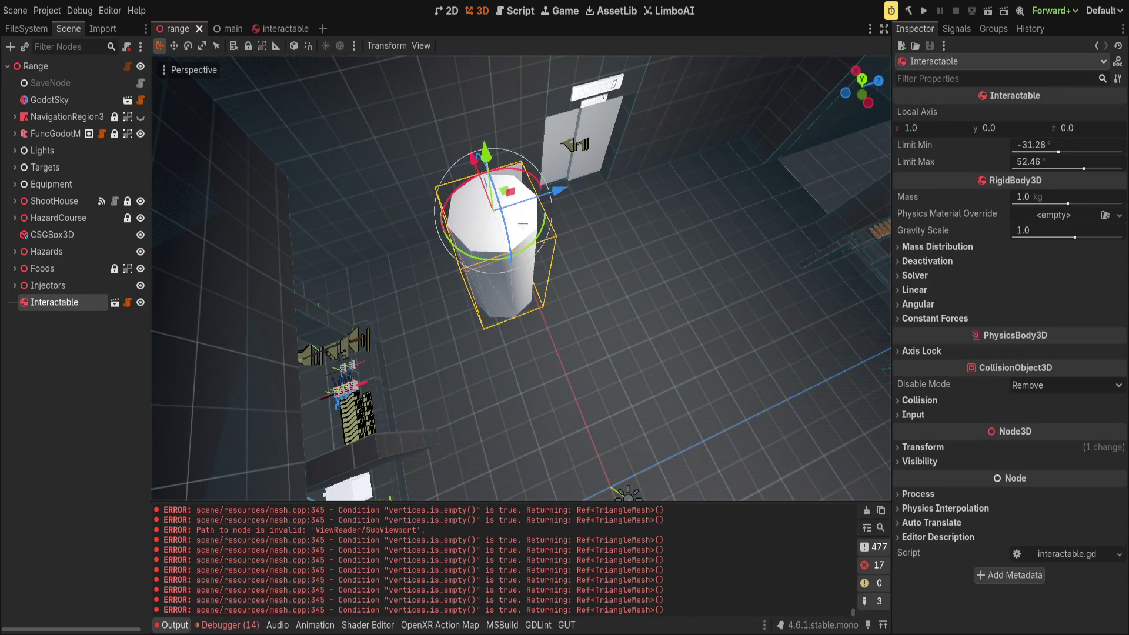
{"action": "left_click", "coordinate": [514, 221]}
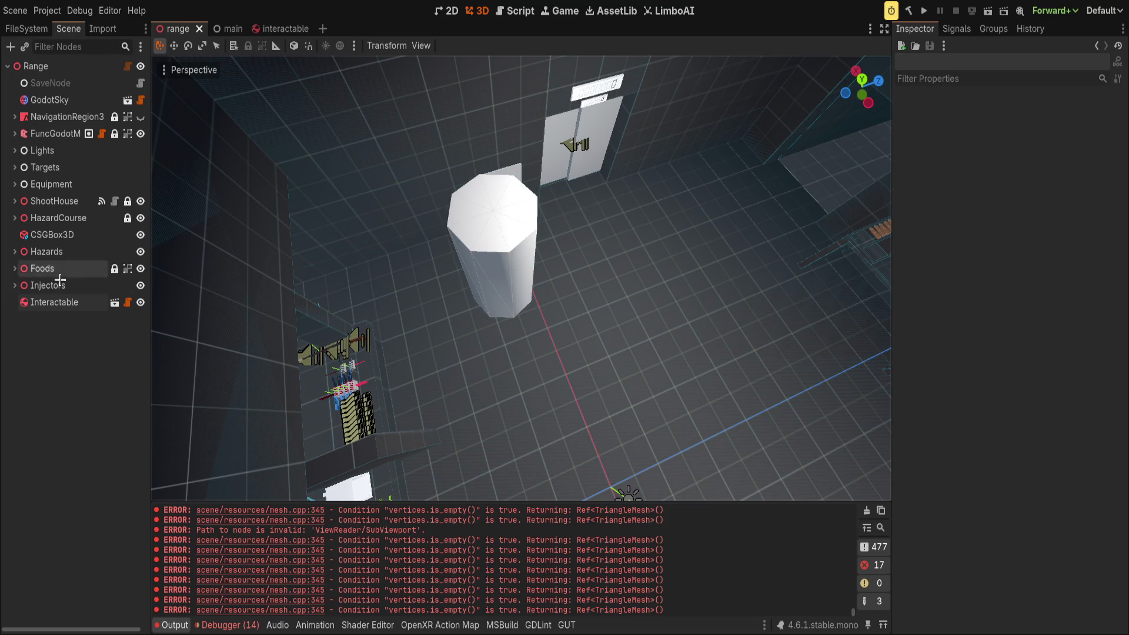
{"action": "left_click", "coordinate": [65, 298]}
{"action": "mouse_move", "coordinate": [506, 189]}
{"action": "left_mouse_down"}
{"action": "mouse_move", "coordinate": [722, 191]}
{"action": "mouse_move", "coordinate": [718, 171]}
{"action": "left_mouse_up"}
{"action": "left_click_drag", "start_coordinate": [667, 242], "coordinate": [698, 262]}
{"action": "key", "text": "ctrl+s"}
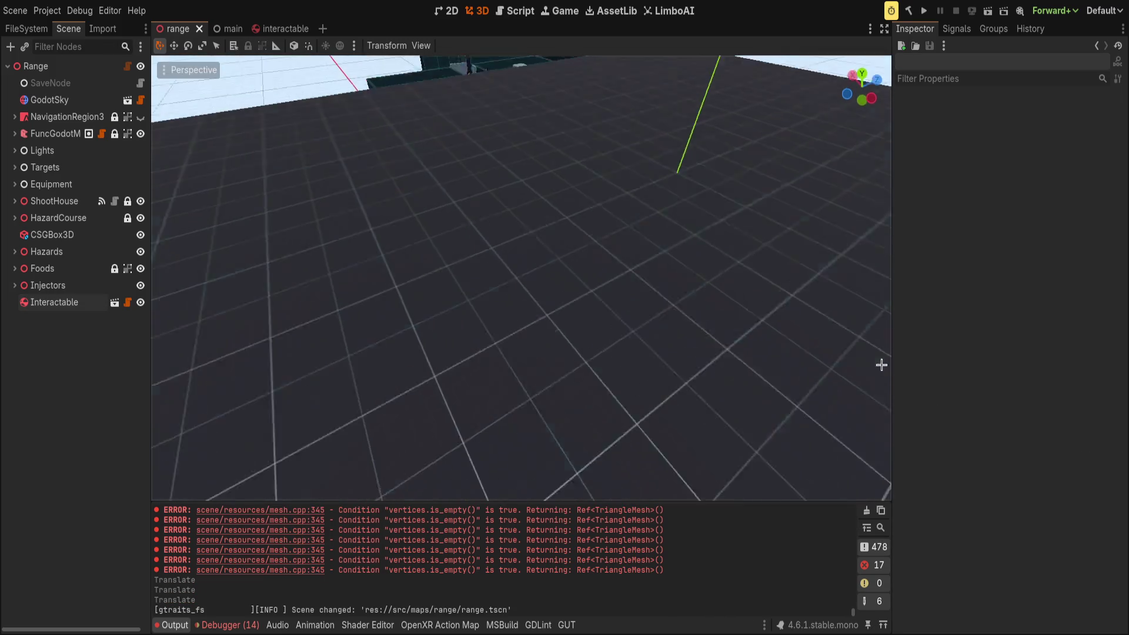
{"action": "scroll", "coordinate": [751, 241], "scroll_direction": "up", "scroll_amount": 3}
{"action": "scroll", "coordinate": [557, 219], "scroll_direction": "down", "scroll_amount": 2}
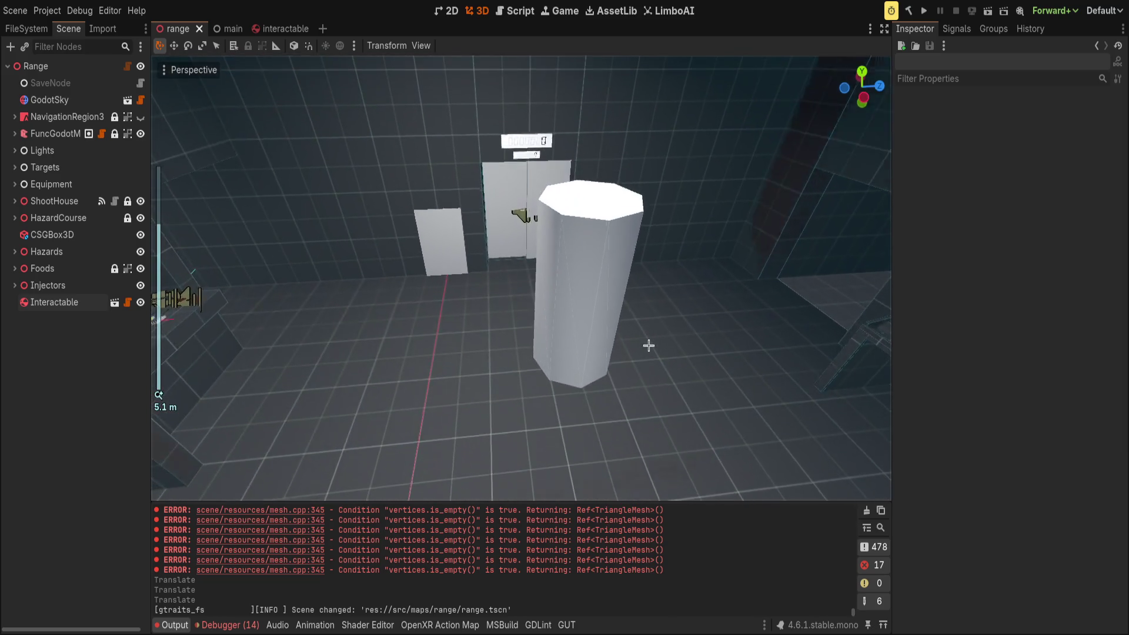
{"action": "left_click", "coordinate": [54, 302]}
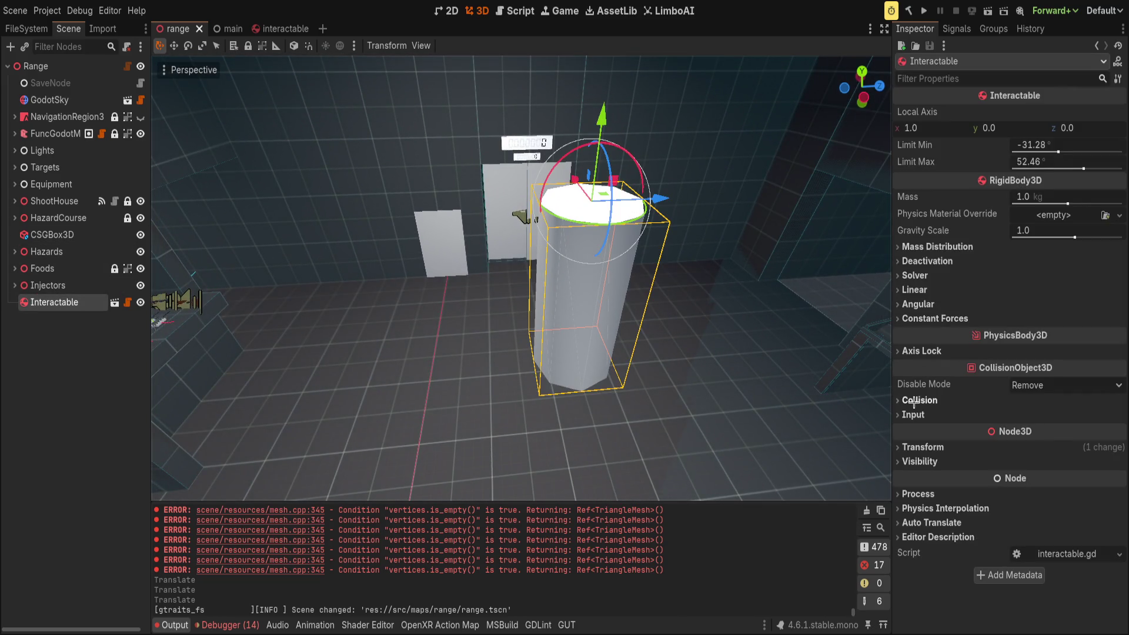
- Set the cylinder's collision layer to bit 1 only with no mask bits, save, and run the game
{"action": "left_click", "coordinate": [915, 400]}
{"action": "left_click", "coordinate": [921, 434]}
{"action": "left_click", "coordinate": [908, 494]}
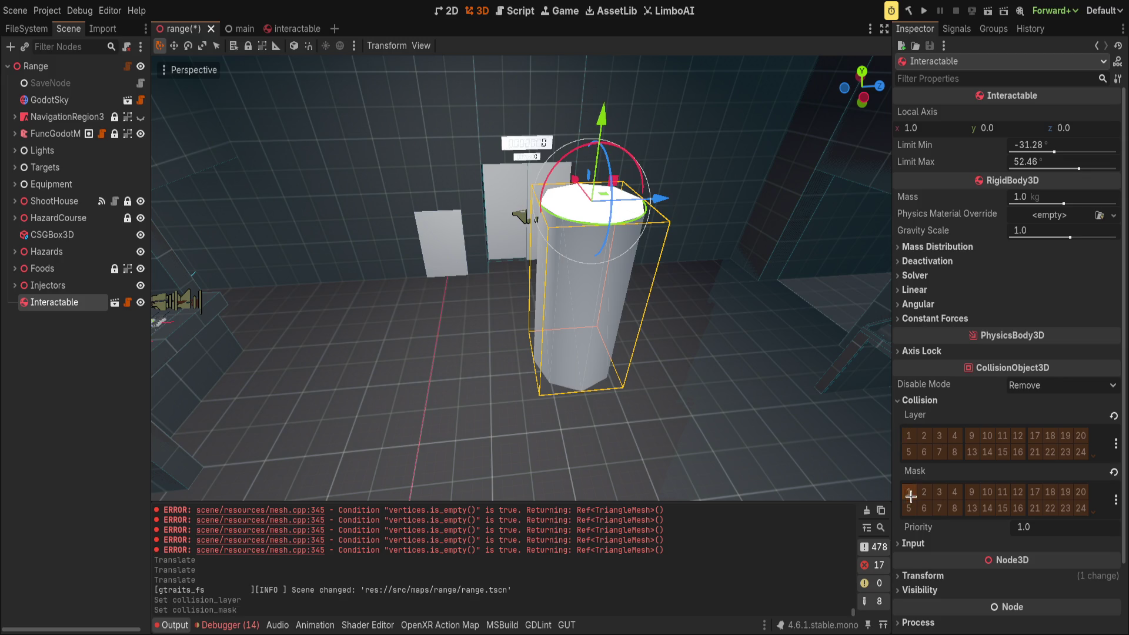
{"action": "left_click", "coordinate": [908, 436]}
{"action": "key", "text": "ctrl+s"}
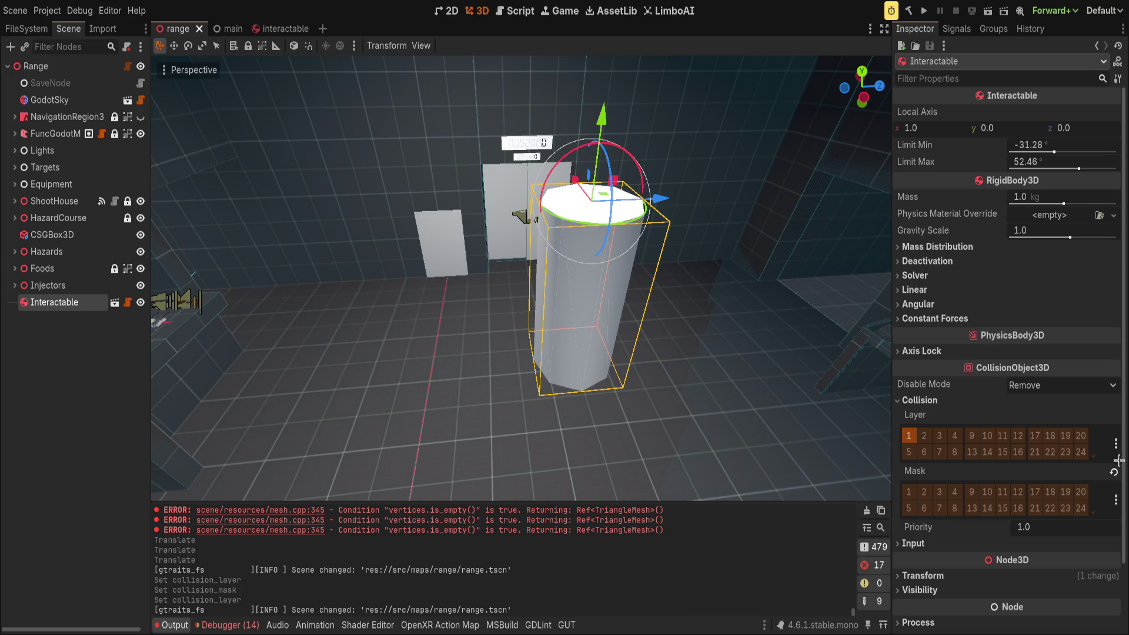
{"action": "left_click", "coordinate": [954, 508]}
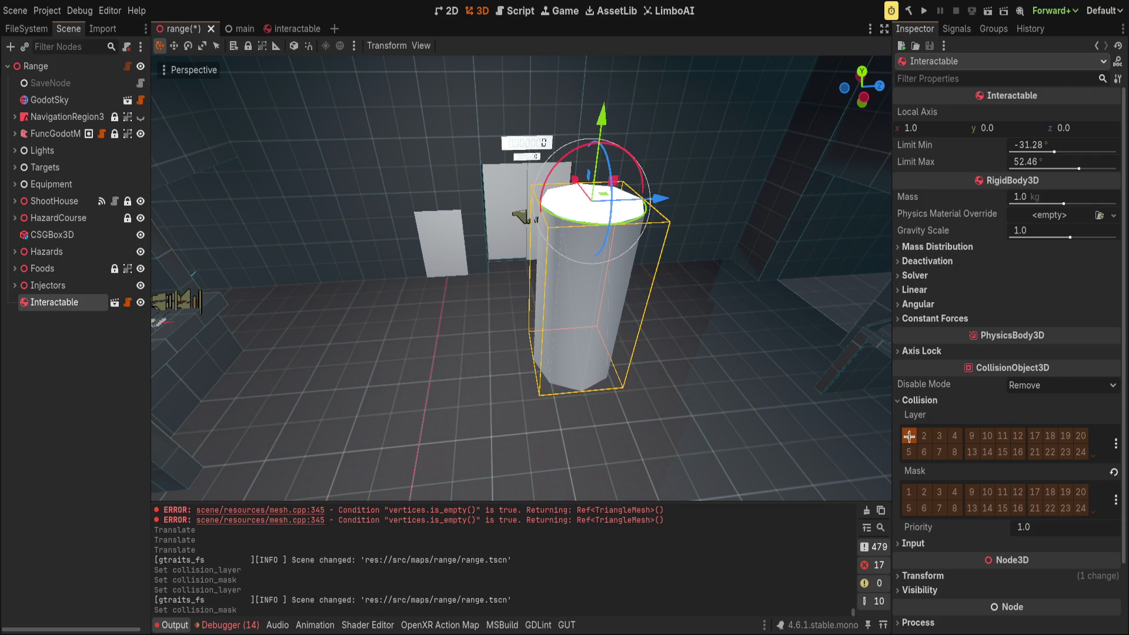
{"action": "left_click", "coordinate": [924, 11]}
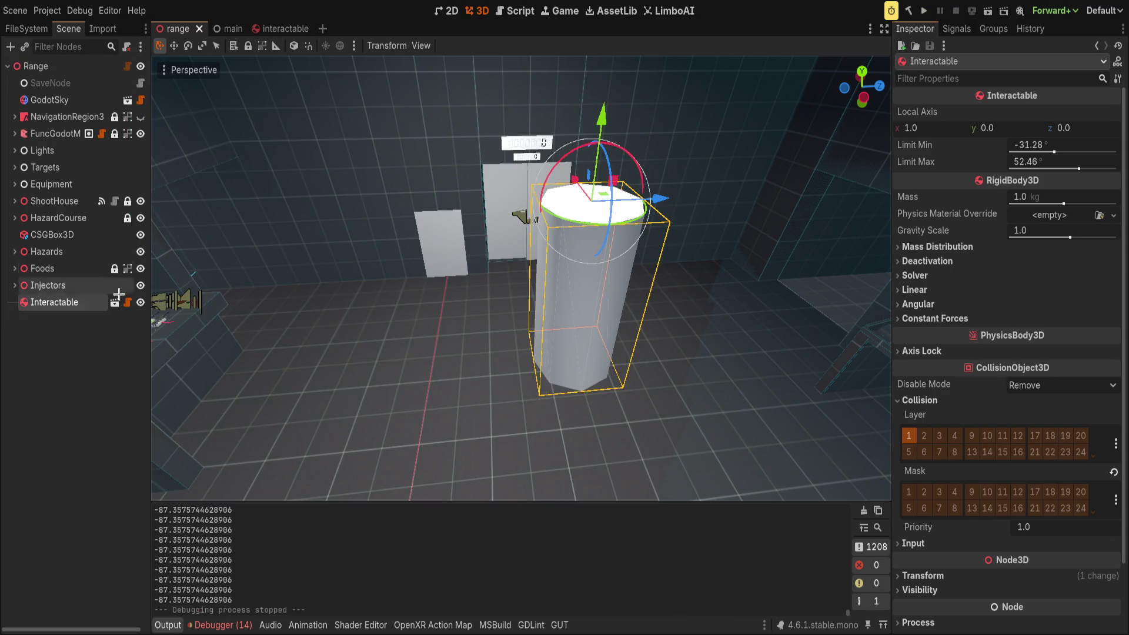
- Open the Interactable's script and start another test run
{"action": "left_click", "coordinate": [128, 302]}
{"action": "left_click", "coordinate": [645, 352]}
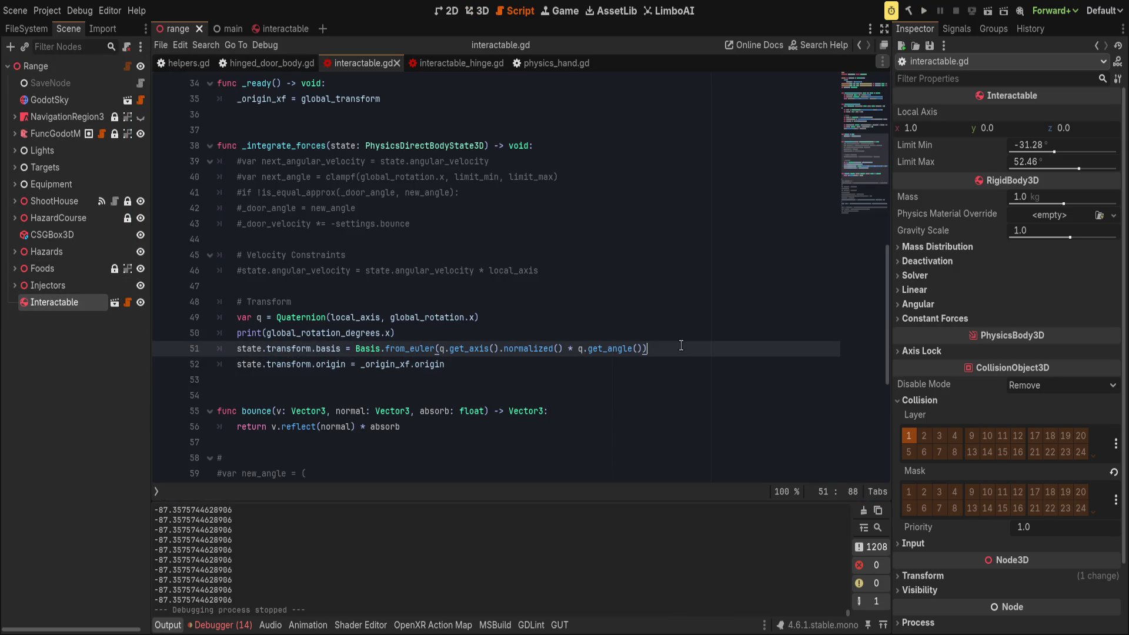
{"action": "left_click", "coordinate": [923, 11]}
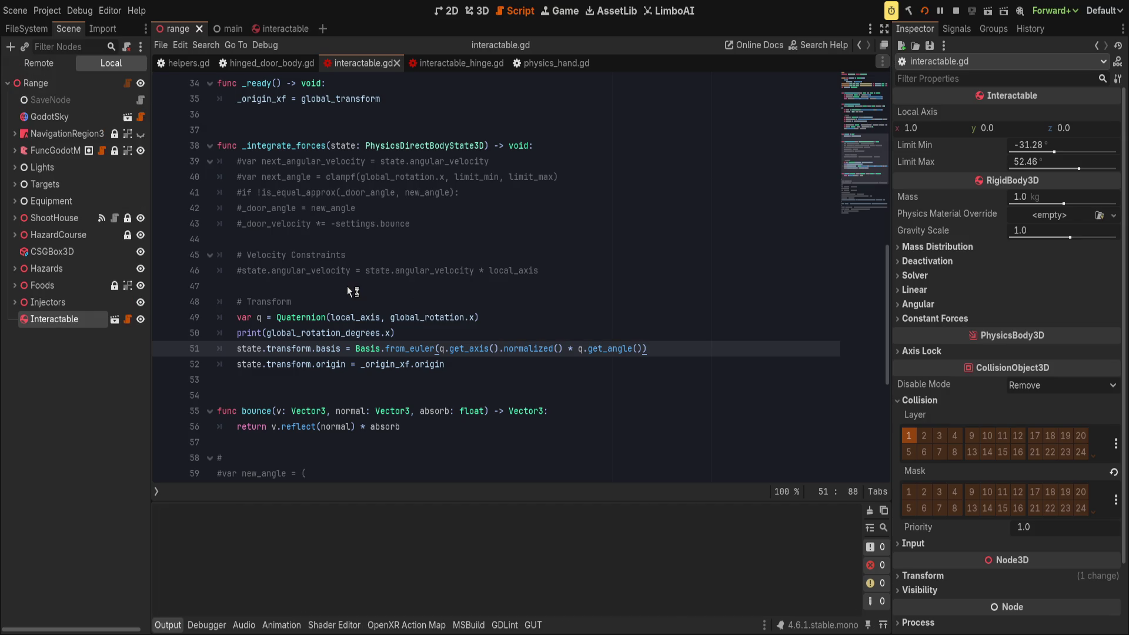
- Delete the Quaternion and print lines from _integrate_forces
{"action": "left_click", "coordinate": [346, 301]}
{"action": "left_click", "coordinate": [554, 318]}
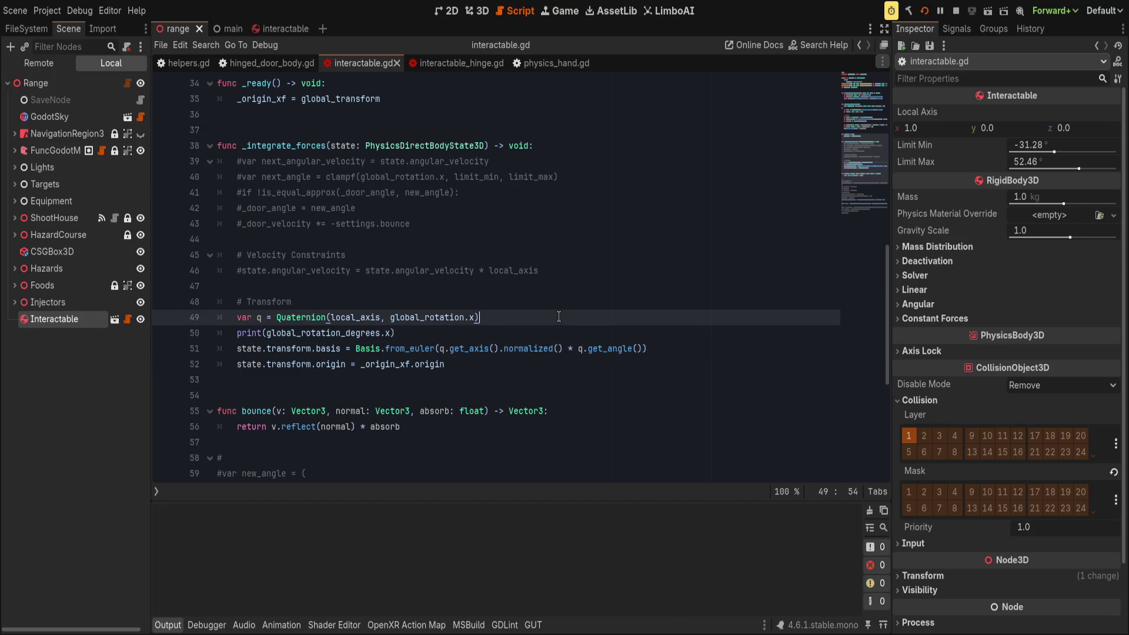
{"action": "key", "text": "ctrl+shift+k"}
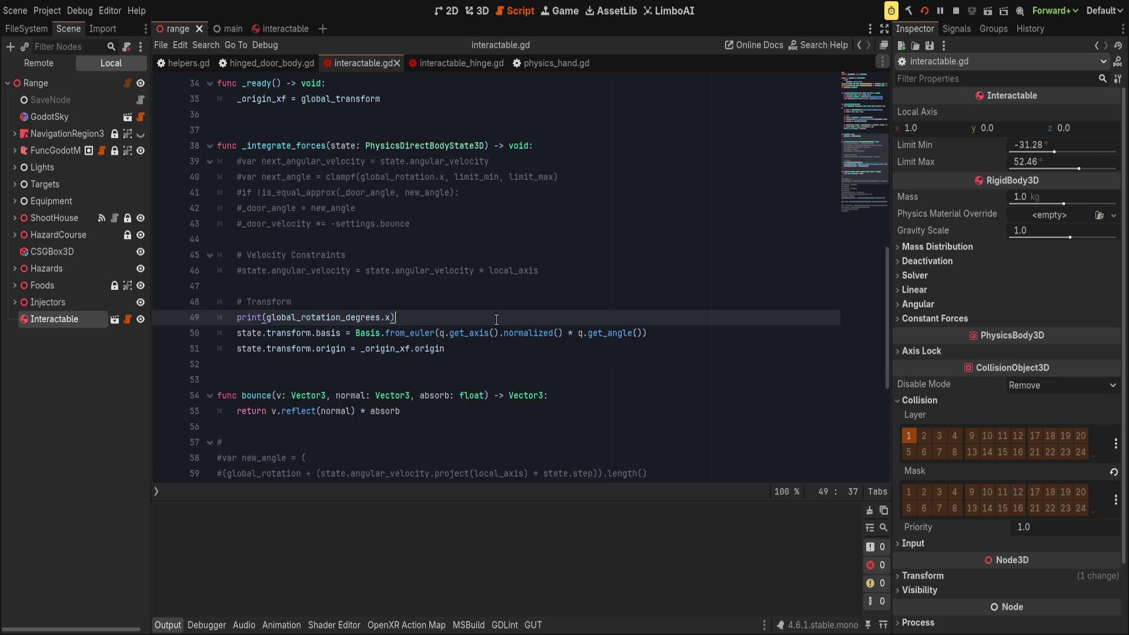
{"action": "key", "text": "ctrl+shift+k"}
{"action": "left_click_drag", "start_coordinate": [356, 318], "coordinate": [693, 312]}
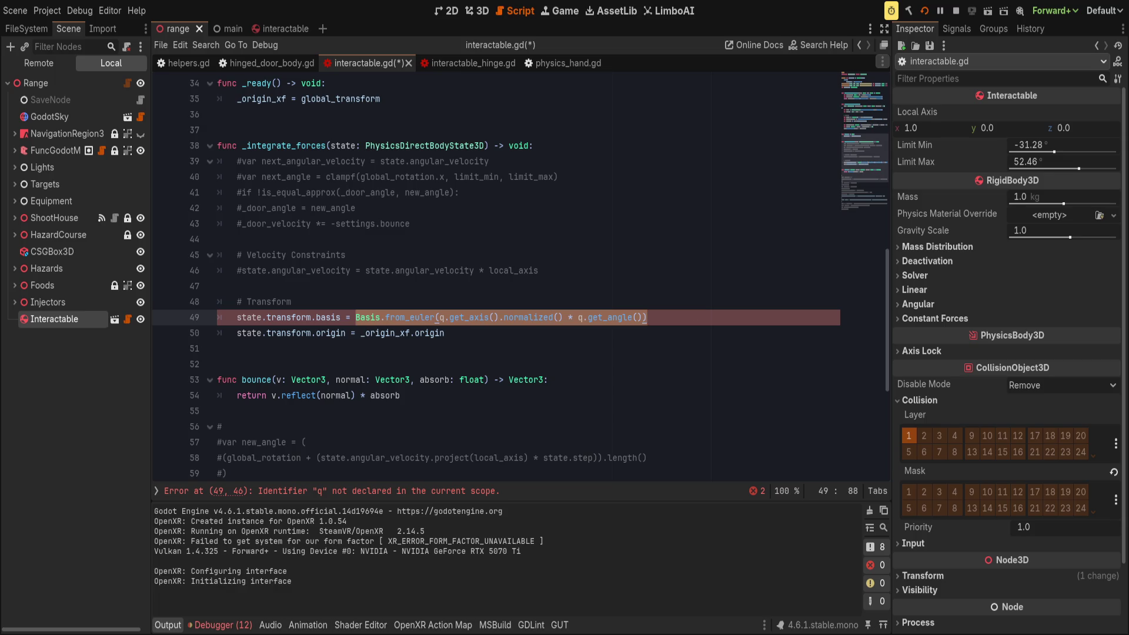
- Add 'var next_basis = state.transform.basis' on line 47
{"action": "left_click", "coordinate": [406, 287]}
{"action": "key", "text": "Tab"}
{"action": "type", "text": "var "}
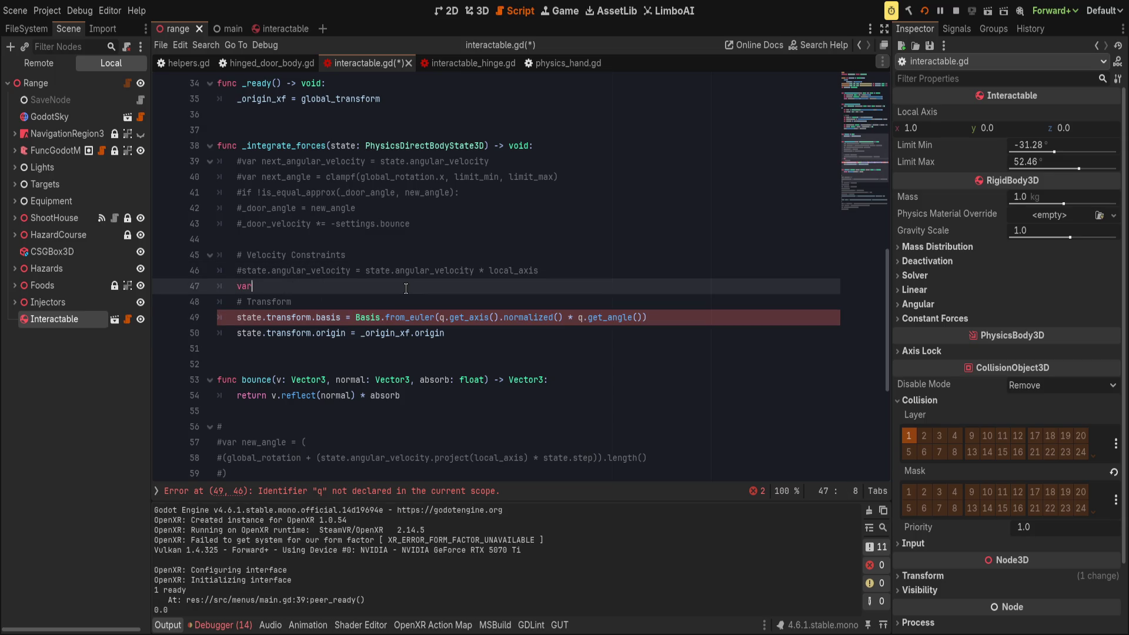
{"action": "type", "text": "next_"}
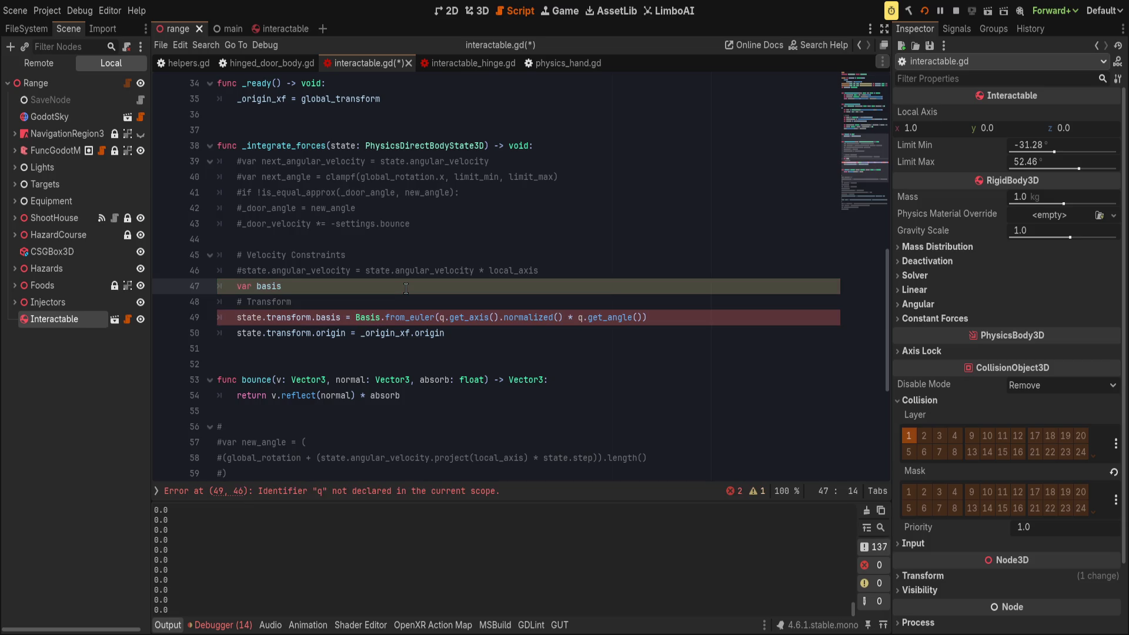
{"action": "type", "text": "basi"}
{"action": "type", "text": "s = state.transform"}
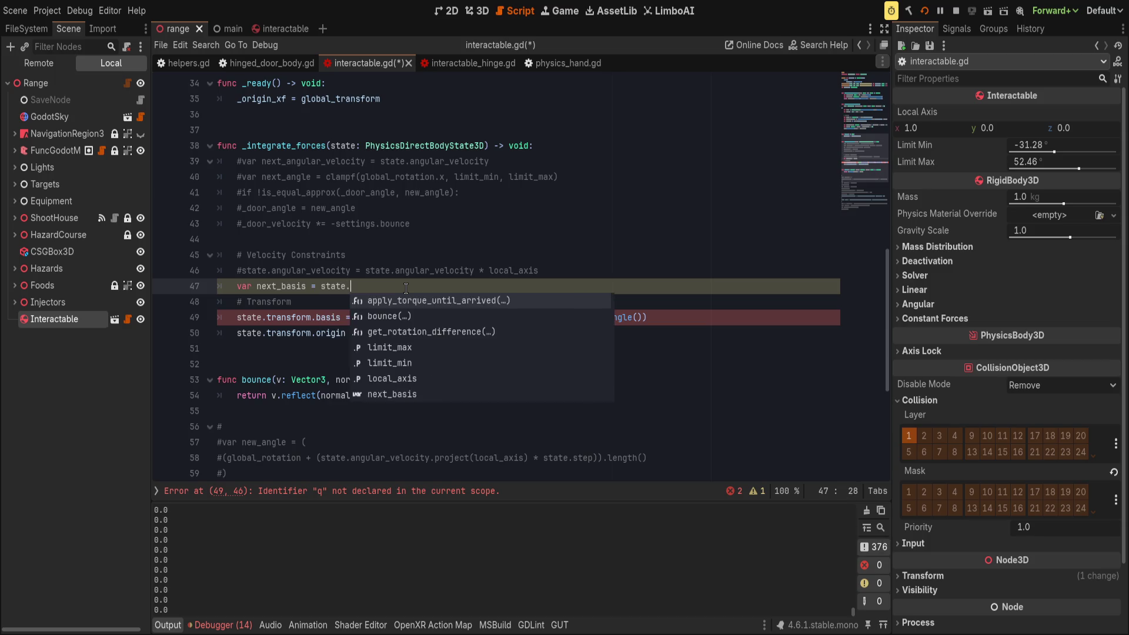
{"action": "key", "text": "Escape"}
{"action": "type", "text": "basis"}
{"action": "key", "text": "Return"}
- Add a line rebuilding next_basis with from_euler(next_basis.get_euler())
{"action": "type", "text": "next_"}
{"action": "key", "text": "Return"}
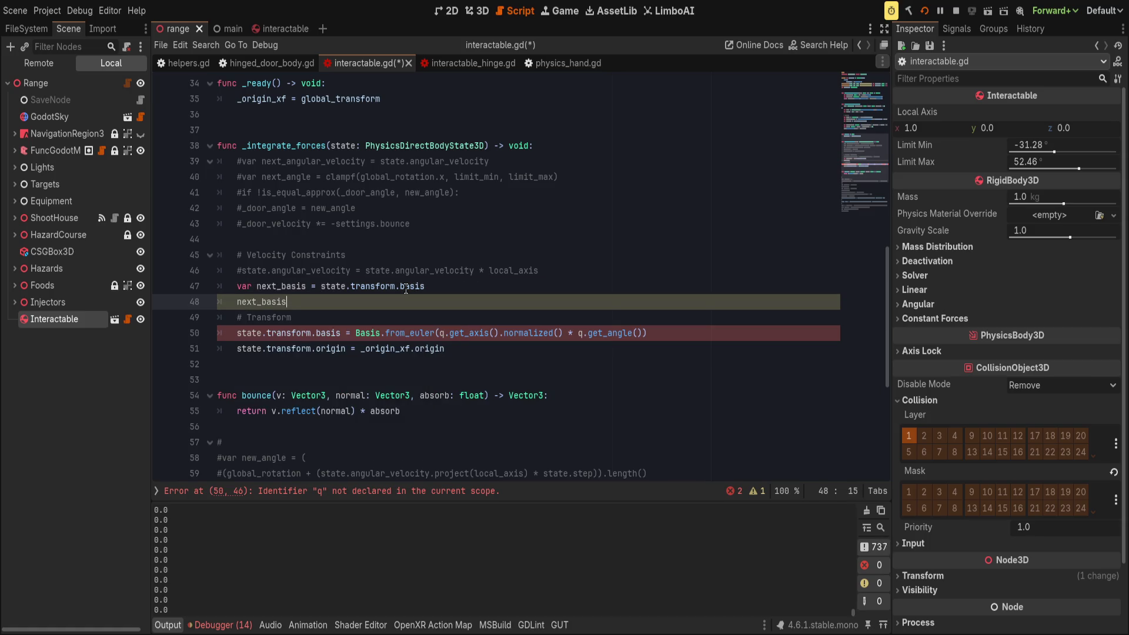
{"action": "type", "text": "."}
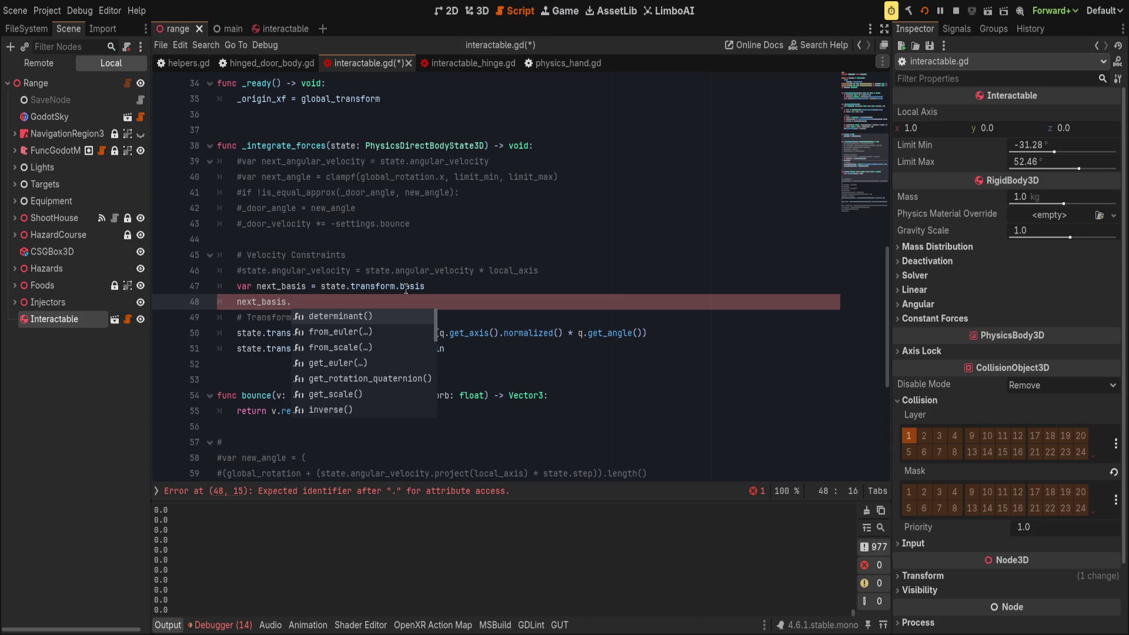
{"action": "type", "text": "from_"}
{"action": "key", "text": "Return"}
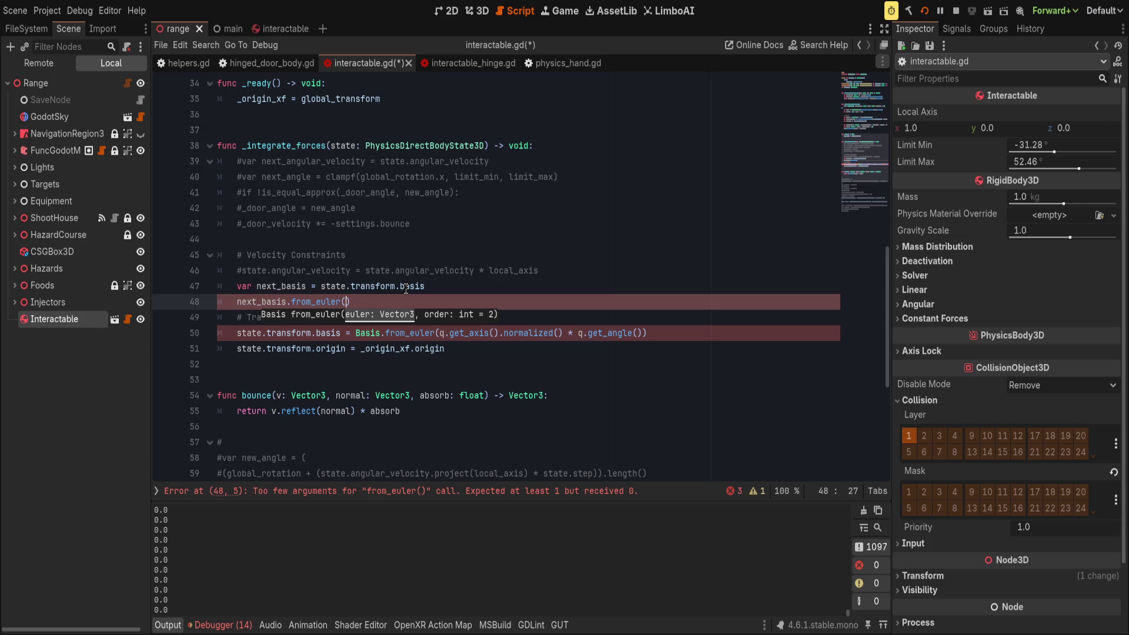
{"action": "type", "text": "next"}
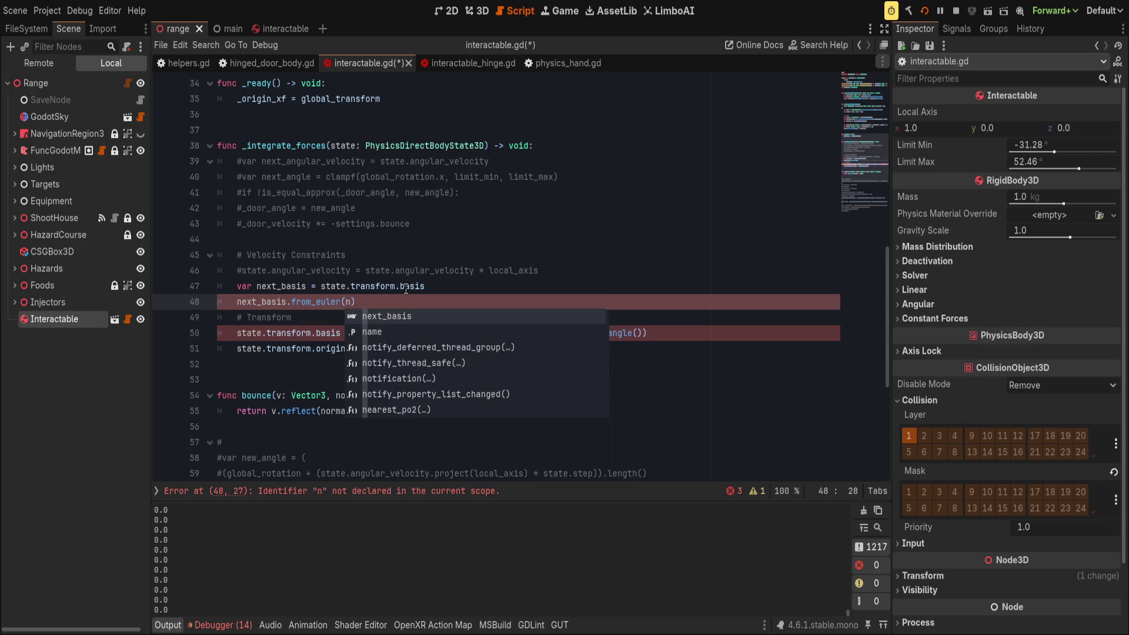
{"action": "type", "text": "_basis.get_"}
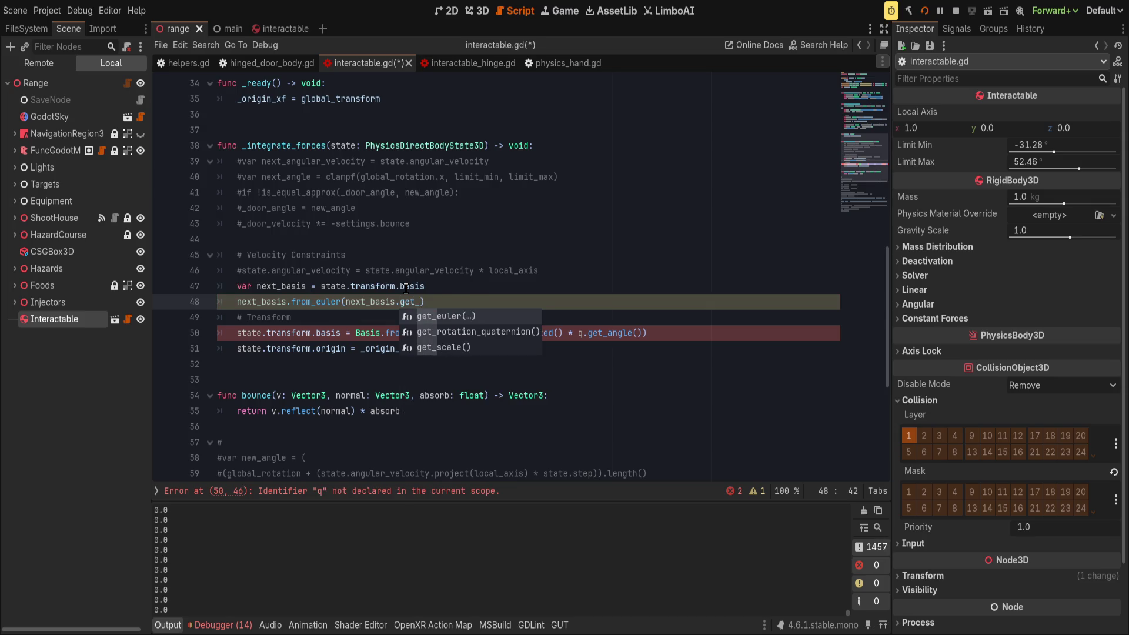
{"action": "key", "text": "Return"}
{"action": "key", "text": "Down"}
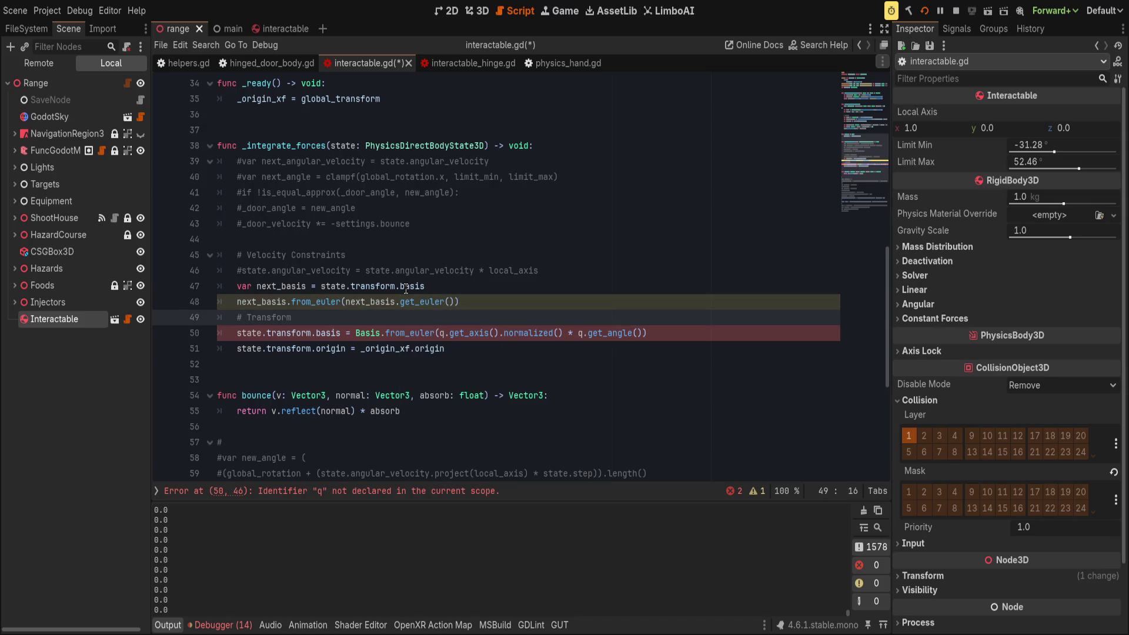
{"action": "key", "text": "Up"}
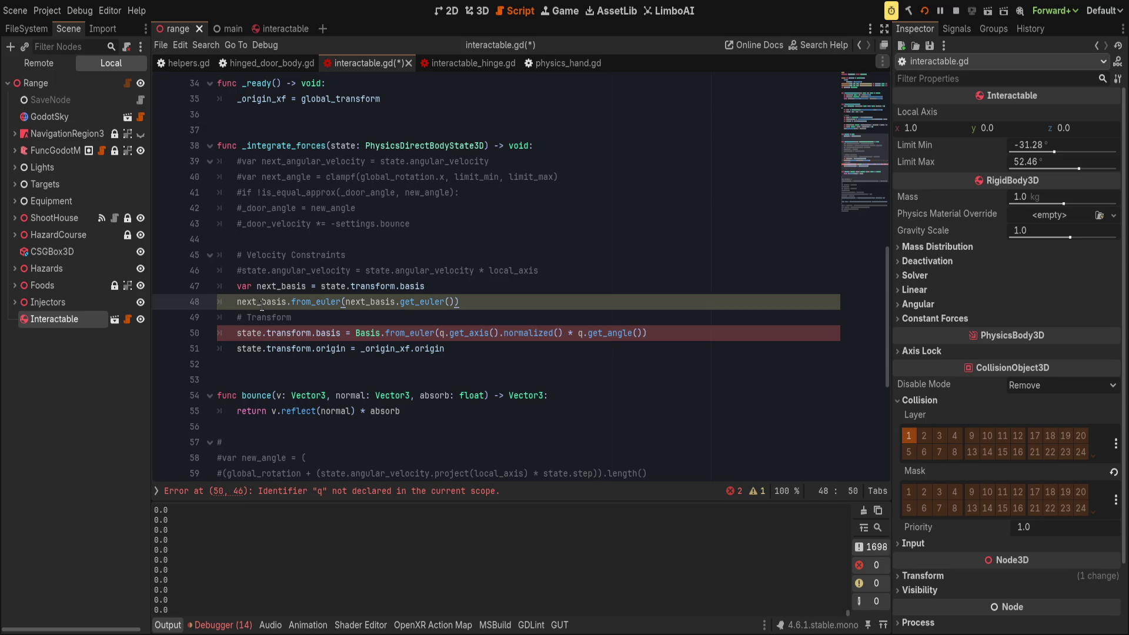
{"action": "double_click", "coordinate": [262, 301]}
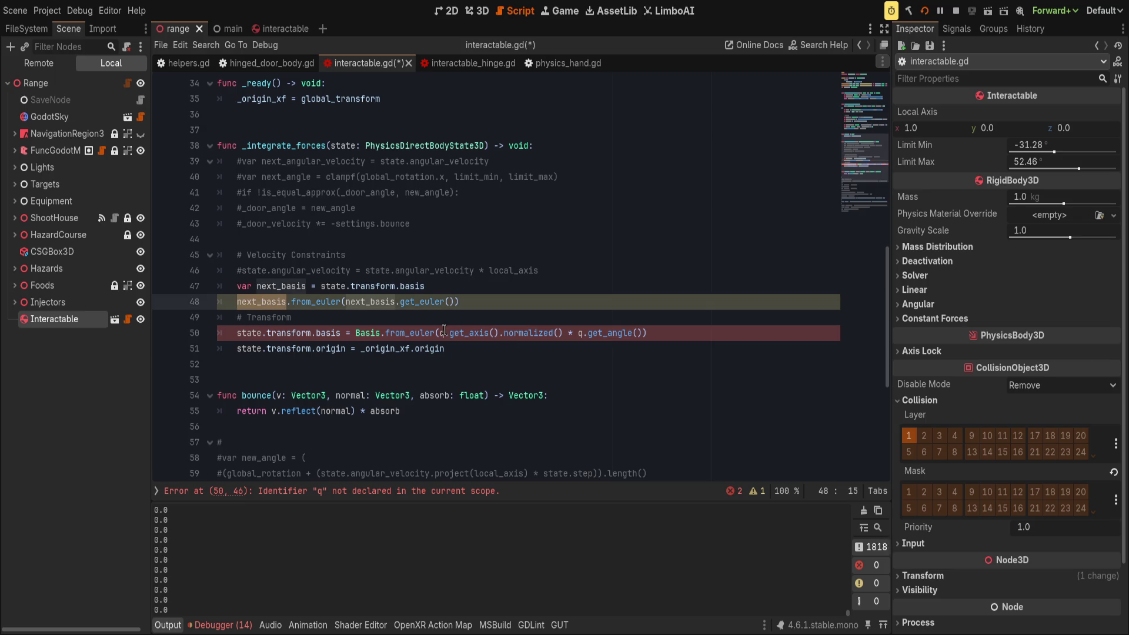
- Change line 50 to assign next_basis.orthonormalized() to the state's basis
{"action": "left_click", "coordinate": [358, 333]}
{"action": "key", "text": "shift+End"}
{"action": "key", "text": "Delete"}
{"action": "type", "text": "next"}
{"action": "key", "text": "Return"}
{"action": "type", "text": ".orth"}
{"action": "key", "text": "Return"}
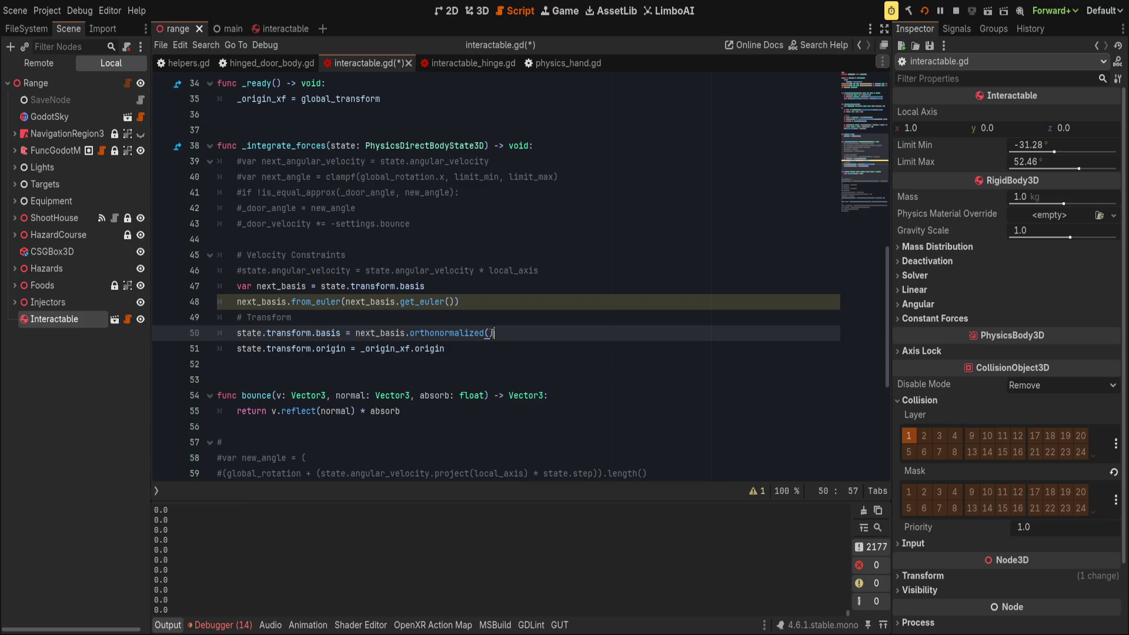
- Fix line 48 to read 'next_basis = Basis.from_euler(...)', then rerun the game with F5
{"action": "left_click", "coordinate": [576, 302]}
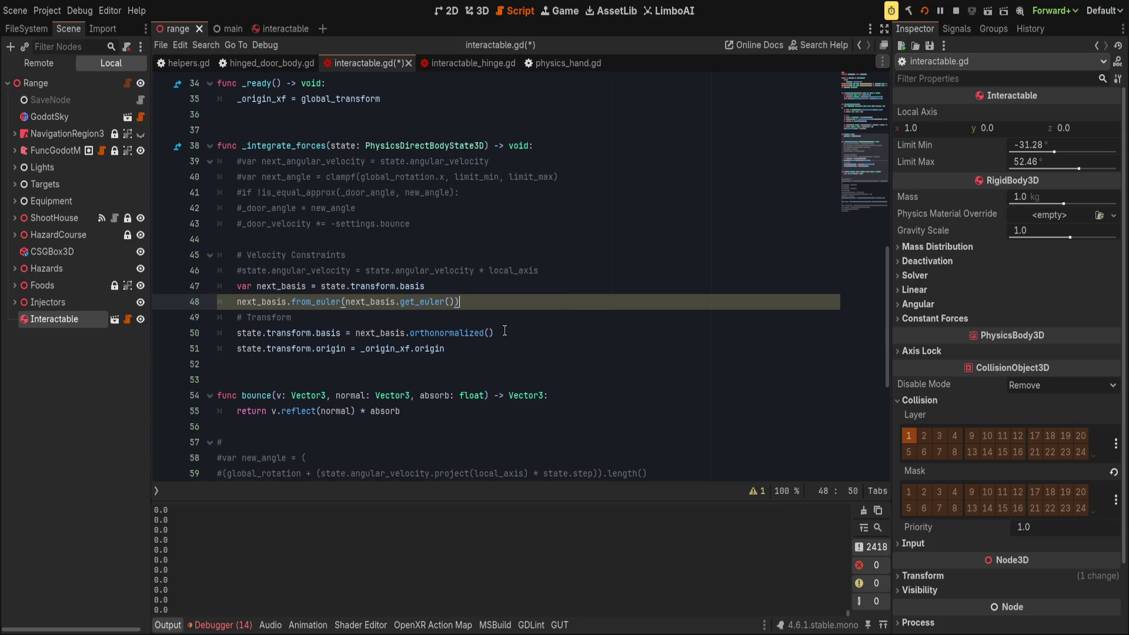
{"action": "double_click", "coordinate": [261, 302]}
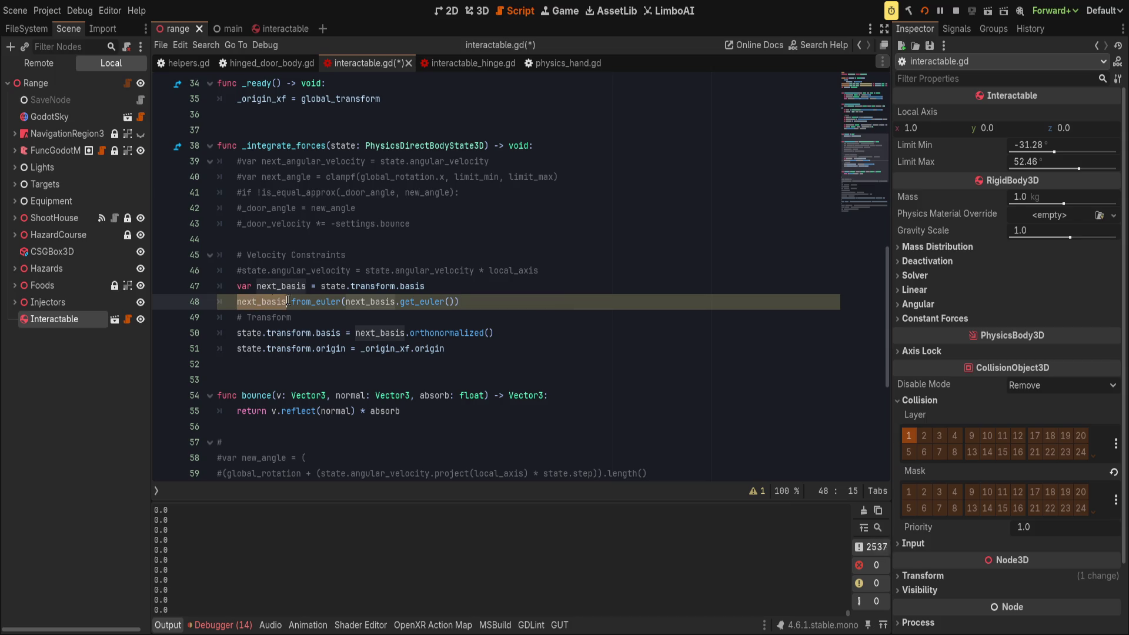
{"action": "left_click", "coordinate": [237, 301]}
{"action": "key", "text": "ctrl+Right"}
{"action": "type", "text": "= Basis"}
{"action": "key", "text": "End"}
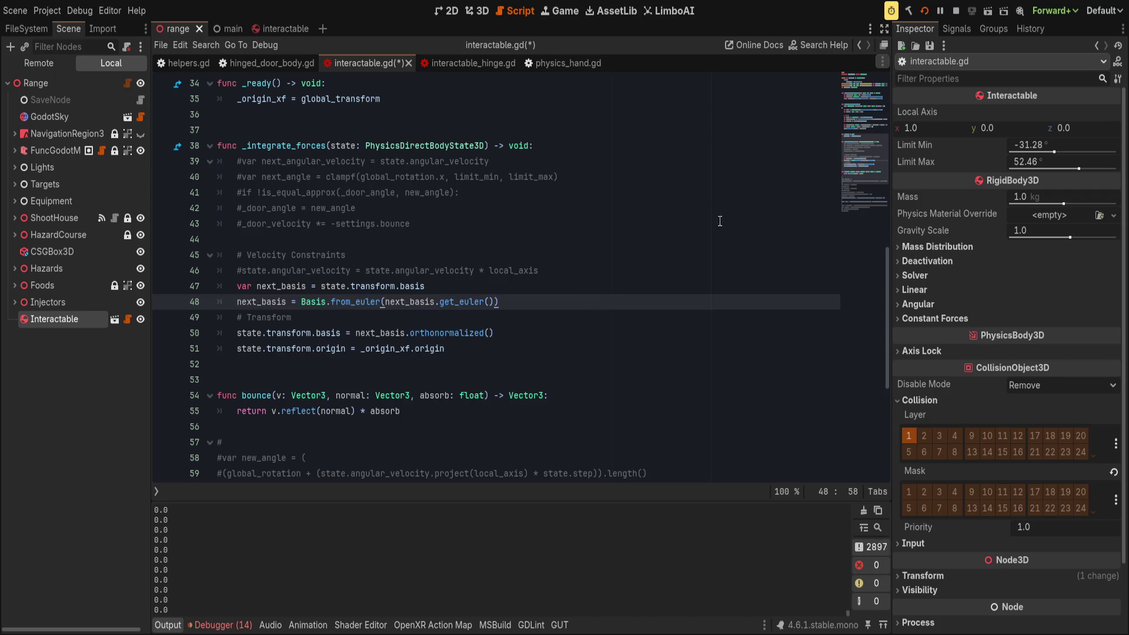
{"action": "left_click", "coordinate": [924, 10]}
{"action": "key", "text": "F5"}
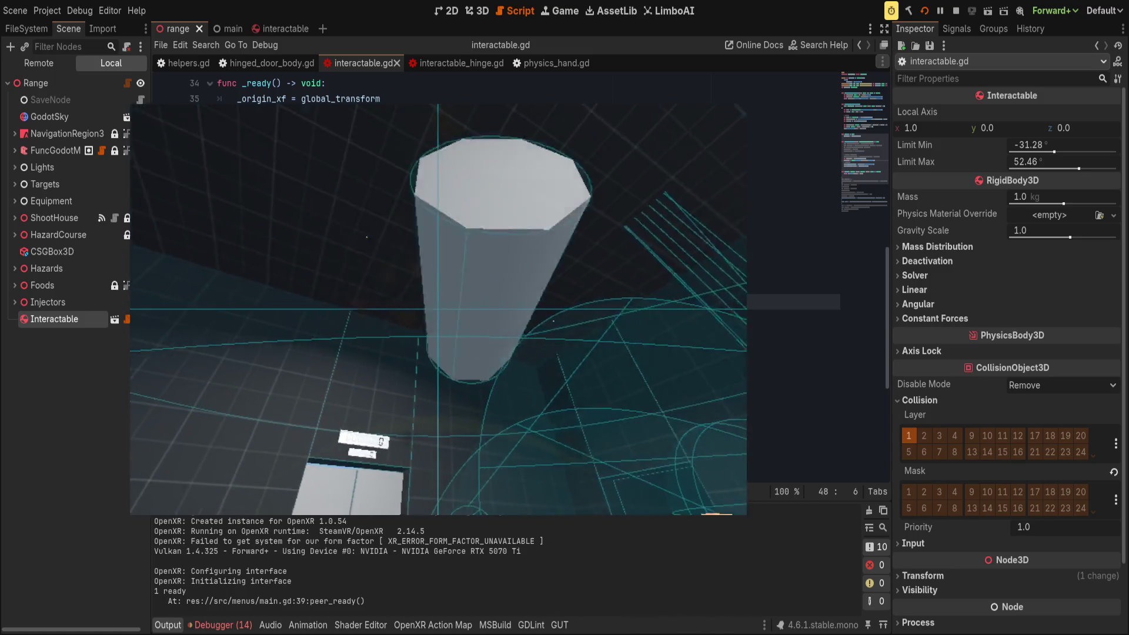
- Return the caret to the end of line 48 in interactable.gd
{"action": "left_click", "coordinate": [531, 298]}
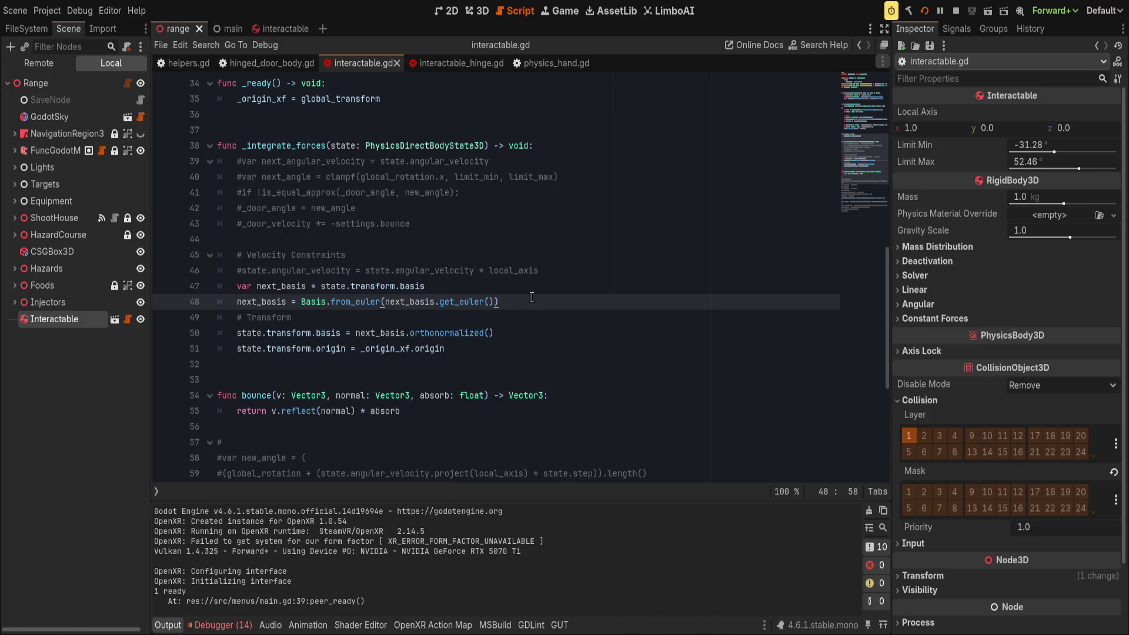
- Append '* local_axis' after get_euler() on line 48, save, and check the running game
{"action": "type", "text": "* local"}
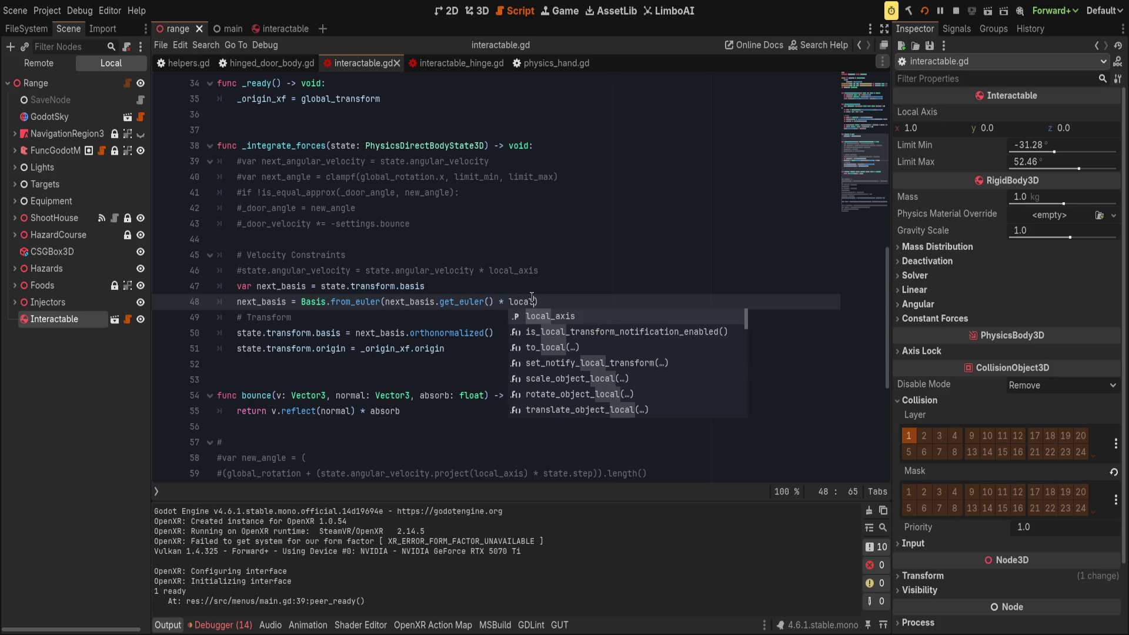
{"action": "key", "text": "Return"}
{"action": "key", "text": "ctrl+s"}
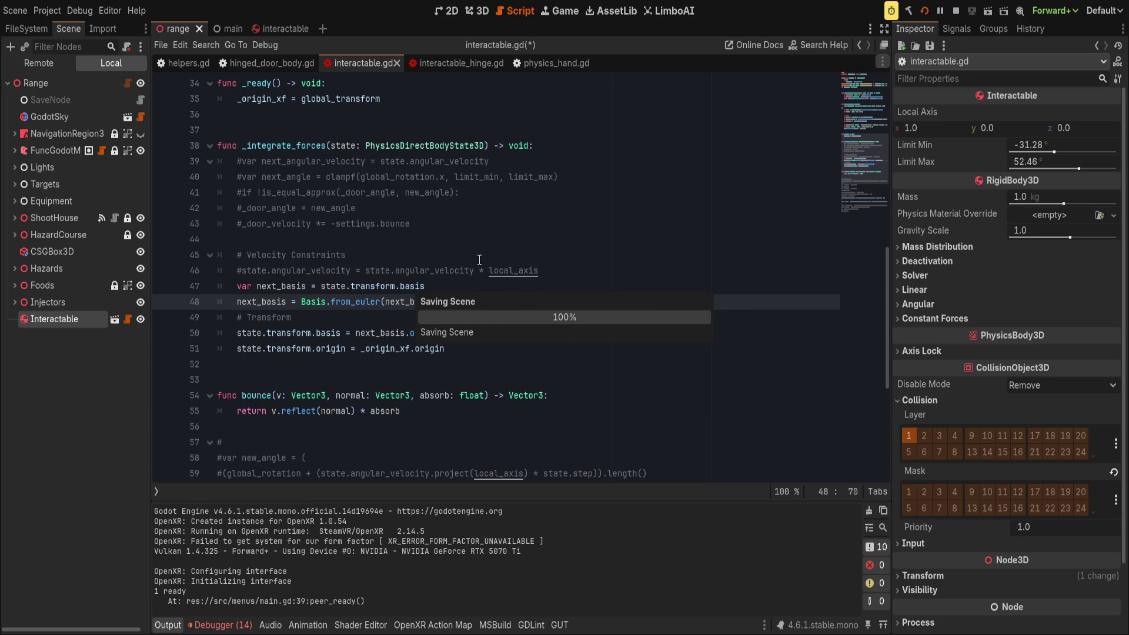
{"action": "key", "text": "alt+Tab"}
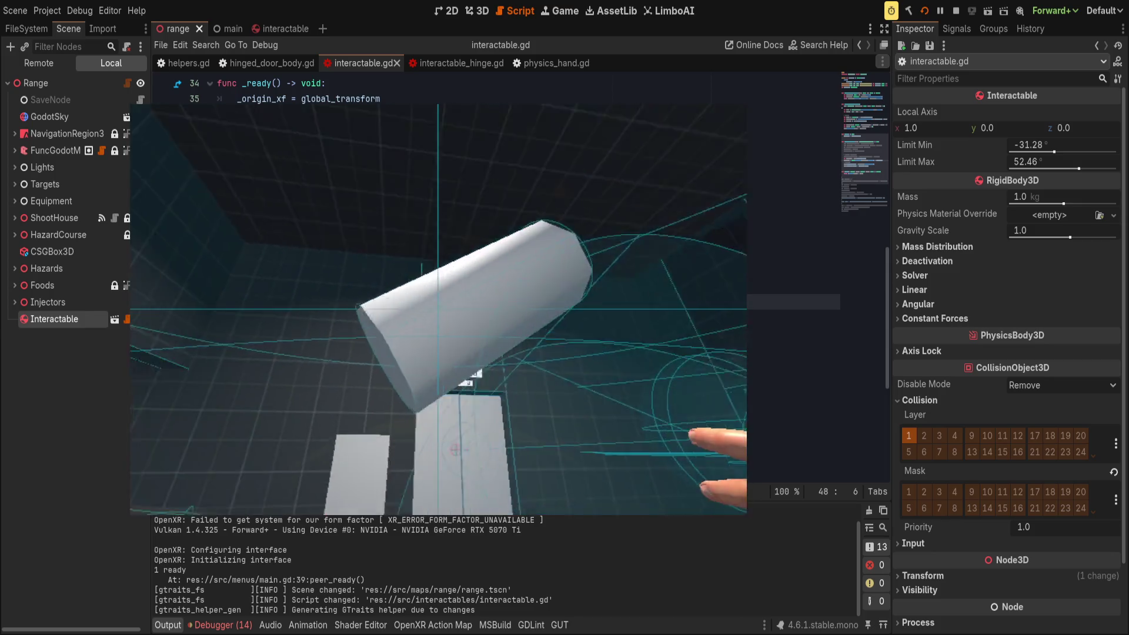
{"action": "key", "text": "alt+Tab"}
{"action": "left_click", "coordinate": [601, 305]}
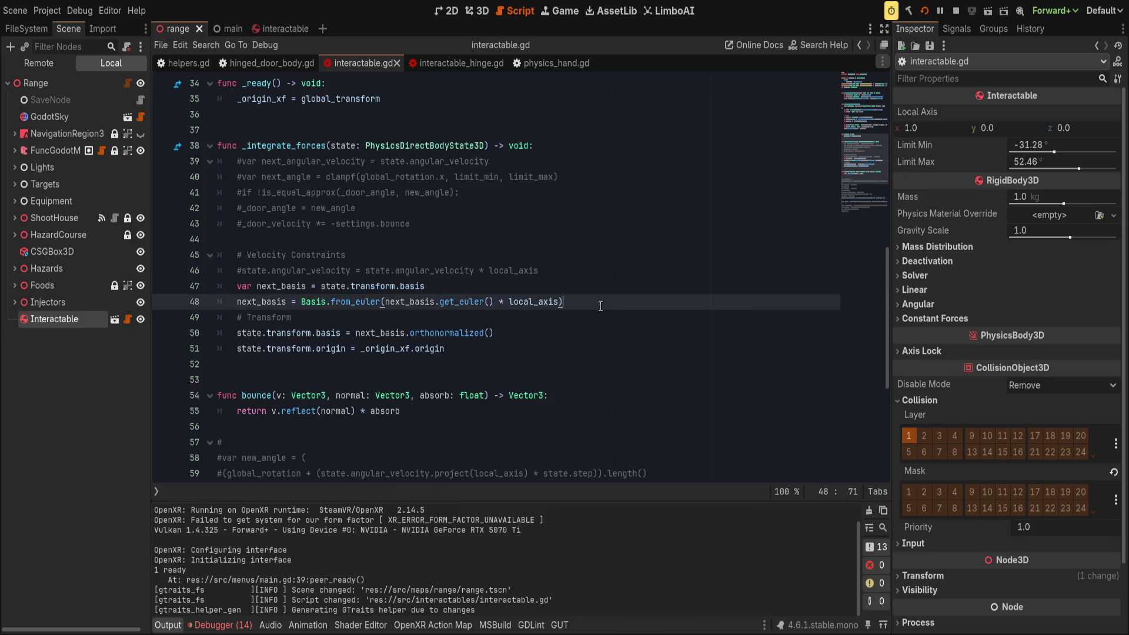
- Uncomment line 46 so angular velocity is multiplied by local_axis, save, and view the game
{"action": "left_click", "coordinate": [594, 280]}
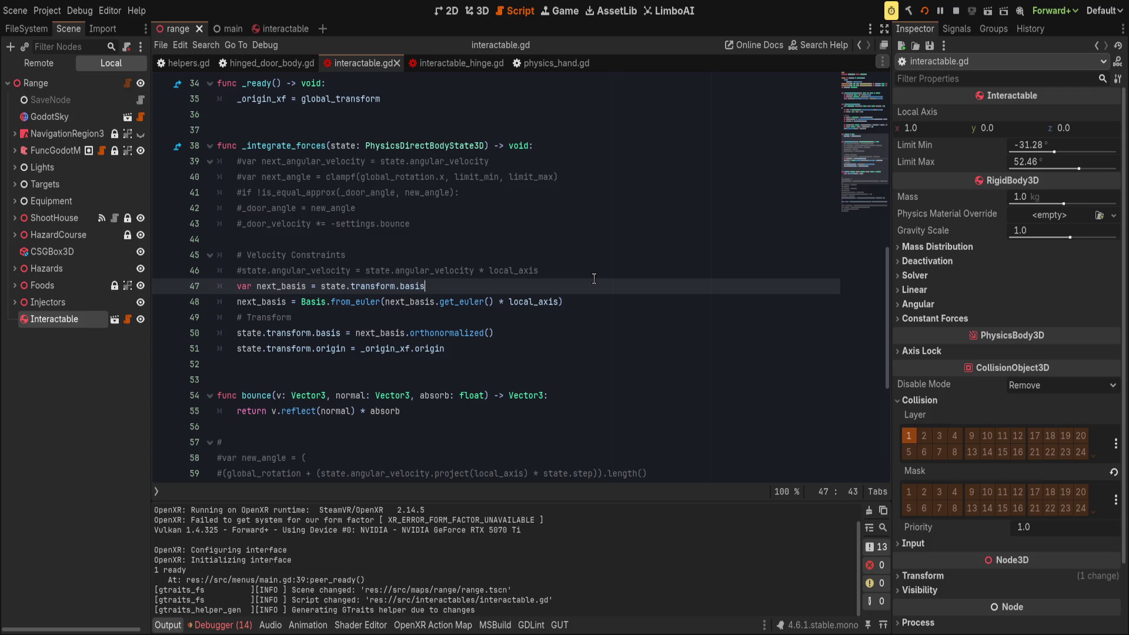
{"action": "key", "text": "Up"}
{"action": "key", "text": "Home"}
{"action": "key", "text": "Delete"}
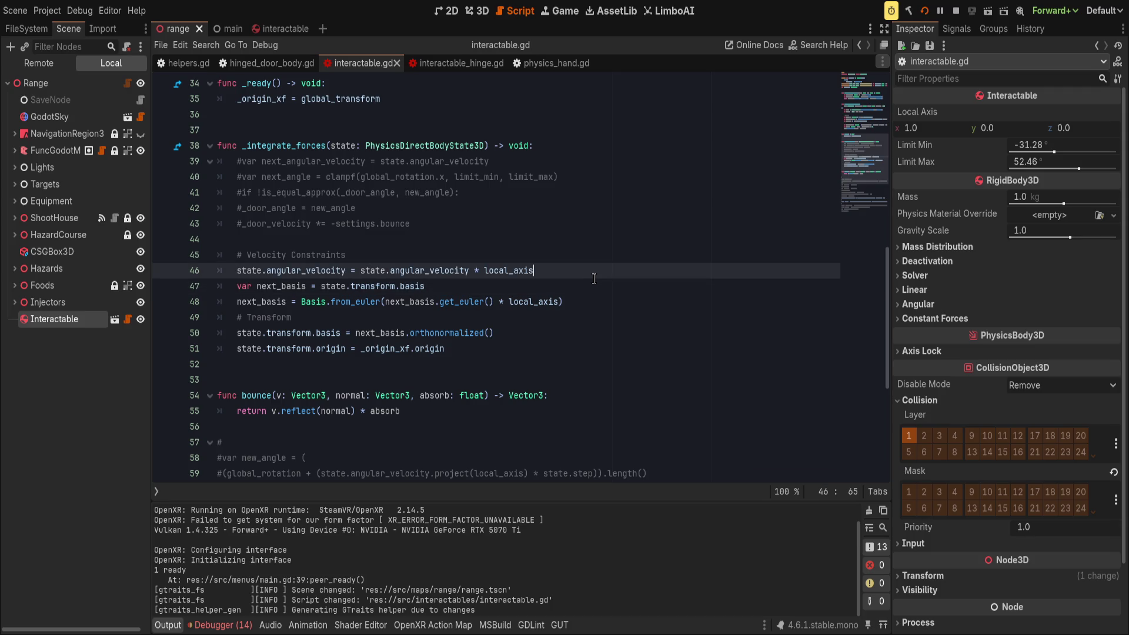
{"action": "key", "text": "ctrl+s"}
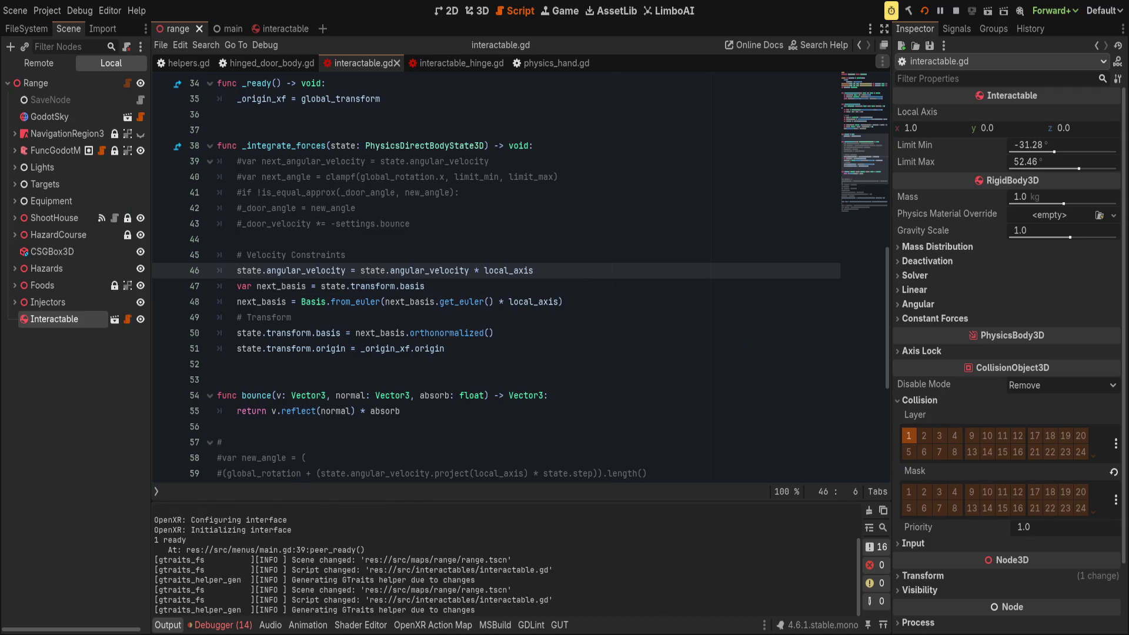
{"action": "key", "text": "alt+Tab"}
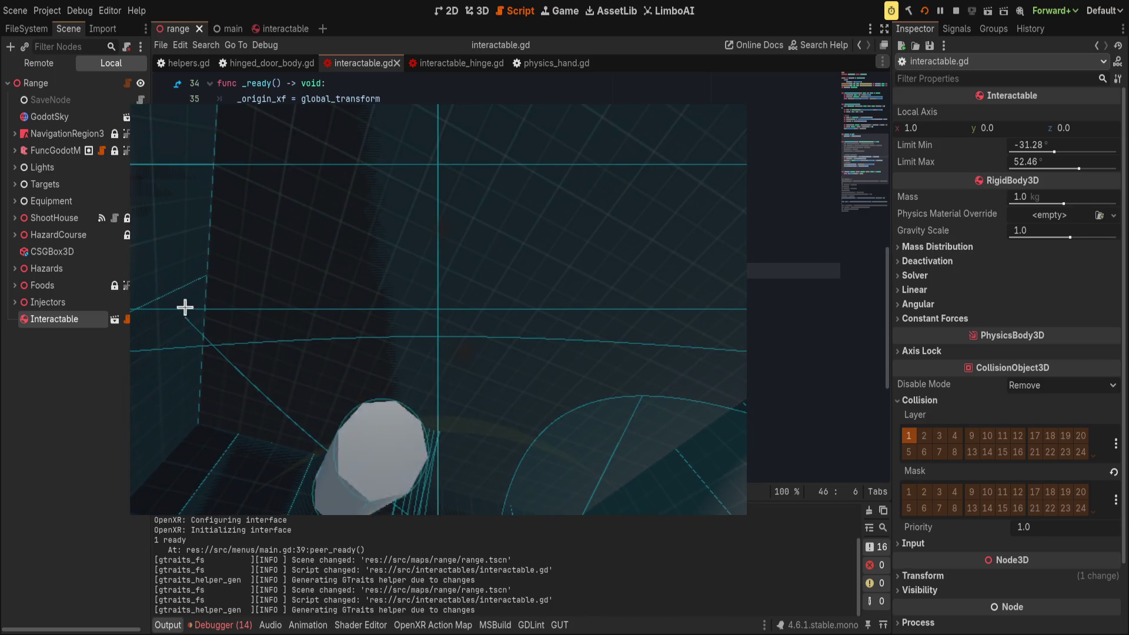
- Change line 46 to project angular velocity onto local_axis, save, and restart with F5
{"action": "left_click", "coordinate": [305, 285]}
{"action": "left_click", "coordinate": [468, 270]}
{"action": "type", "text": ".j"}
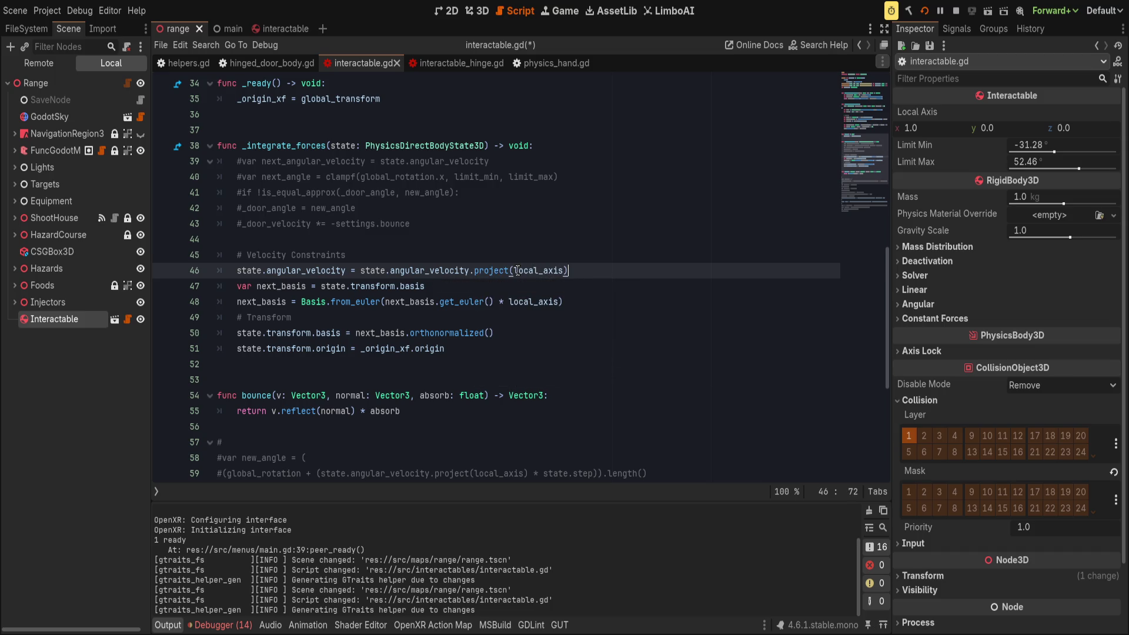
{"action": "left_click", "coordinate": [638, 262]}
{"action": "key", "text": "ctrl+s"}
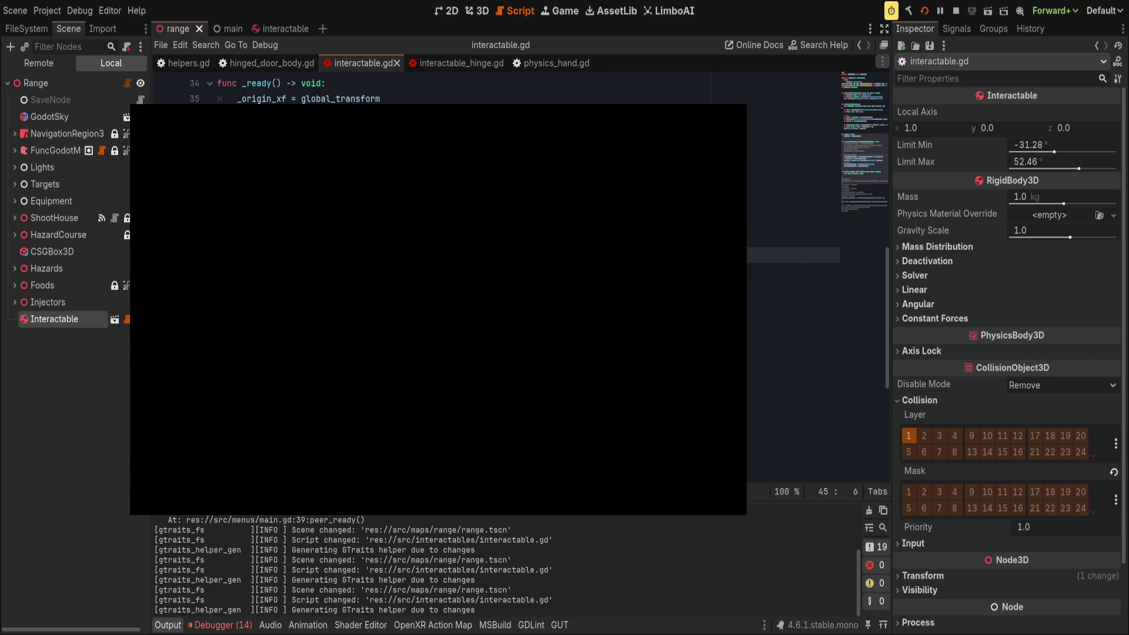
{"action": "key", "text": "F5"}
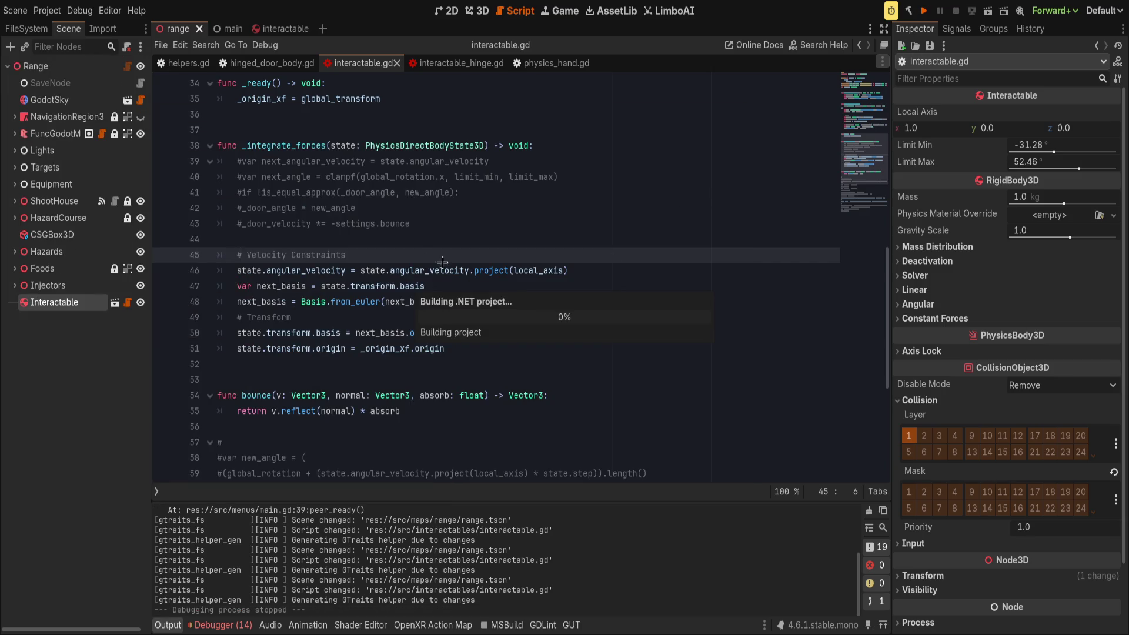